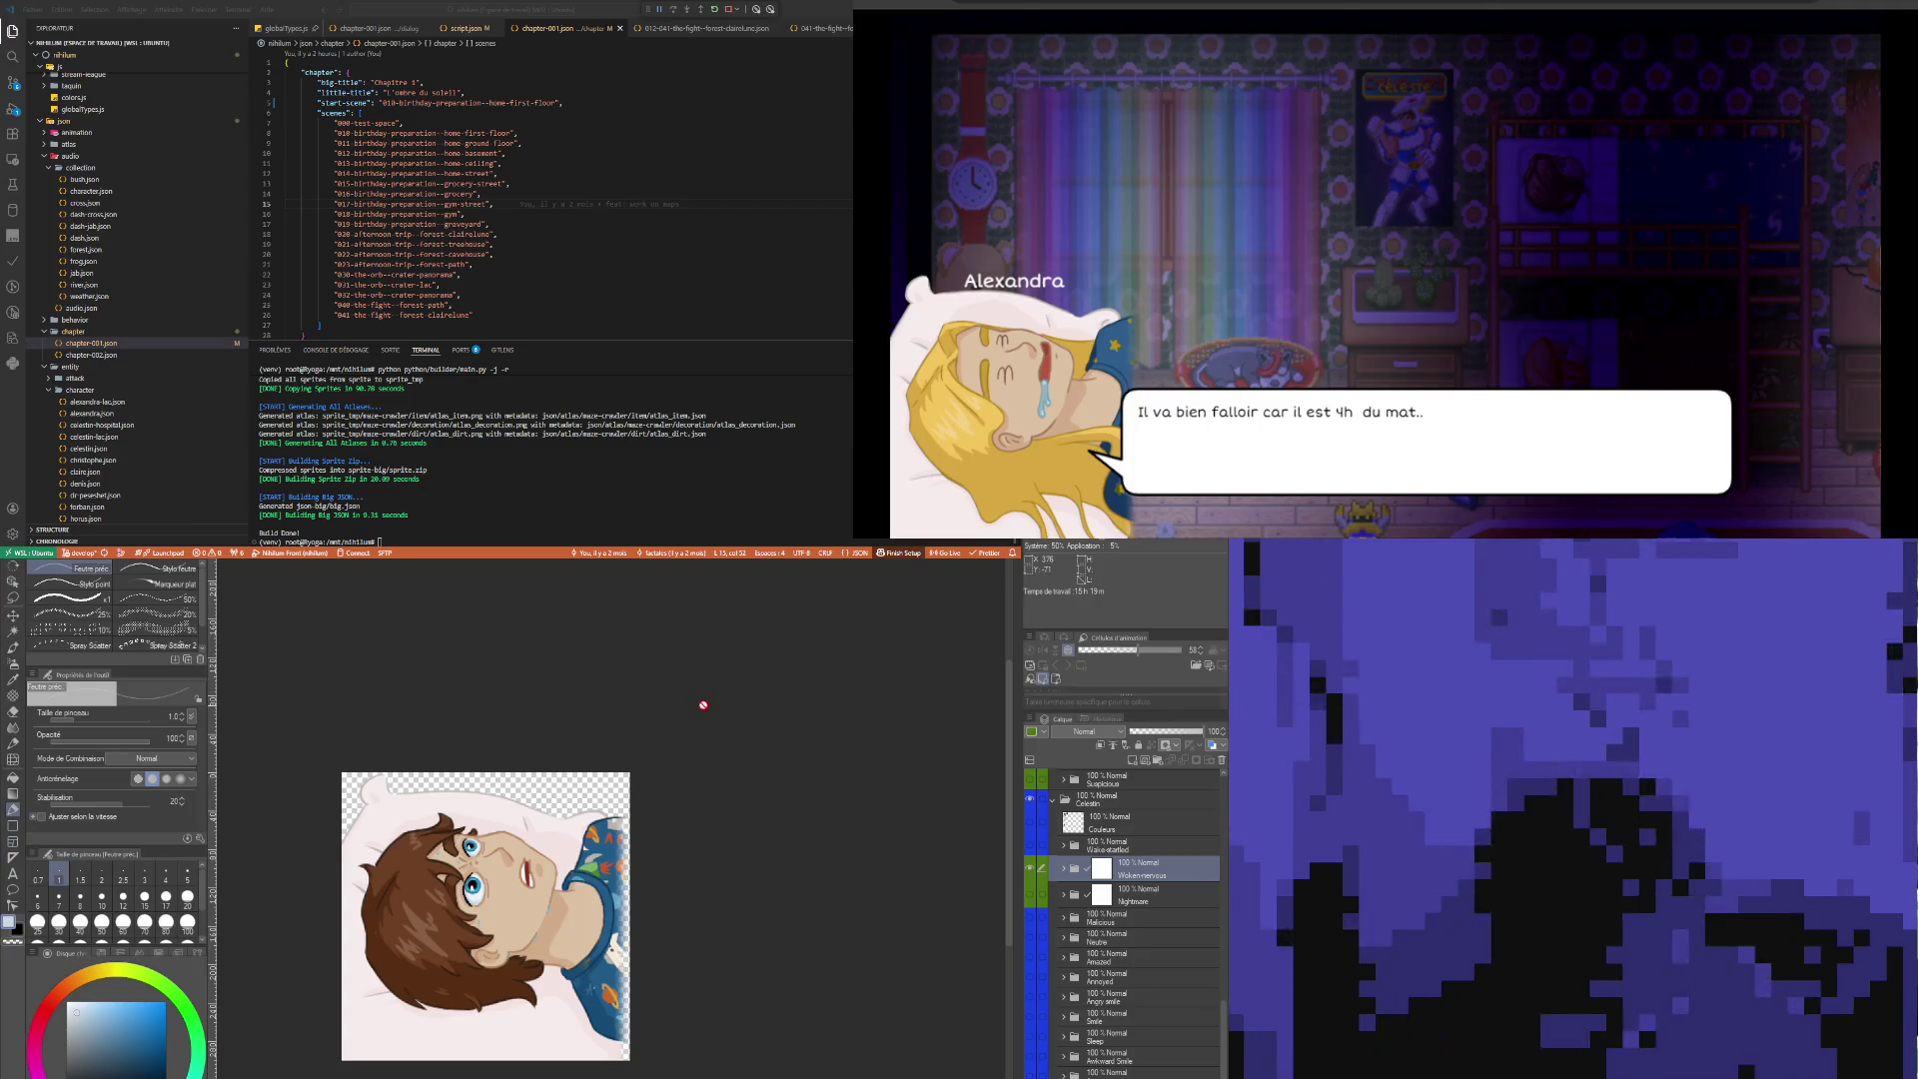
# Select the Wake-startled folder and expand the Woken-nervous folder to list its sublayers
pyautogui.scroll(3, 452, 837)
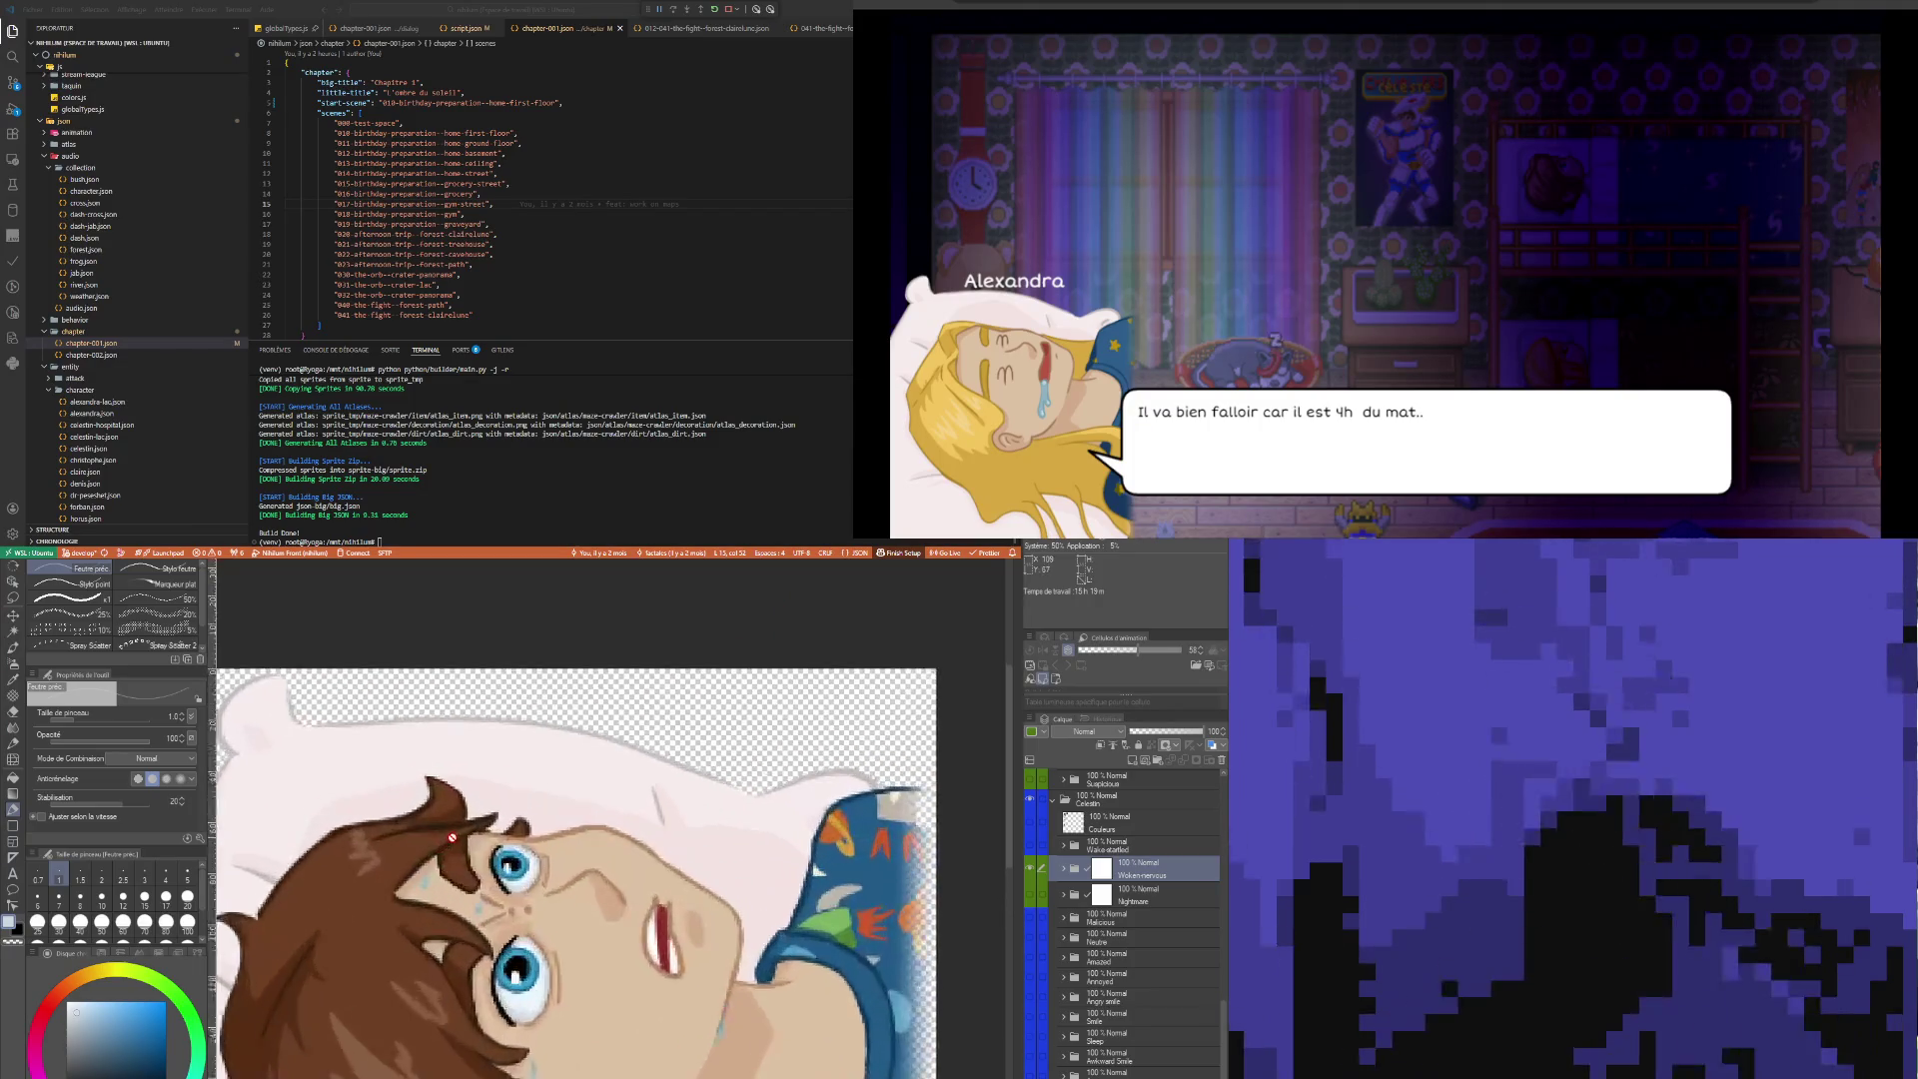
pyautogui.scroll(-5, 451, 837)
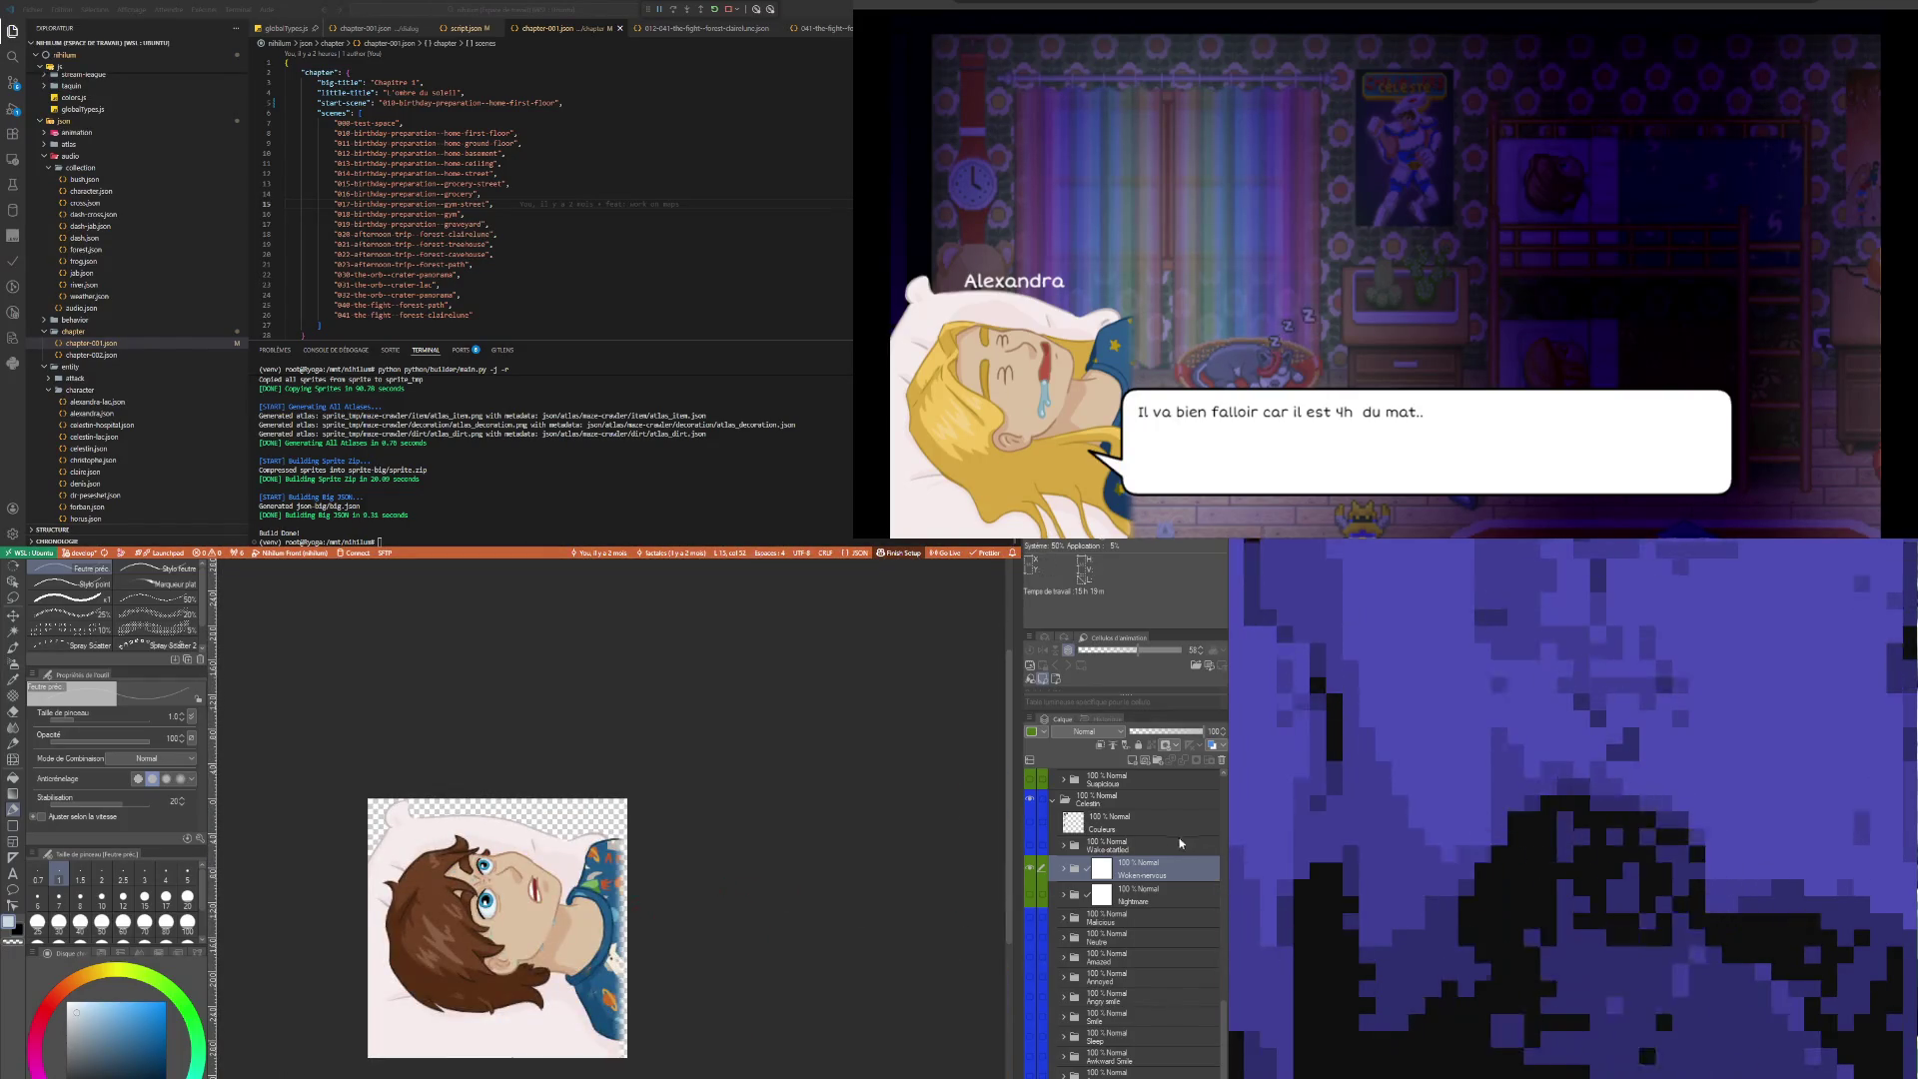
pyautogui.click(1076, 852)
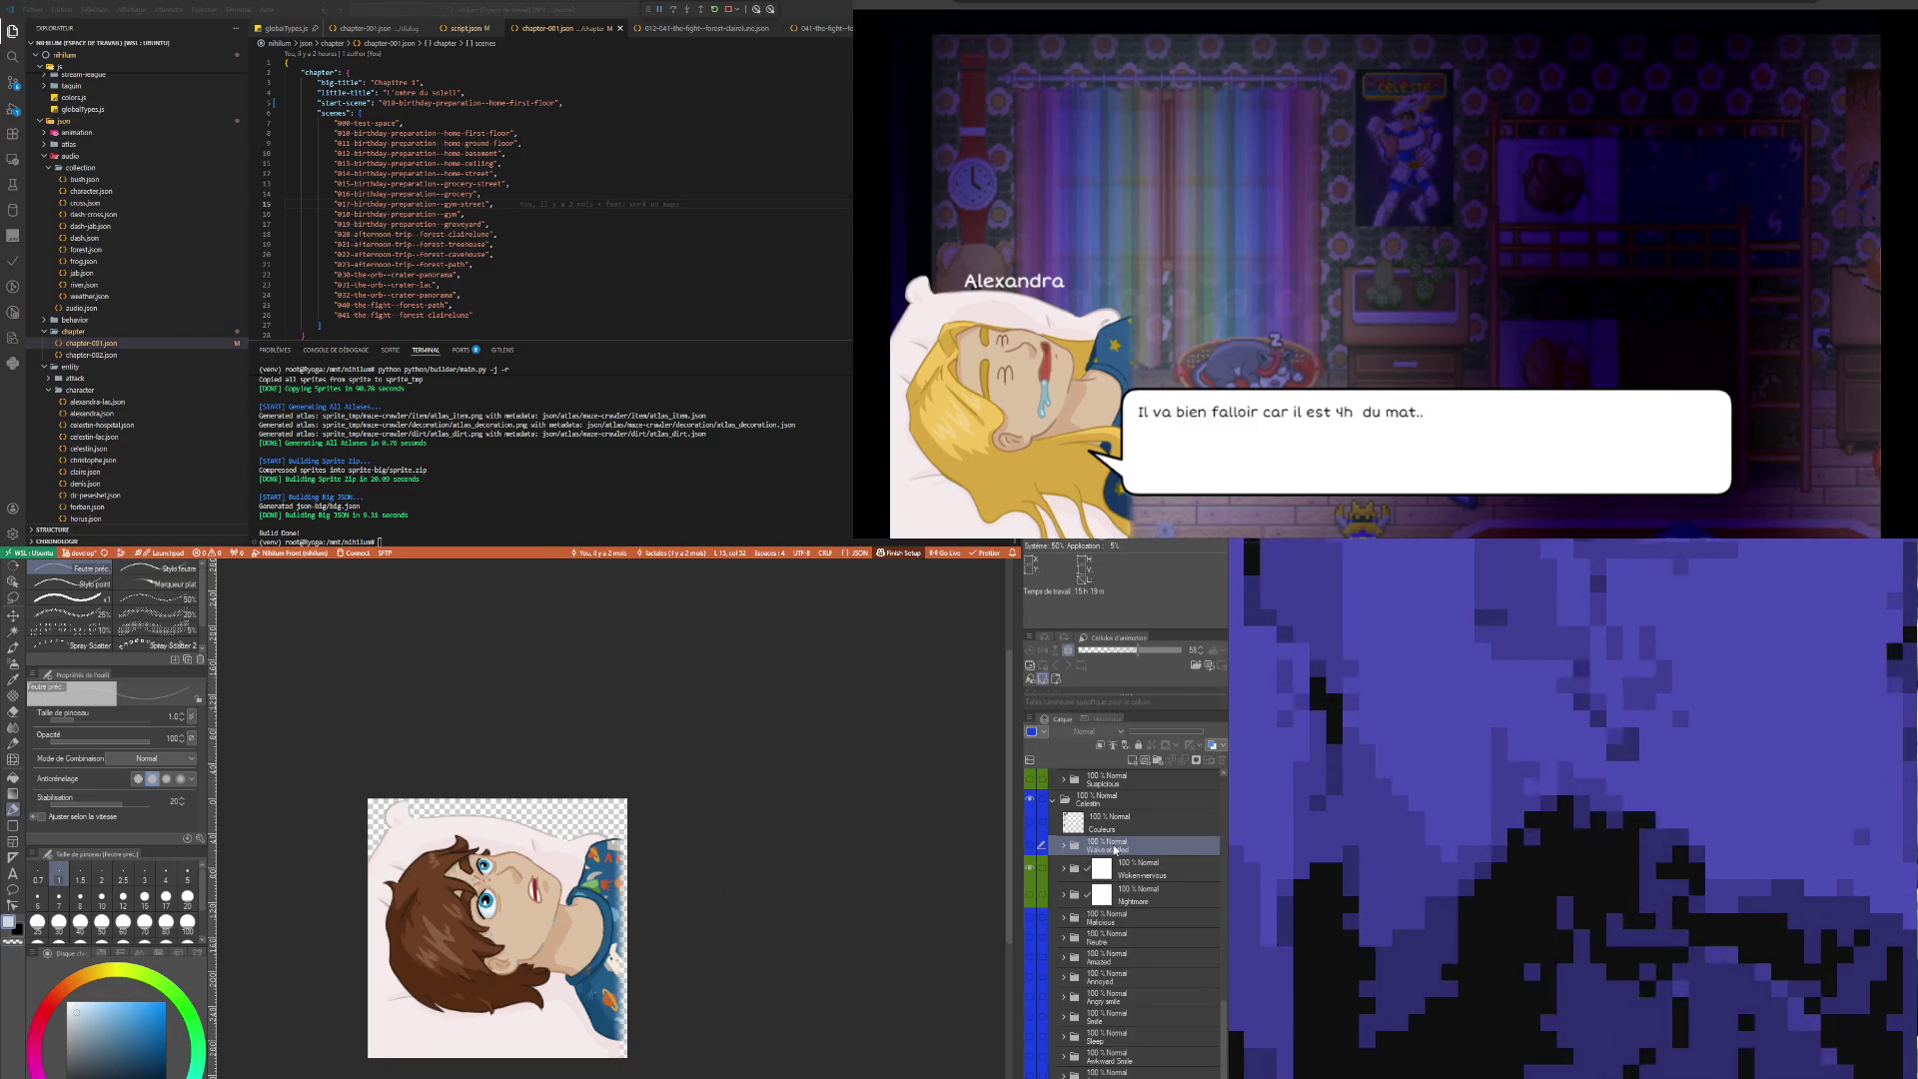
pyautogui.click(1064, 870)
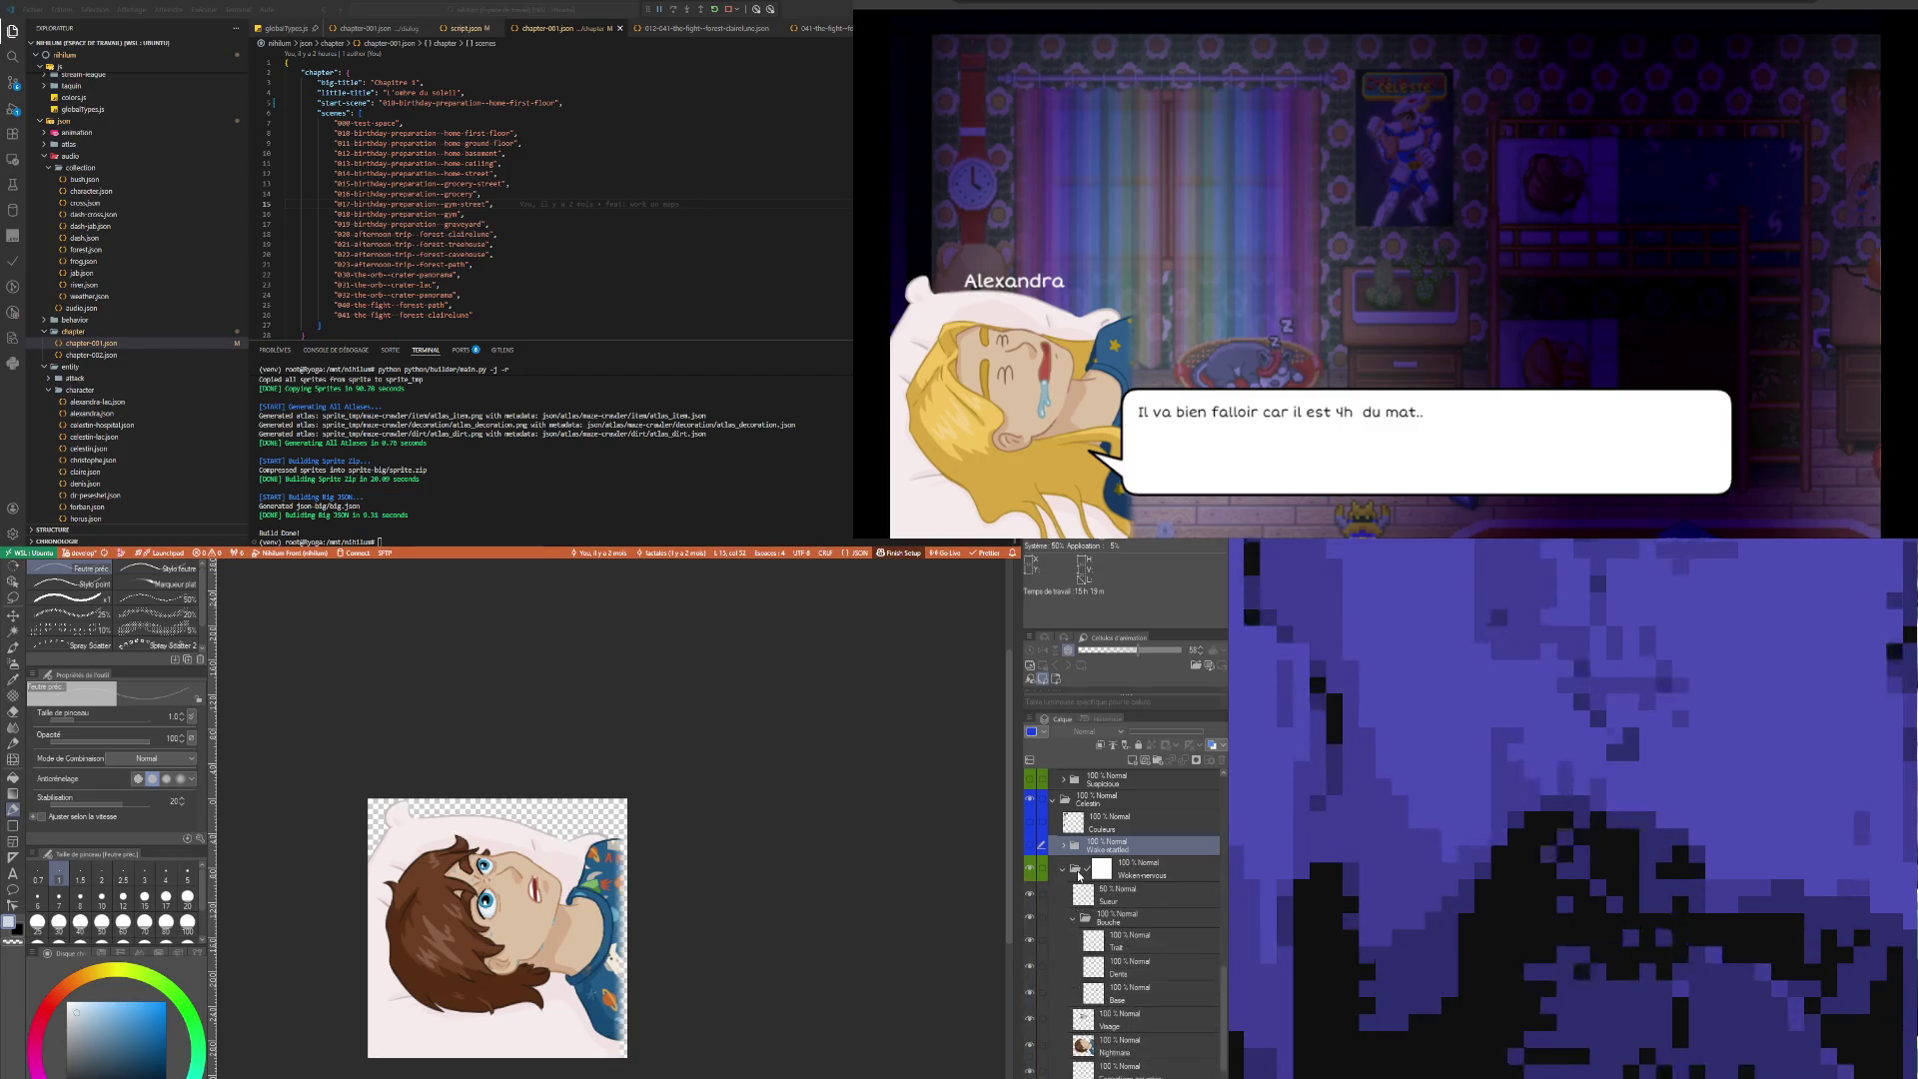
# Duplicate the Woken-nervous folder and rename the copy Wake-startled
pyautogui.click(1065, 870)
pyautogui.click(1081, 871)
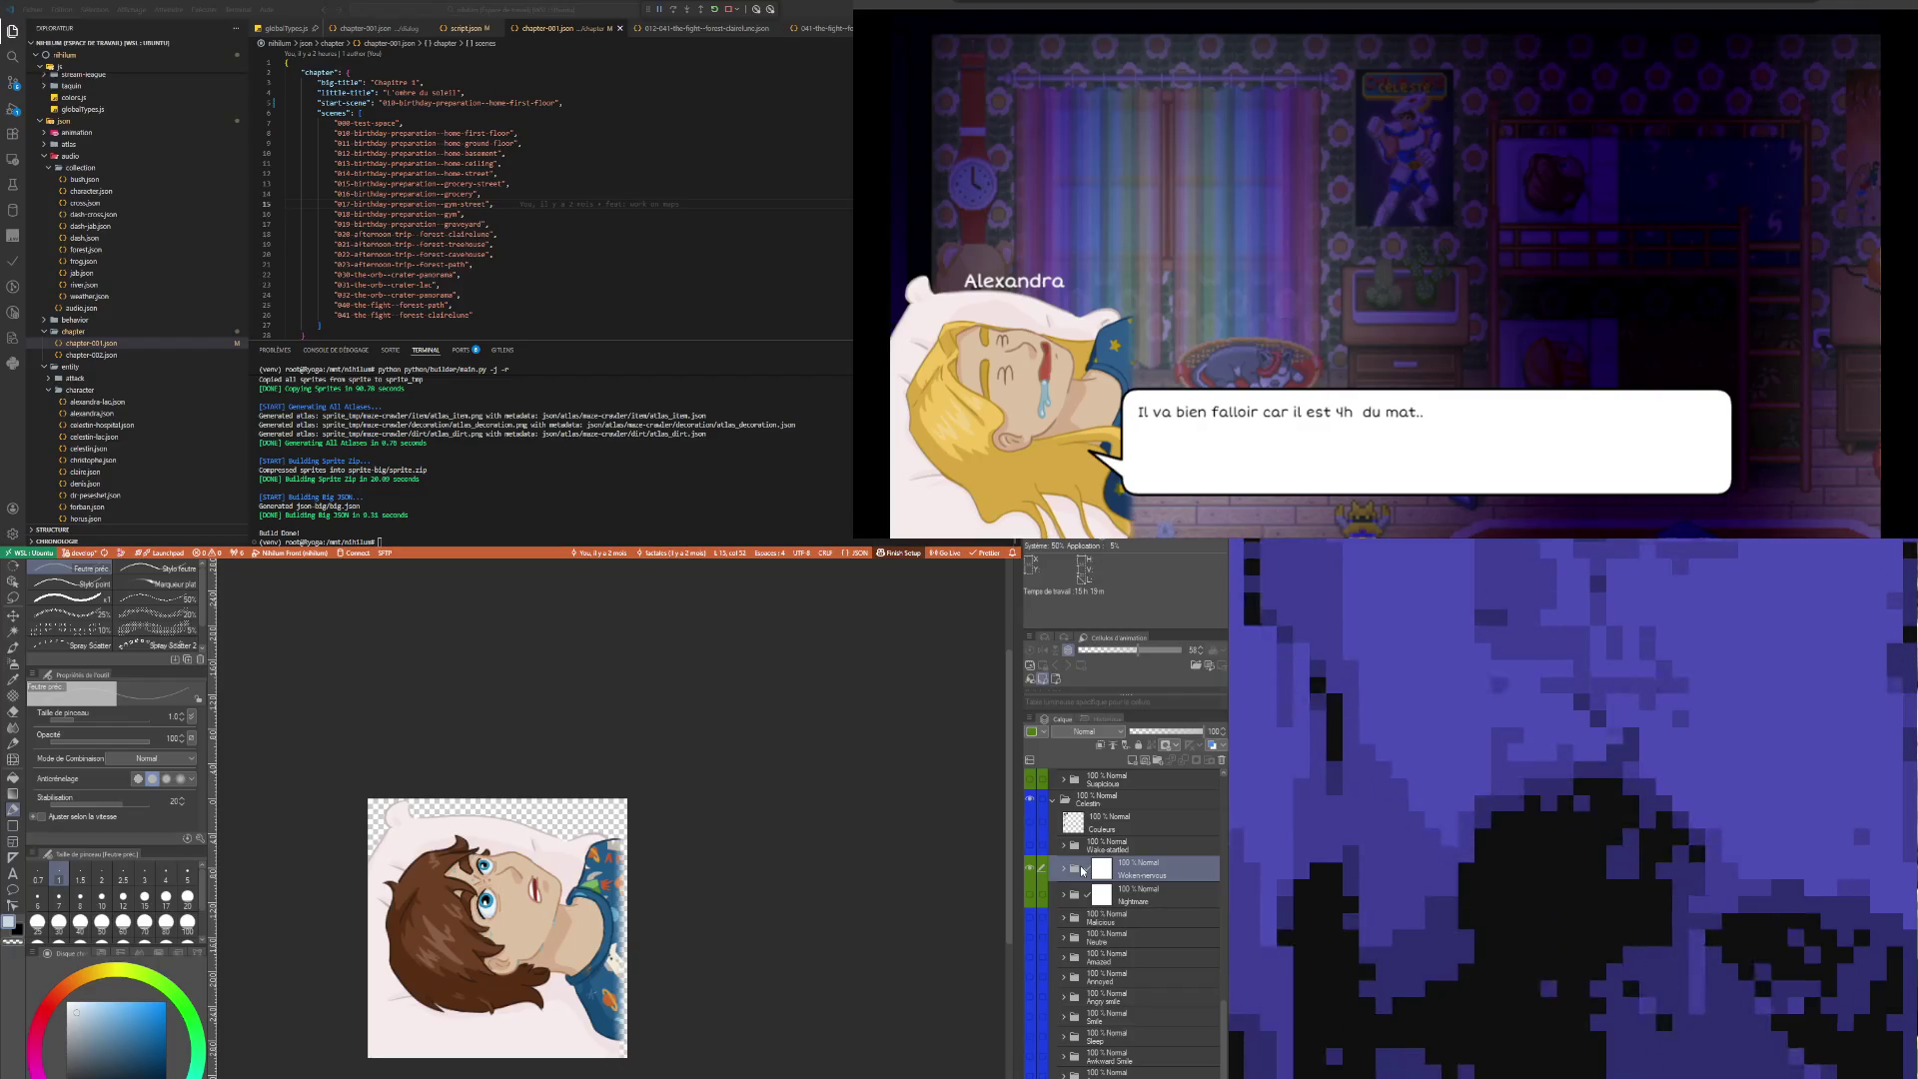
pyautogui.hotkey('ctrl', 'c')
pyautogui.hotkey('ctrl', 'v')
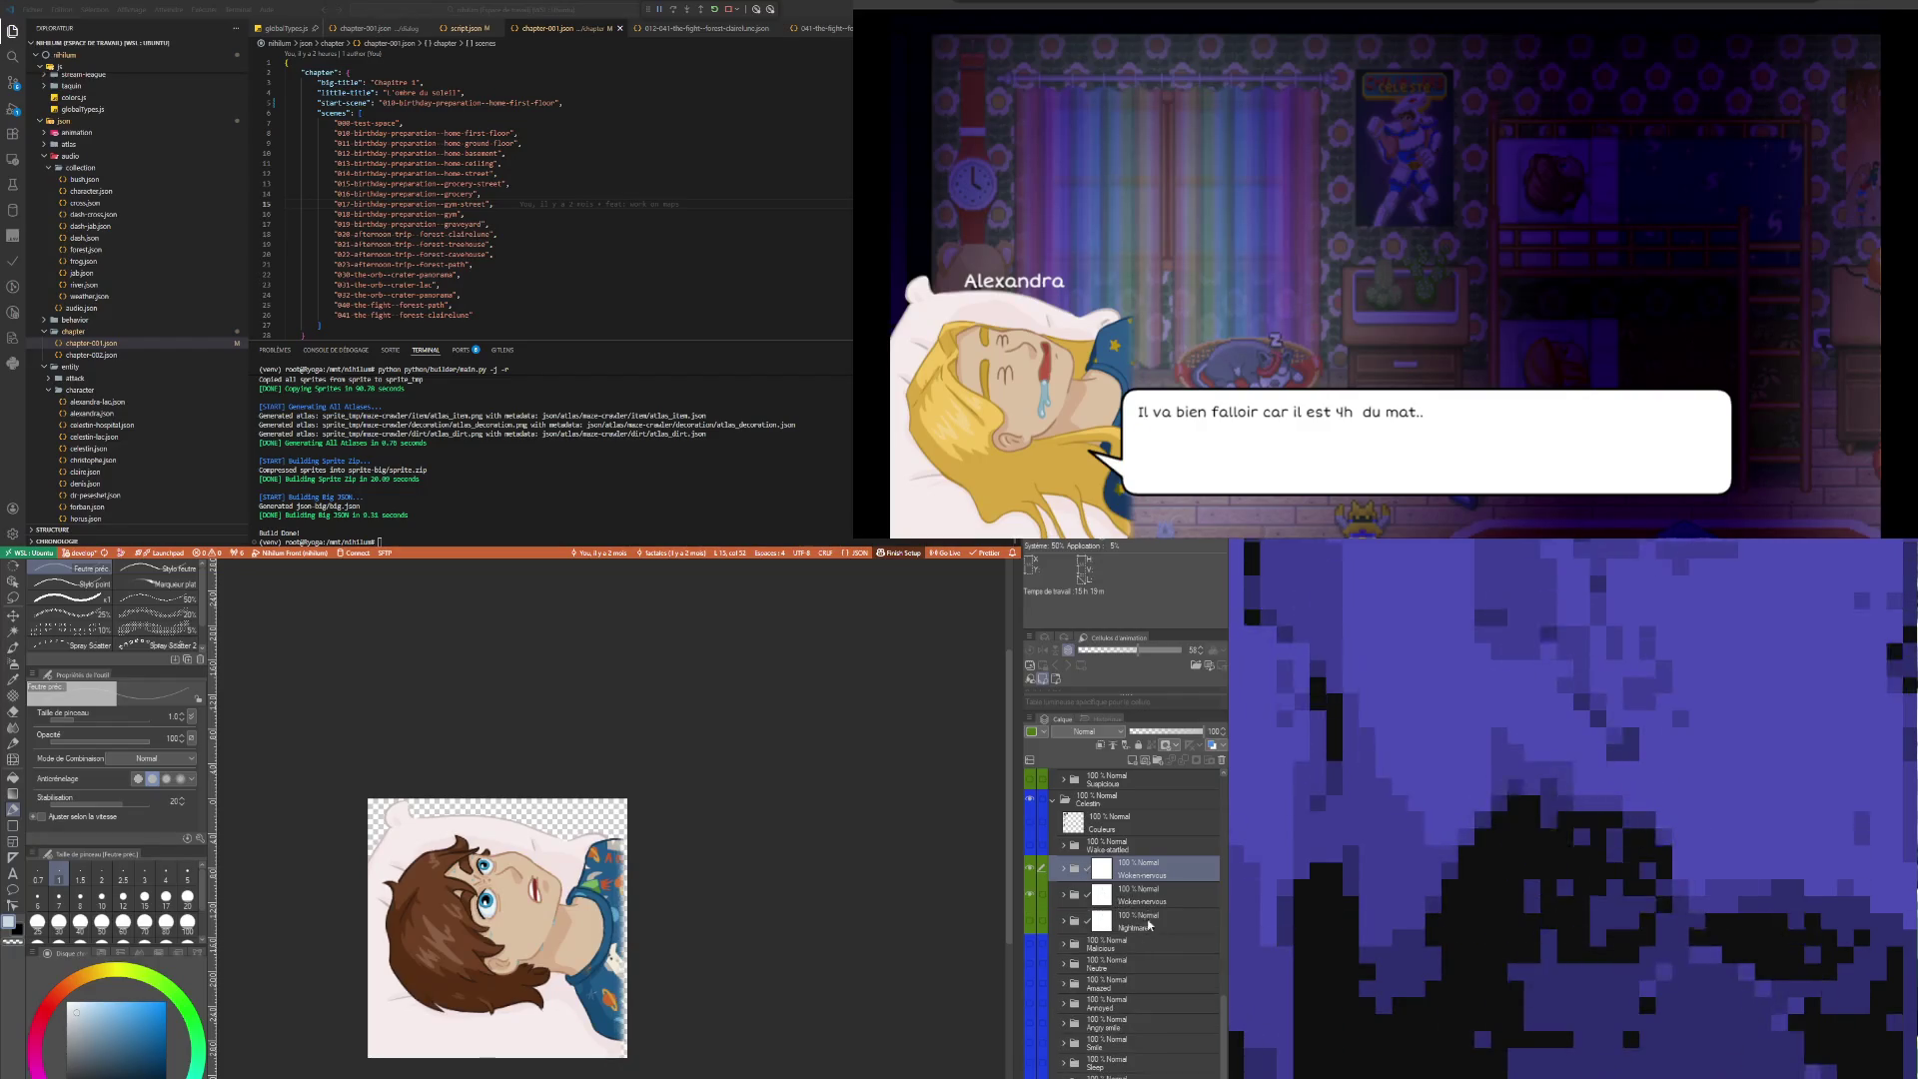
pyautogui.click(1139, 845)
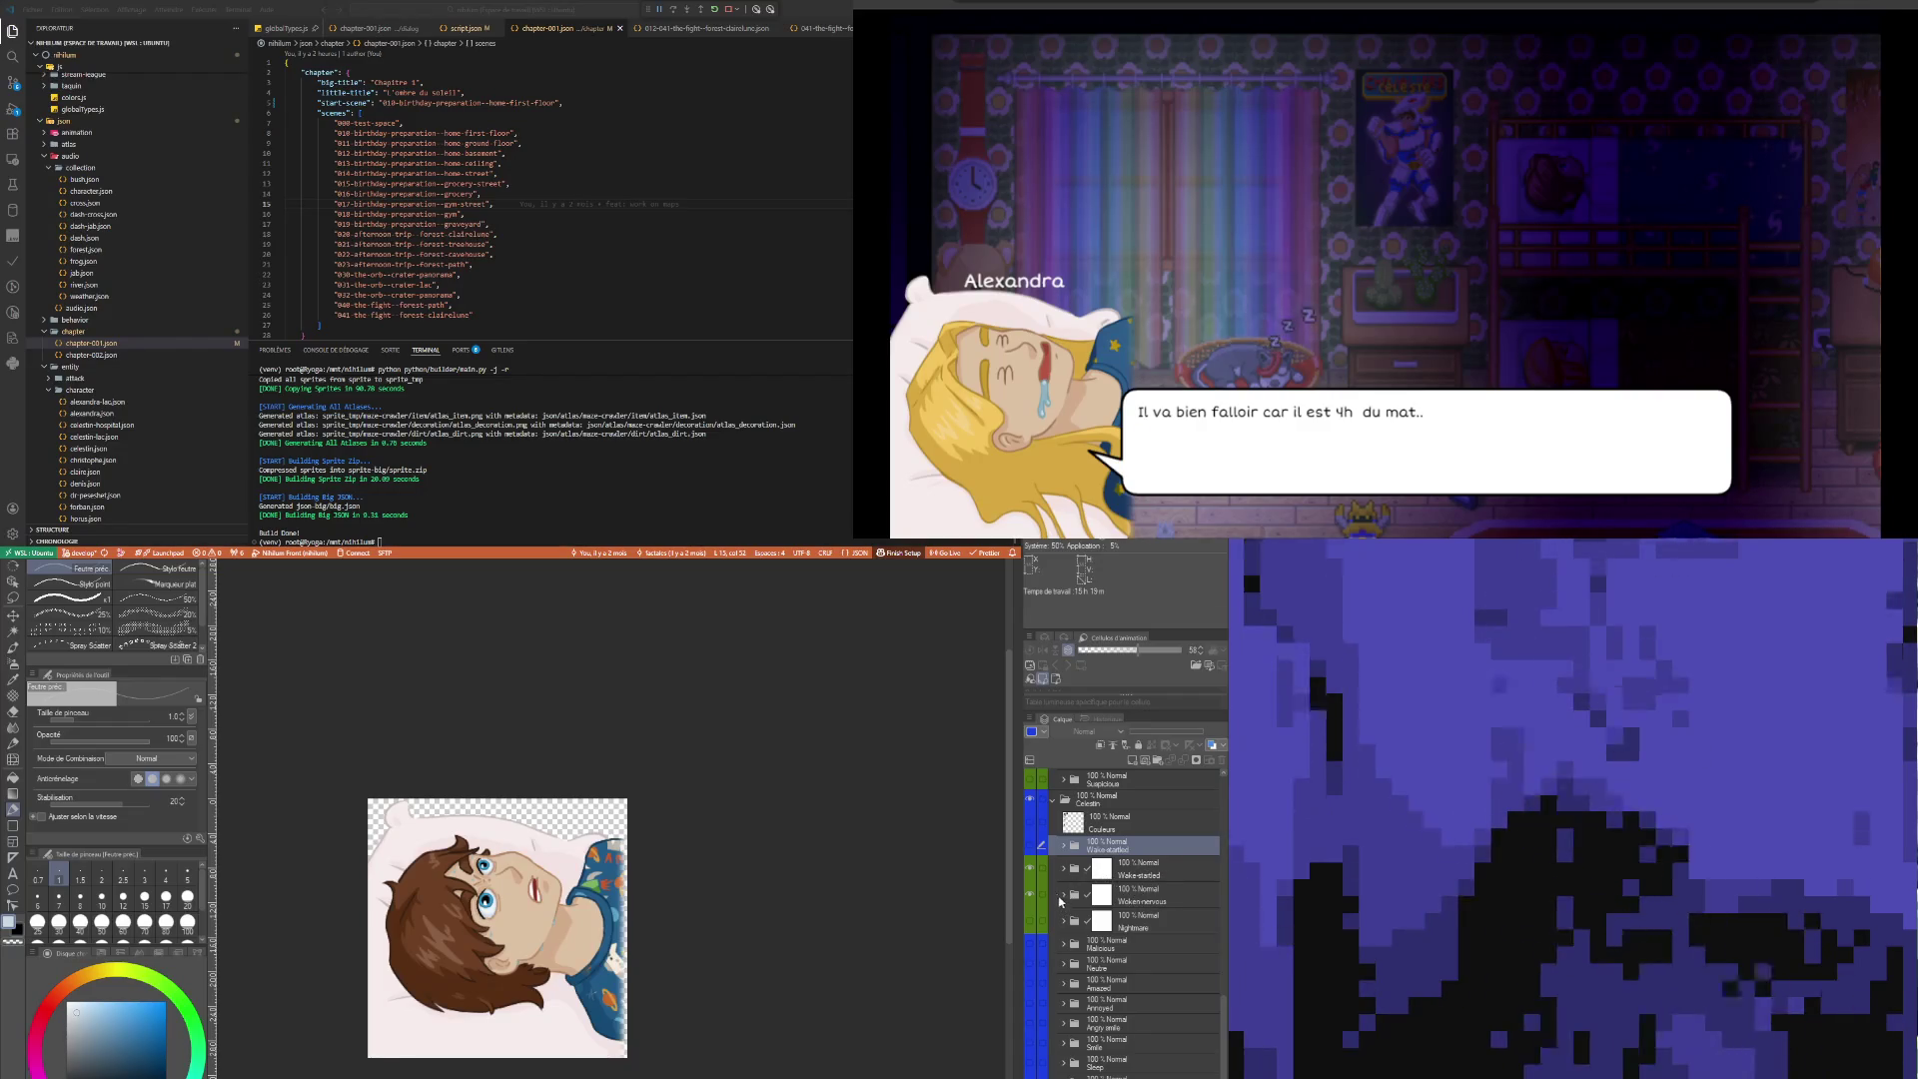
pyautogui.click(1031, 896)
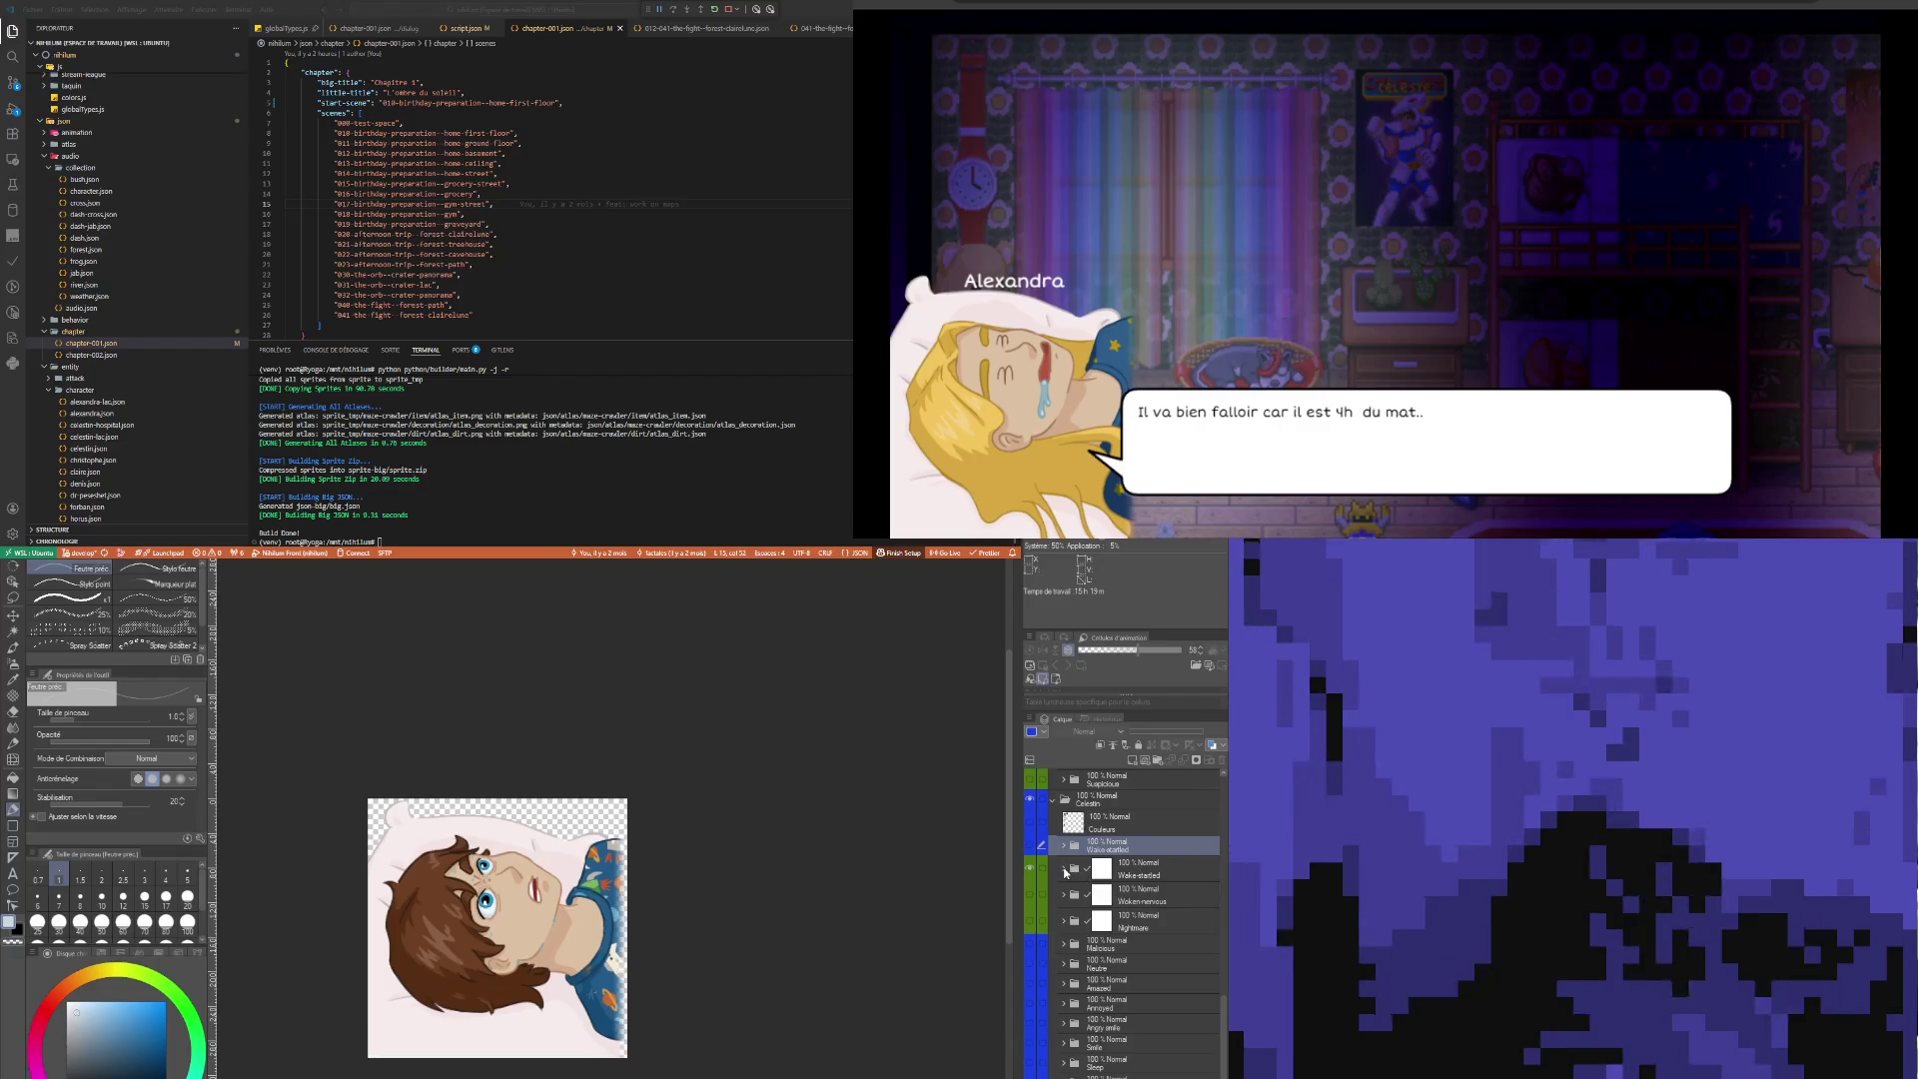
# Move the locked Wake-startled drawing between Base and Visage and remove the leftover outer folder
pyautogui.click(1064, 867)
pyautogui.click(1063, 845)
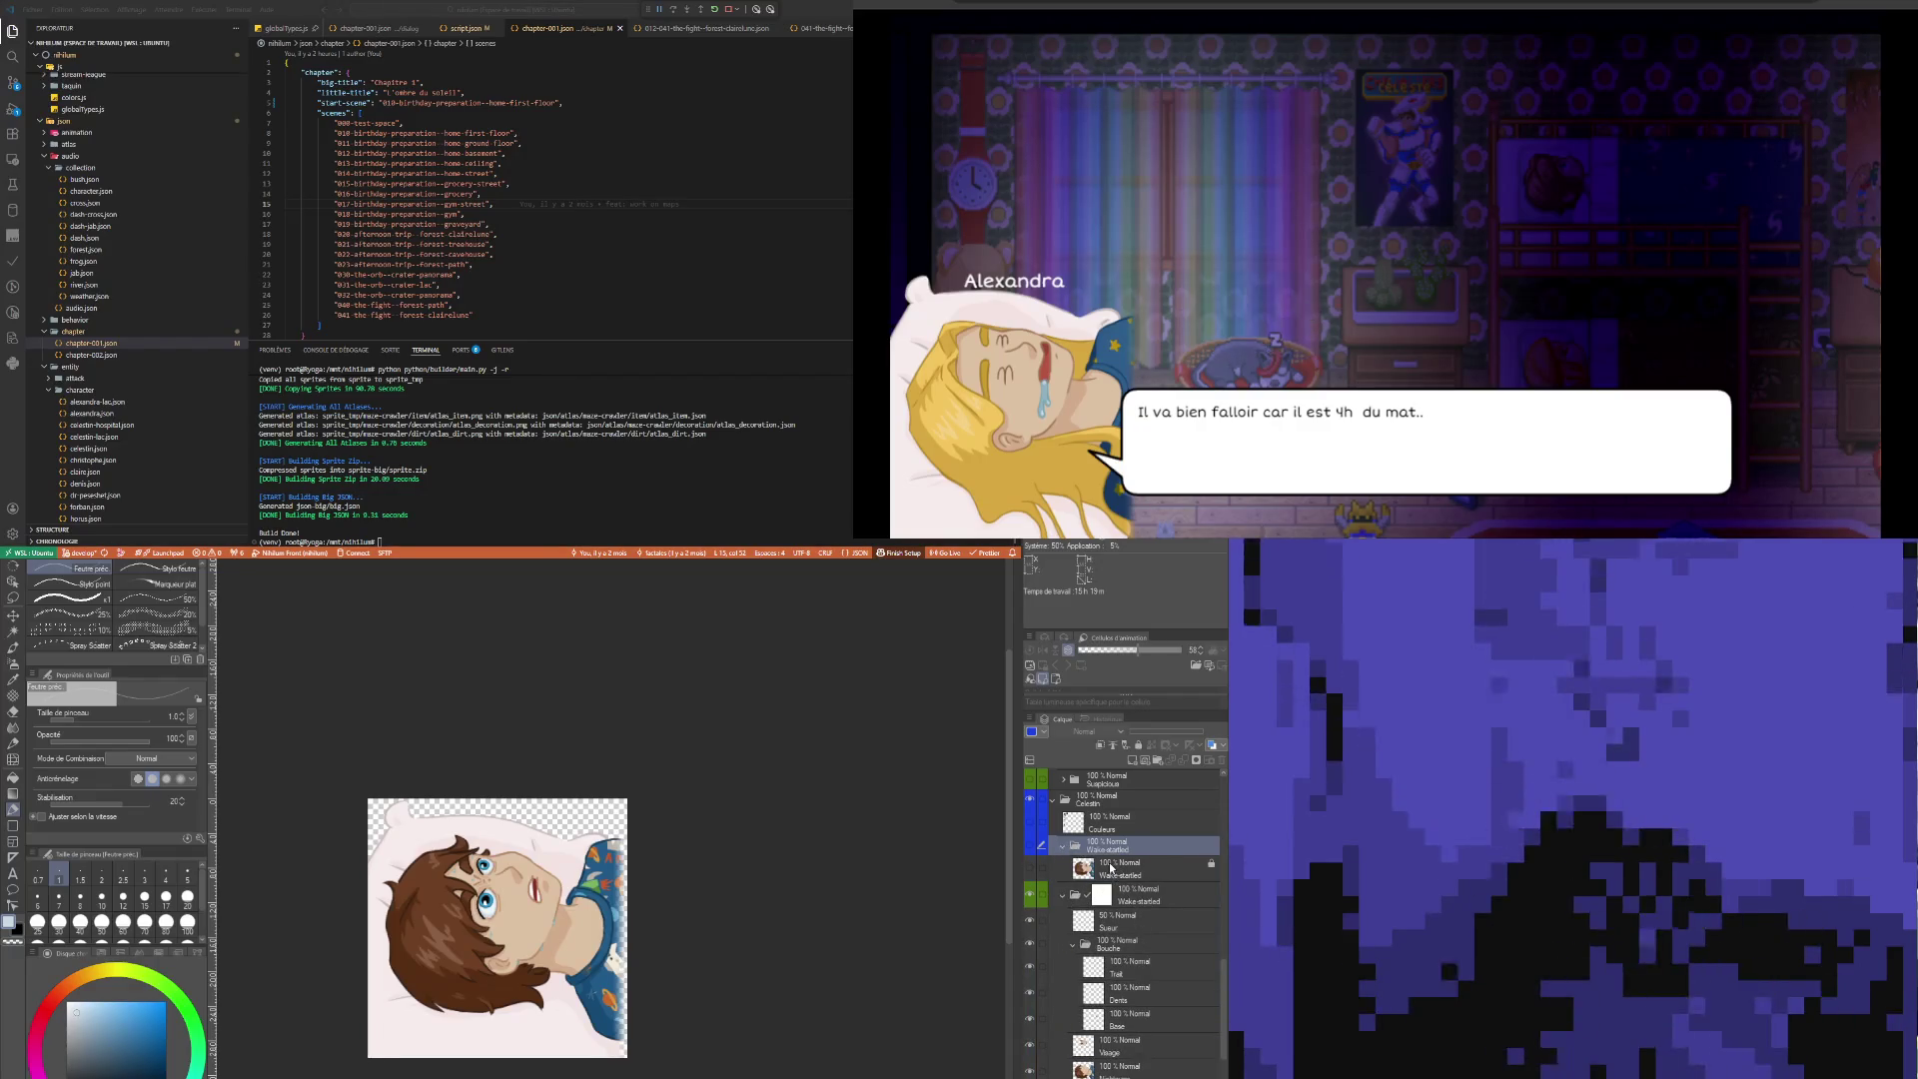
pyautogui.click(1113, 869)
pyautogui.moveTo(1124, 872); pyautogui.dragTo(1144, 1046)
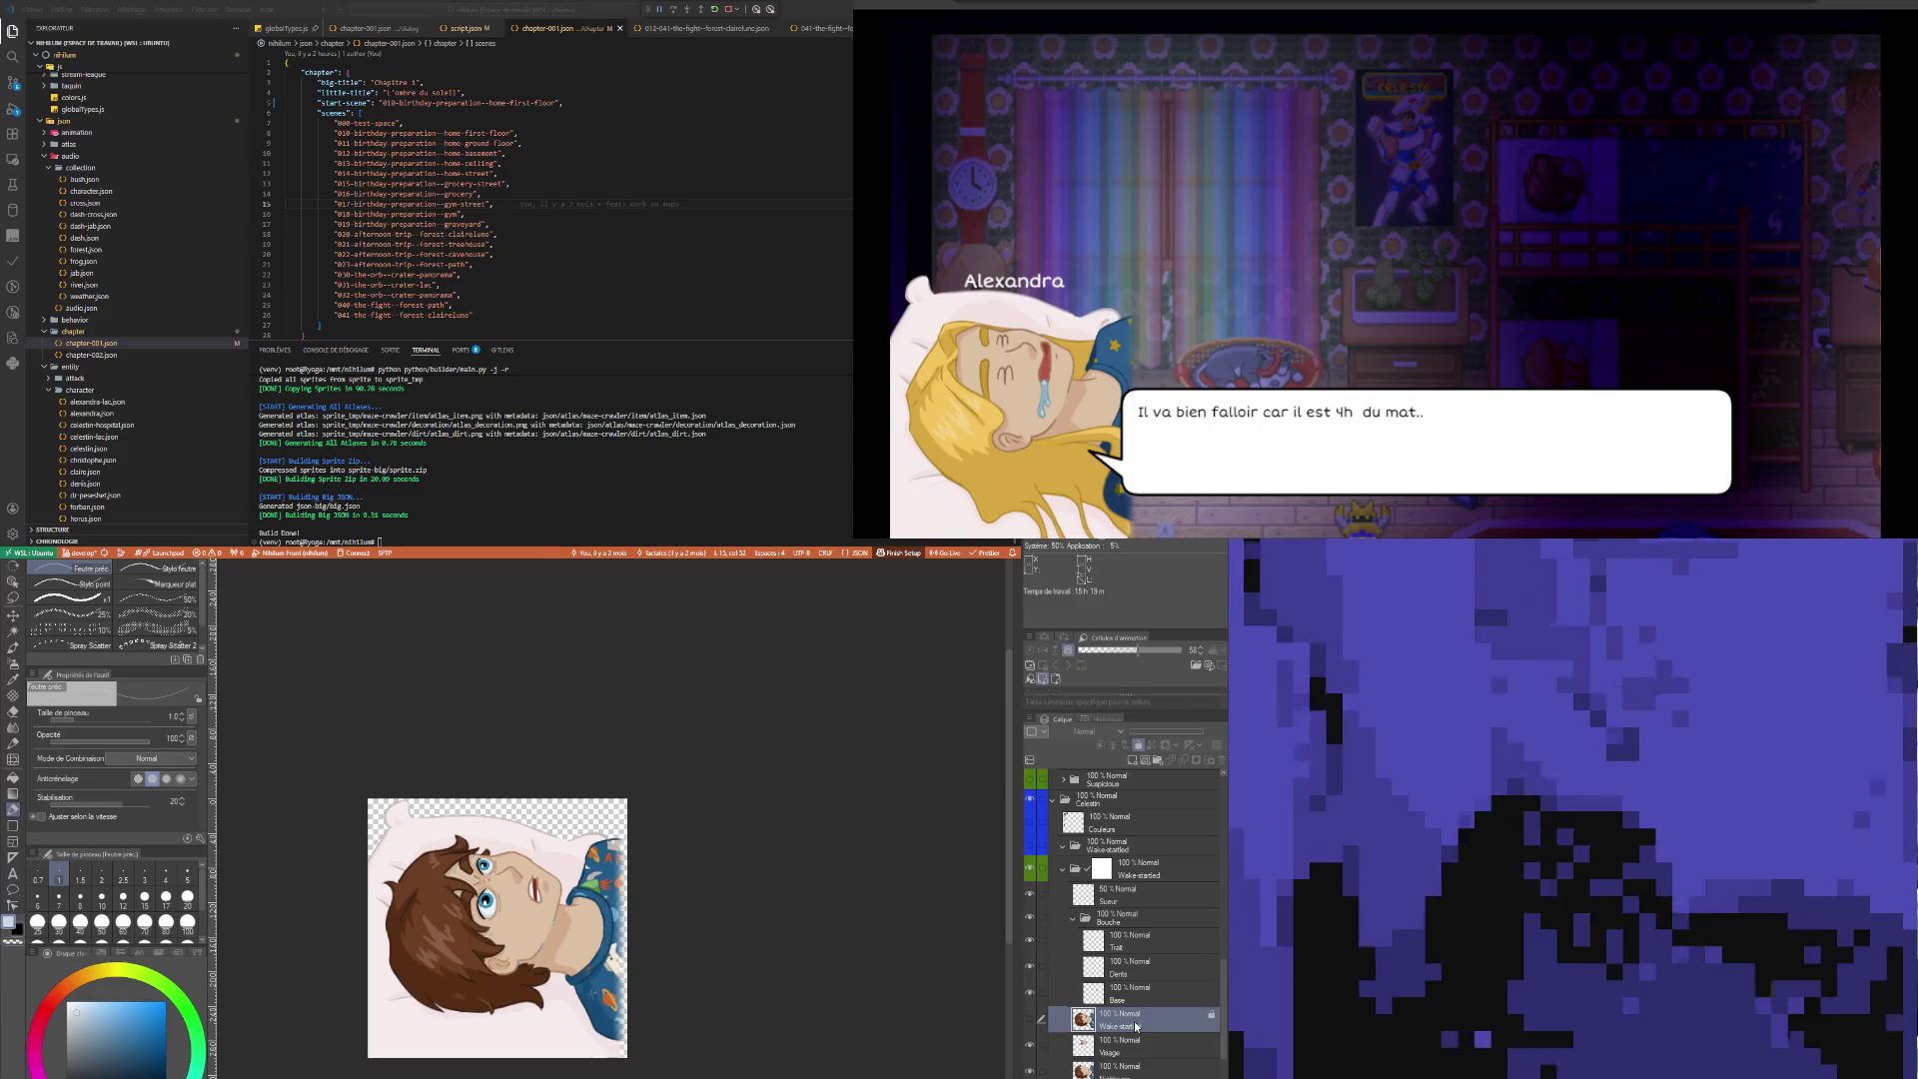
pyautogui.click(1102, 843)
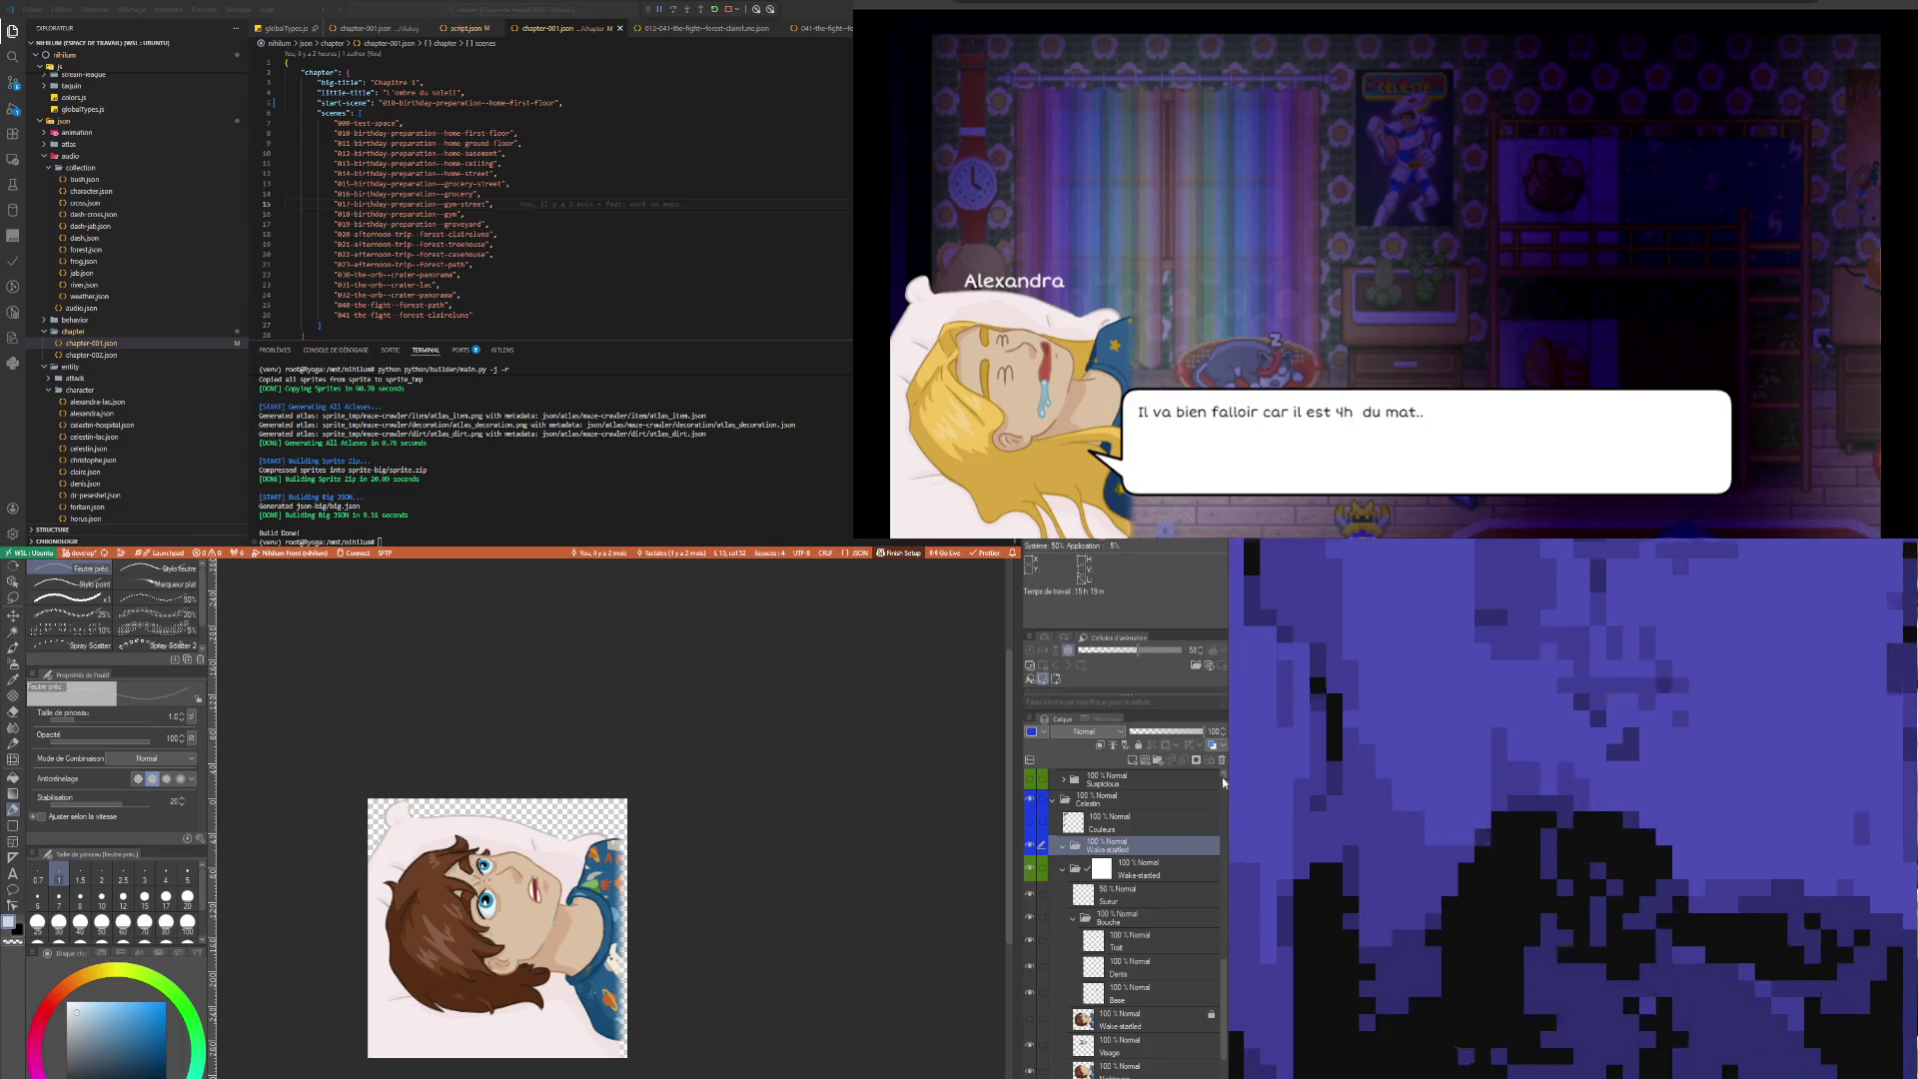
pyautogui.hotkey('ctrl', 'z')
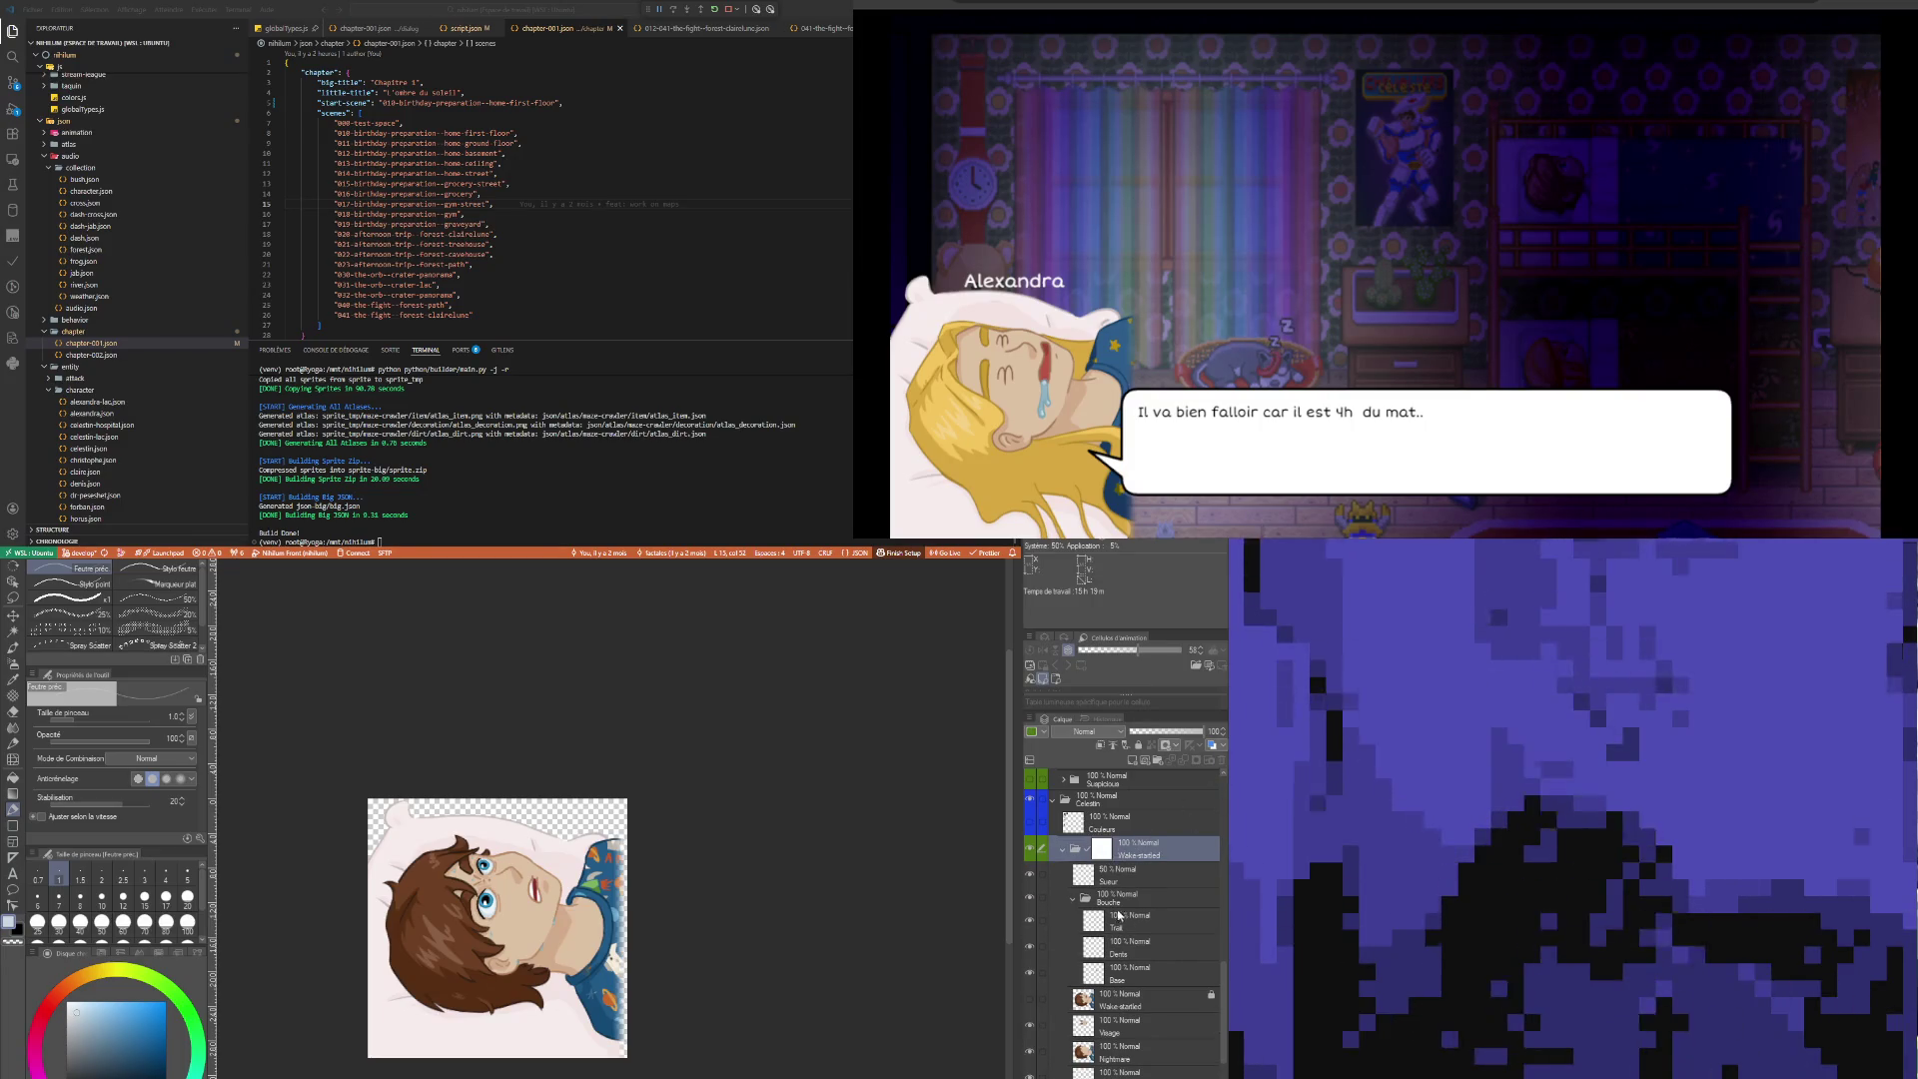
# Toggle the Wake-startled drawing on and off to compare, leaving the open-mouthed expression visible
pyautogui.click(1114, 875)
pyautogui.click(1099, 1001)
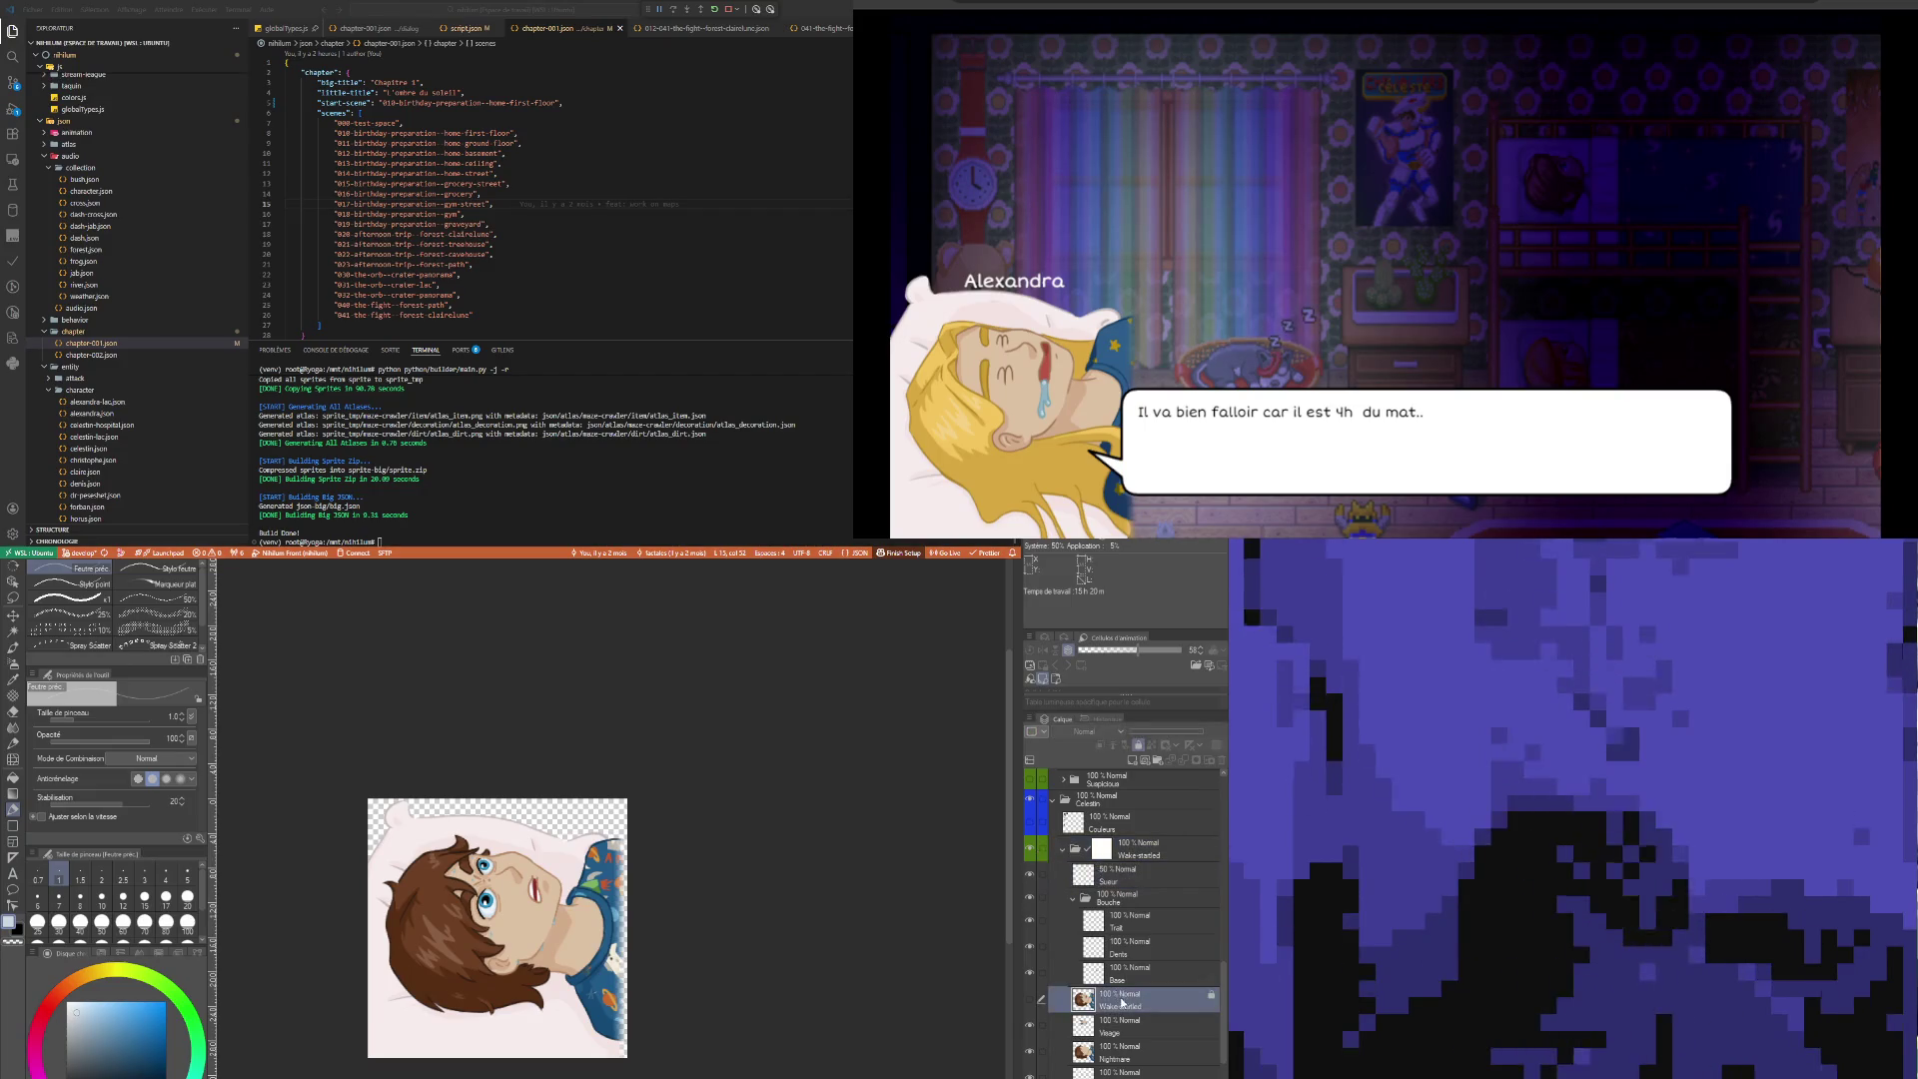
pyautogui.click(1031, 1000)
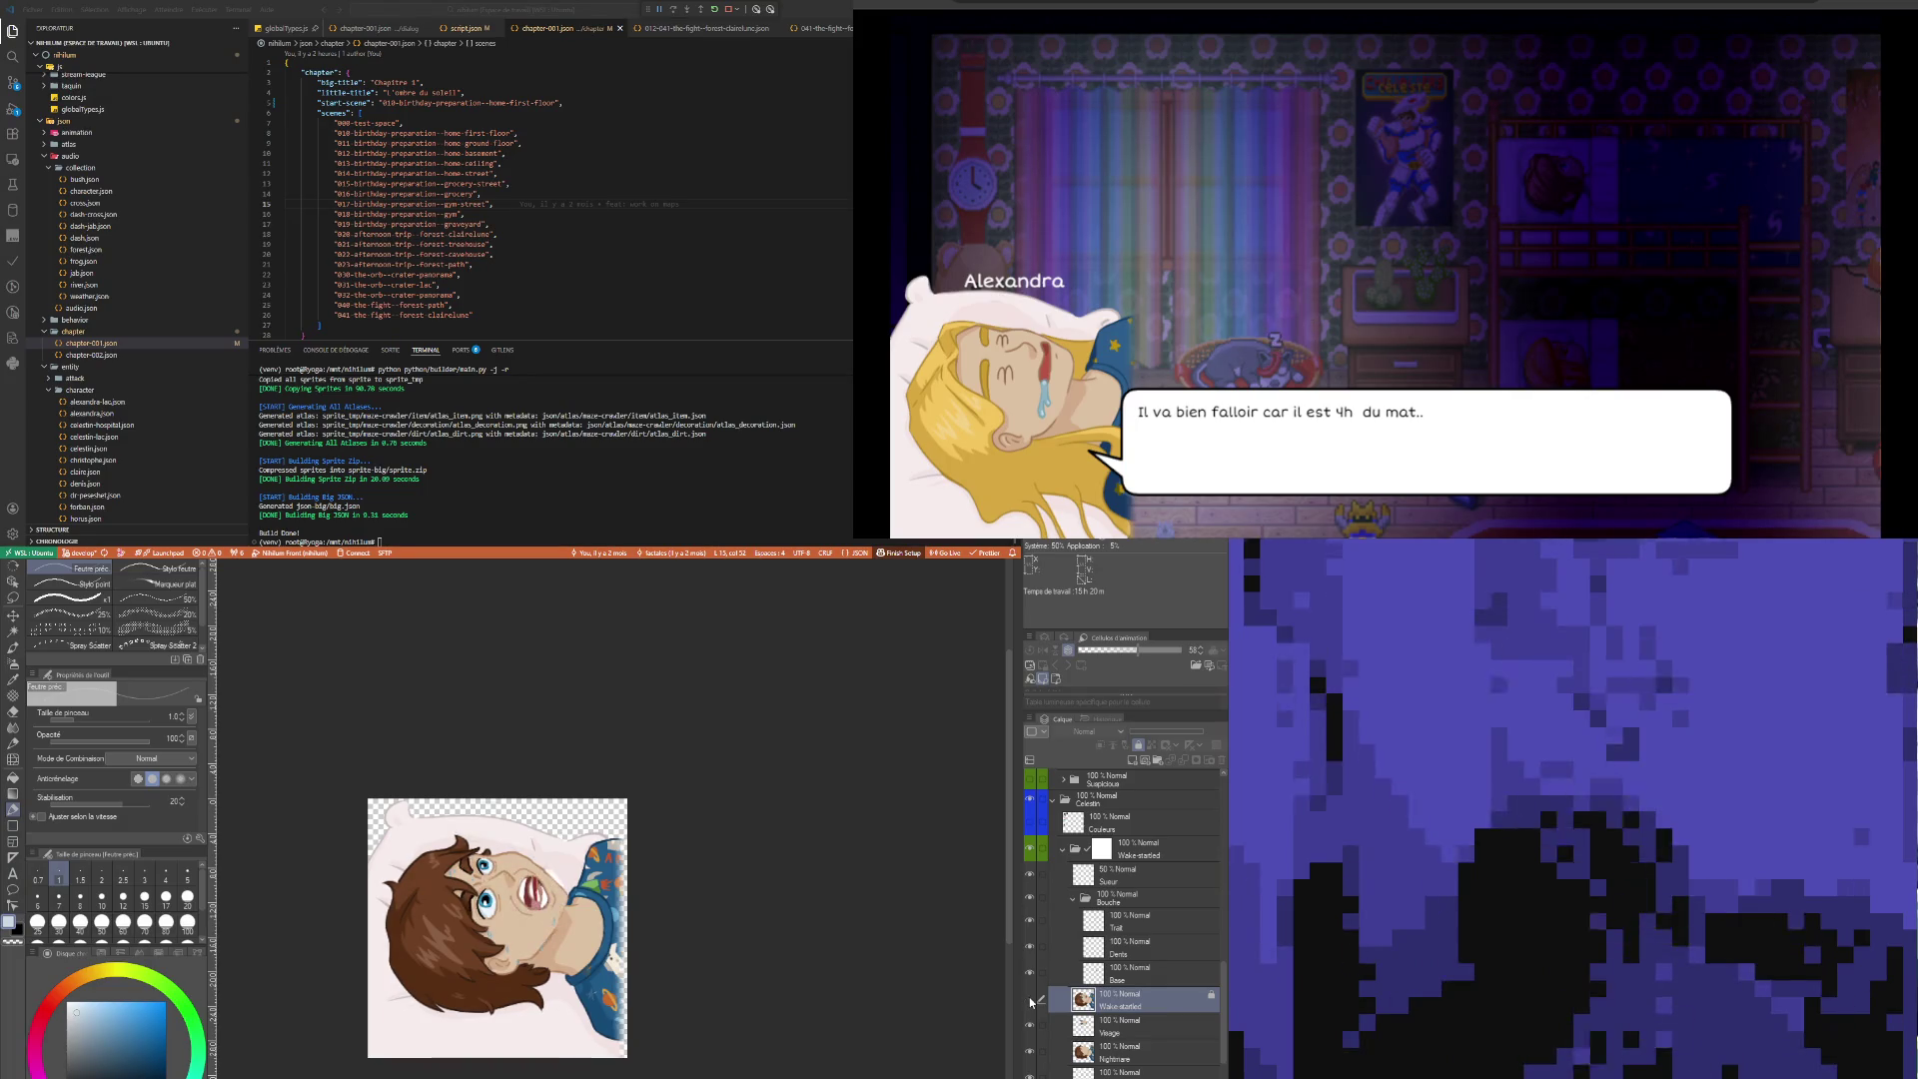
pyautogui.click(1031, 1000)
pyautogui.click(1031, 1000)
pyautogui.click(1031, 1000)
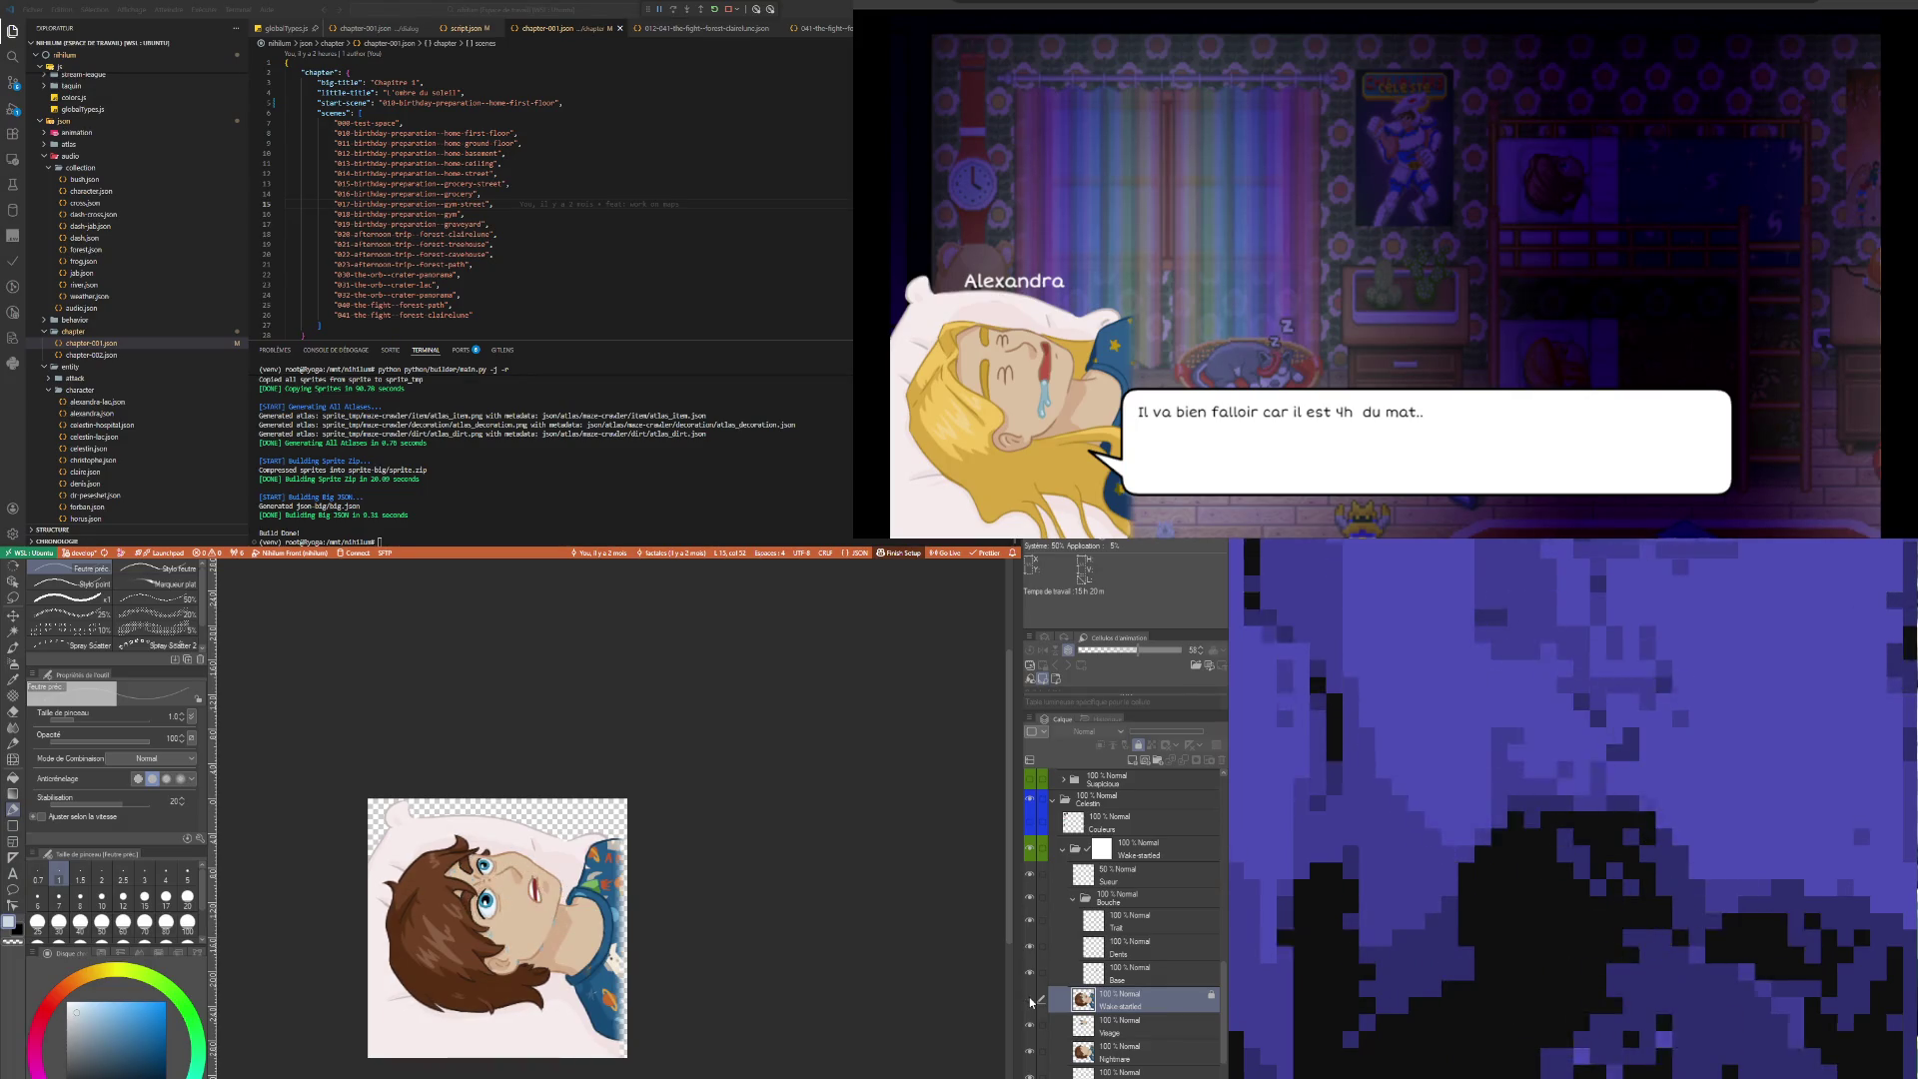
pyautogui.click(1031, 1000)
pyautogui.click(1031, 1000)
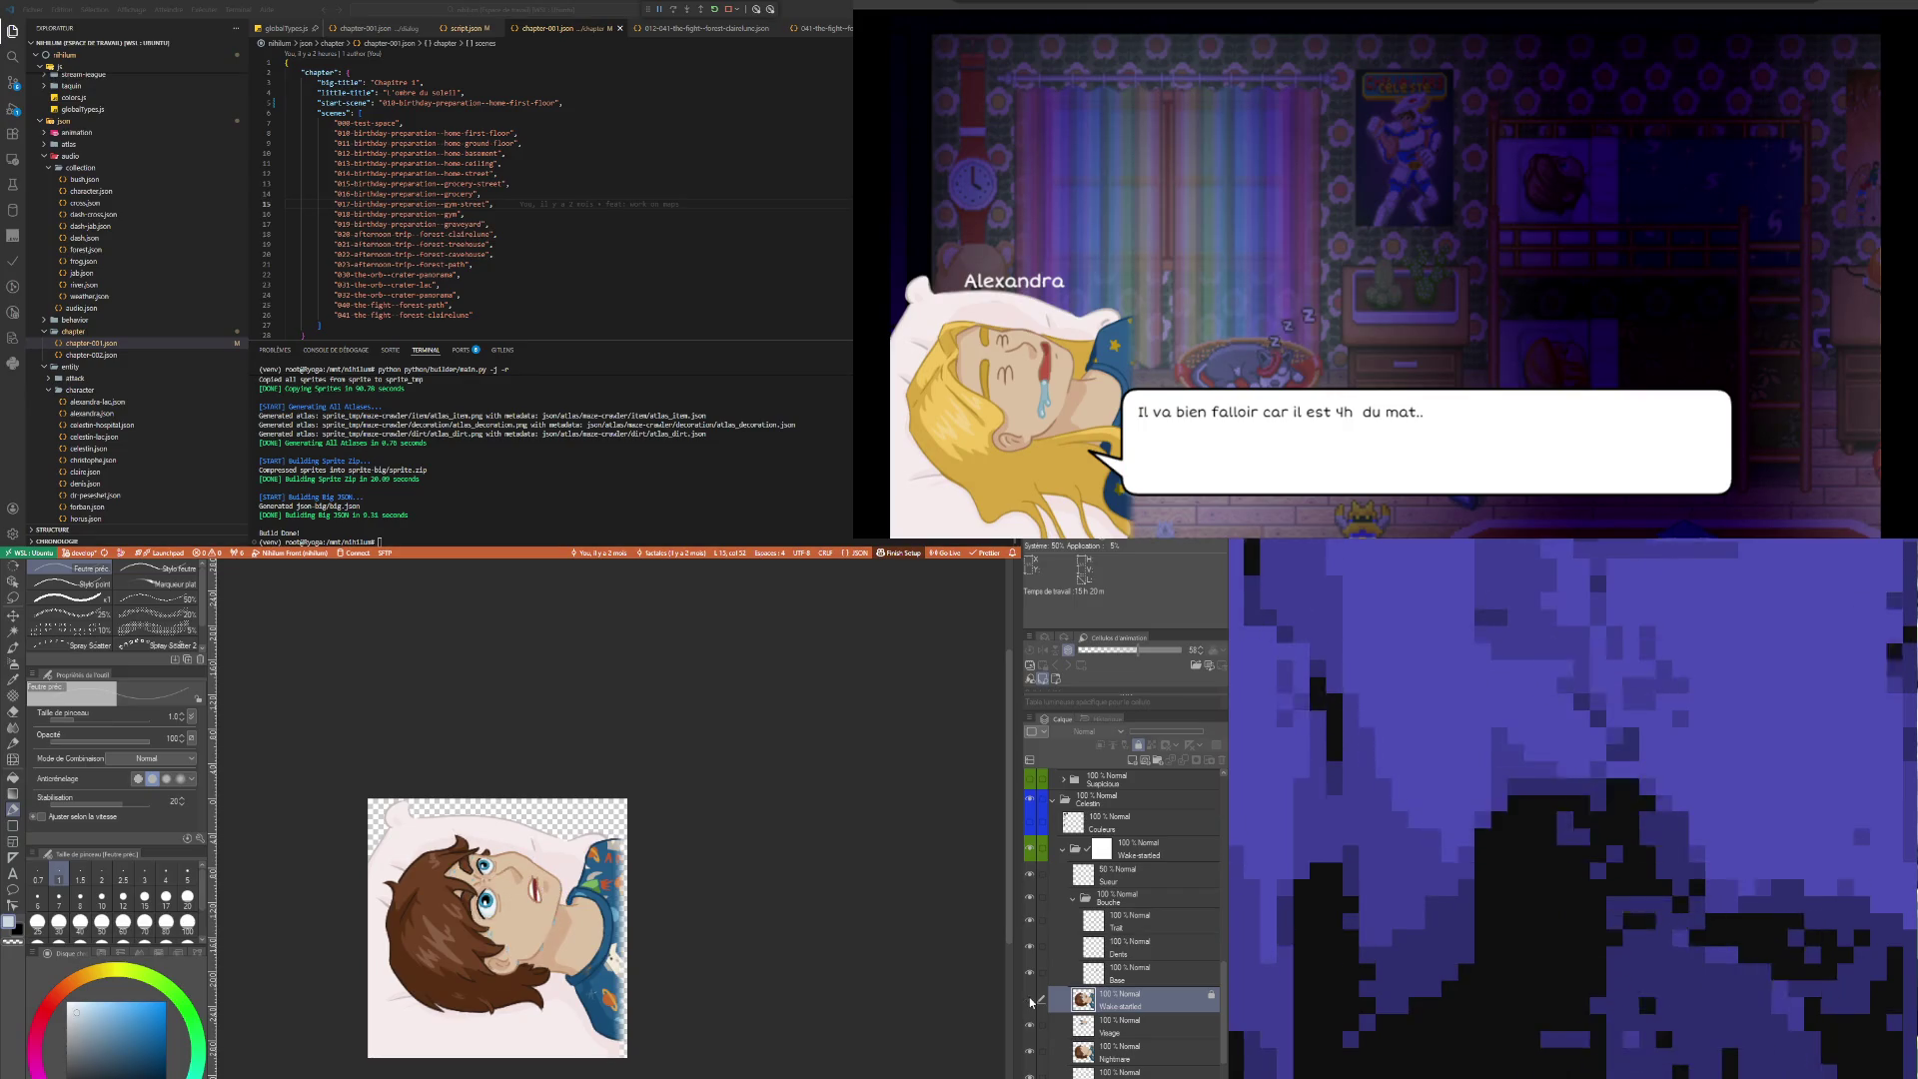
pyautogui.click(1031, 1000)
pyautogui.click(1031, 1000)
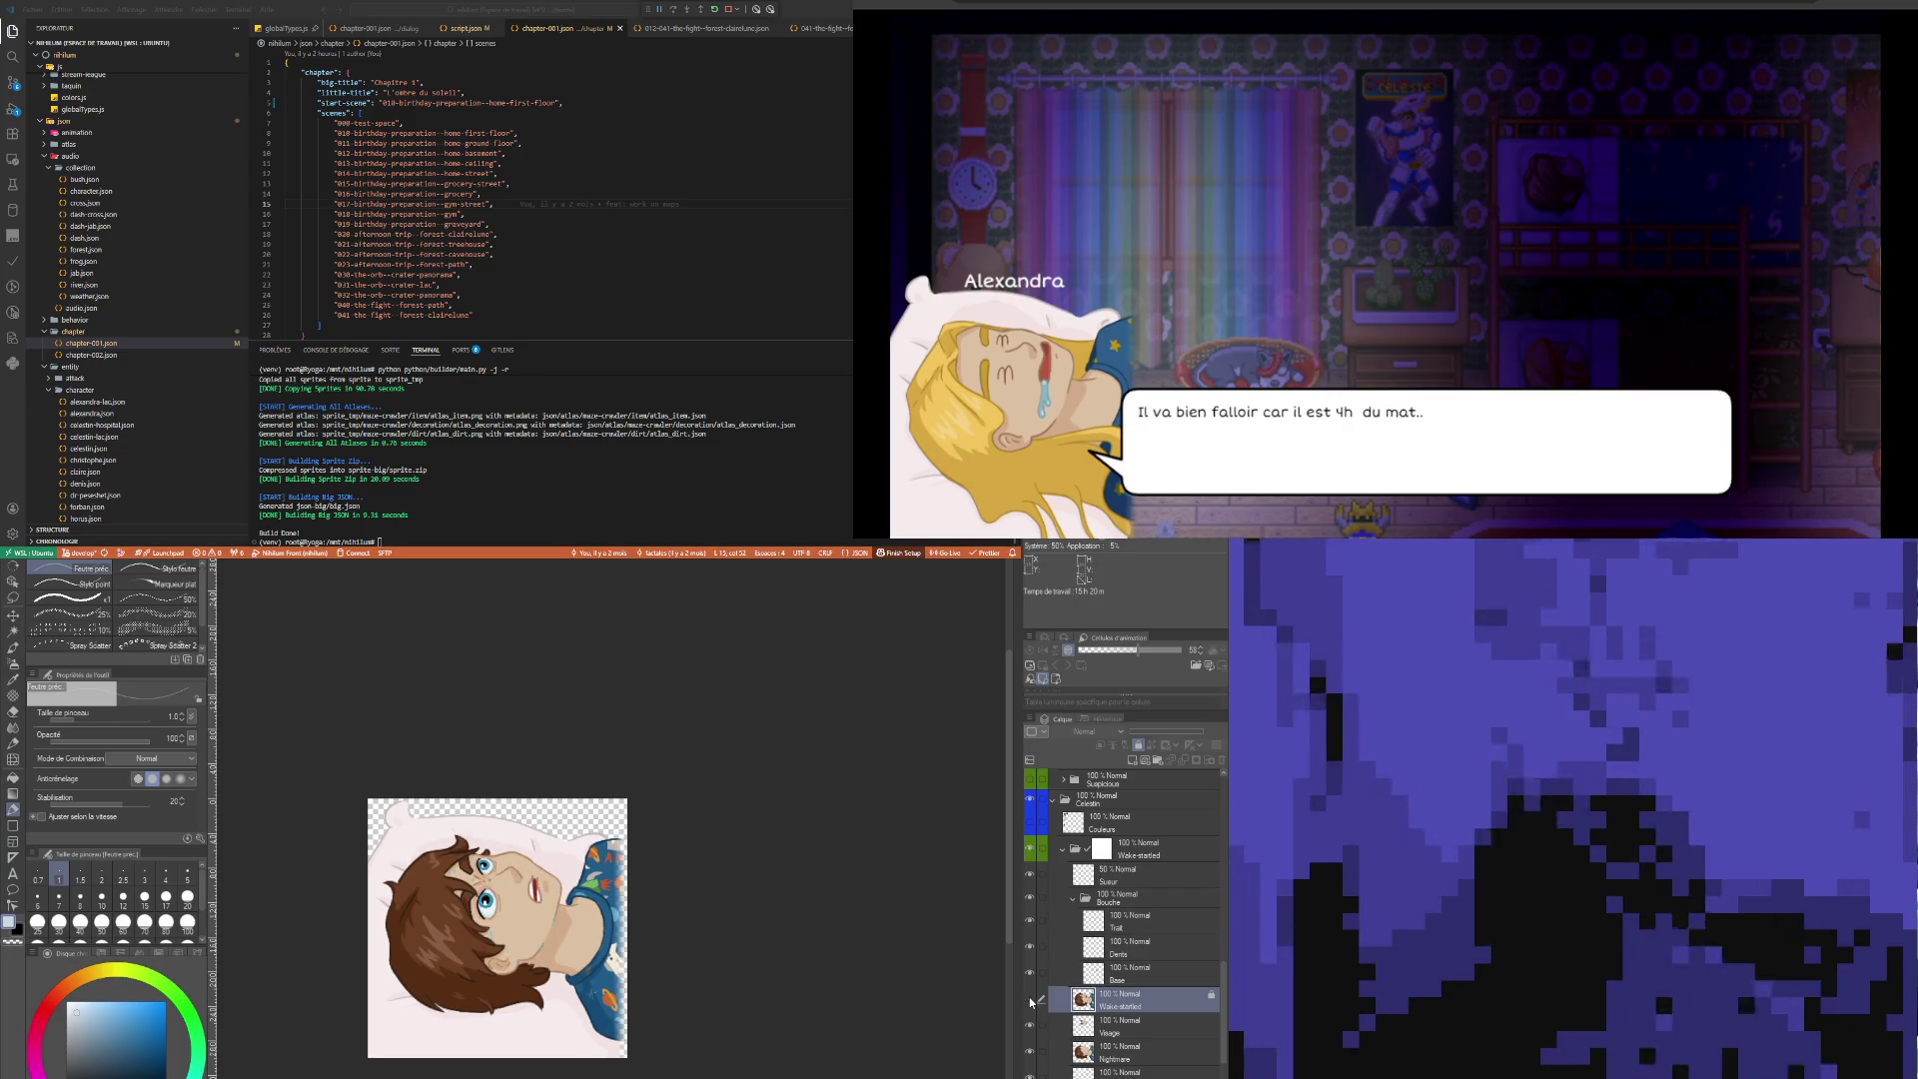
pyautogui.click(1031, 1000)
pyautogui.click(1031, 1000)
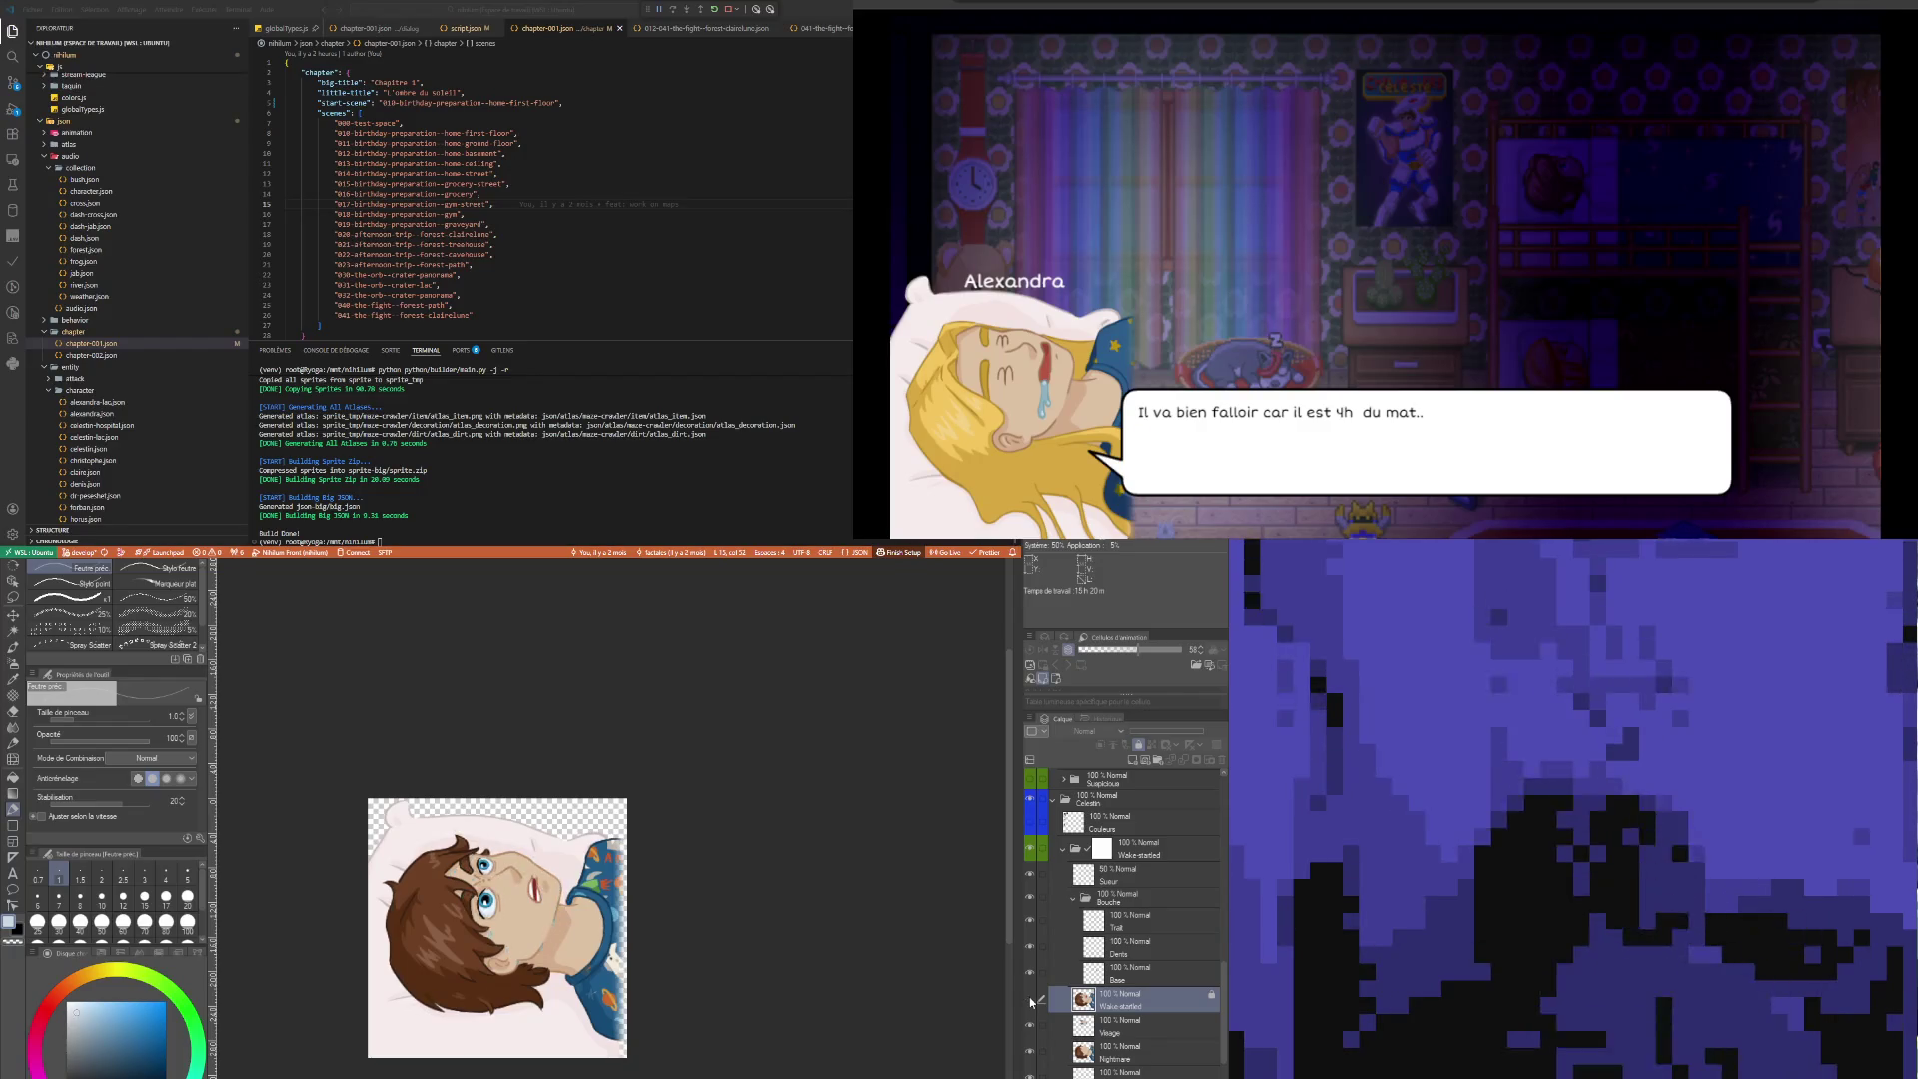
pyautogui.scroll(3, 531, 877)
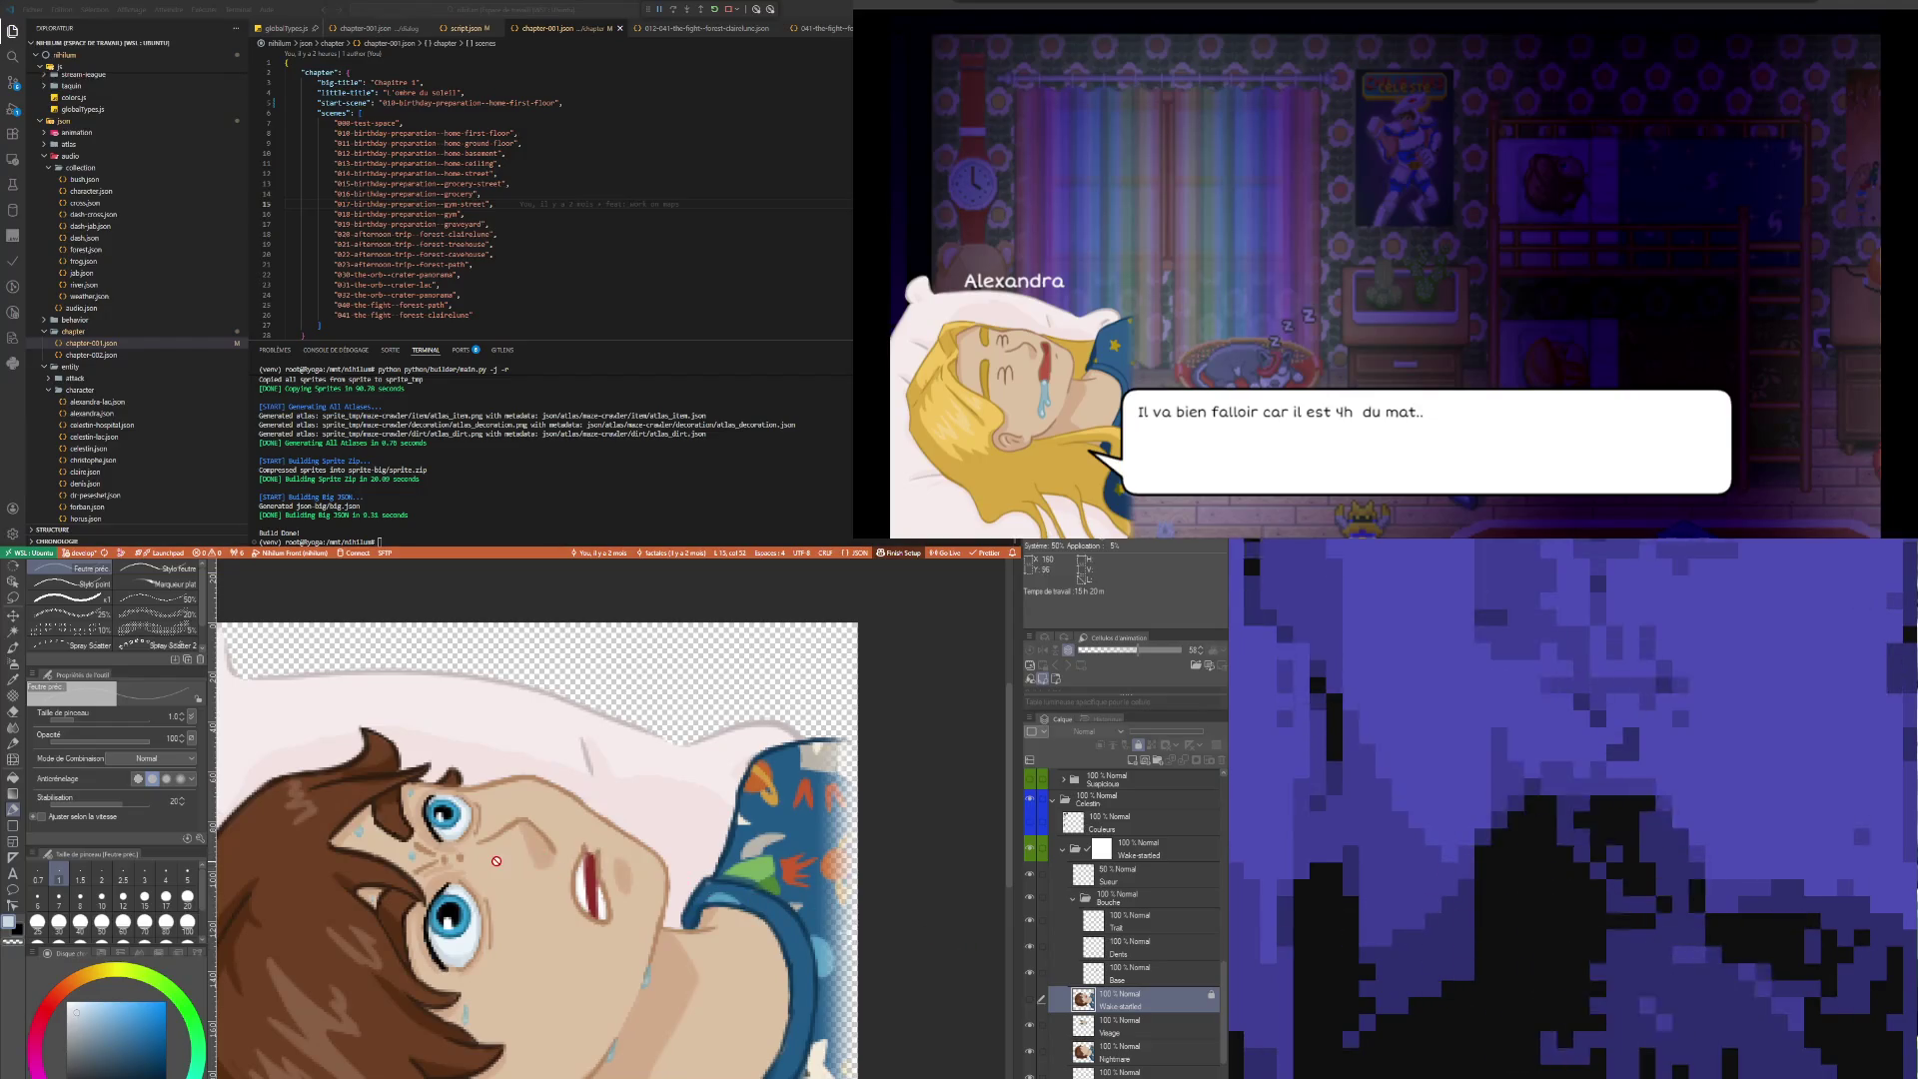
pyautogui.click(1031, 1001)
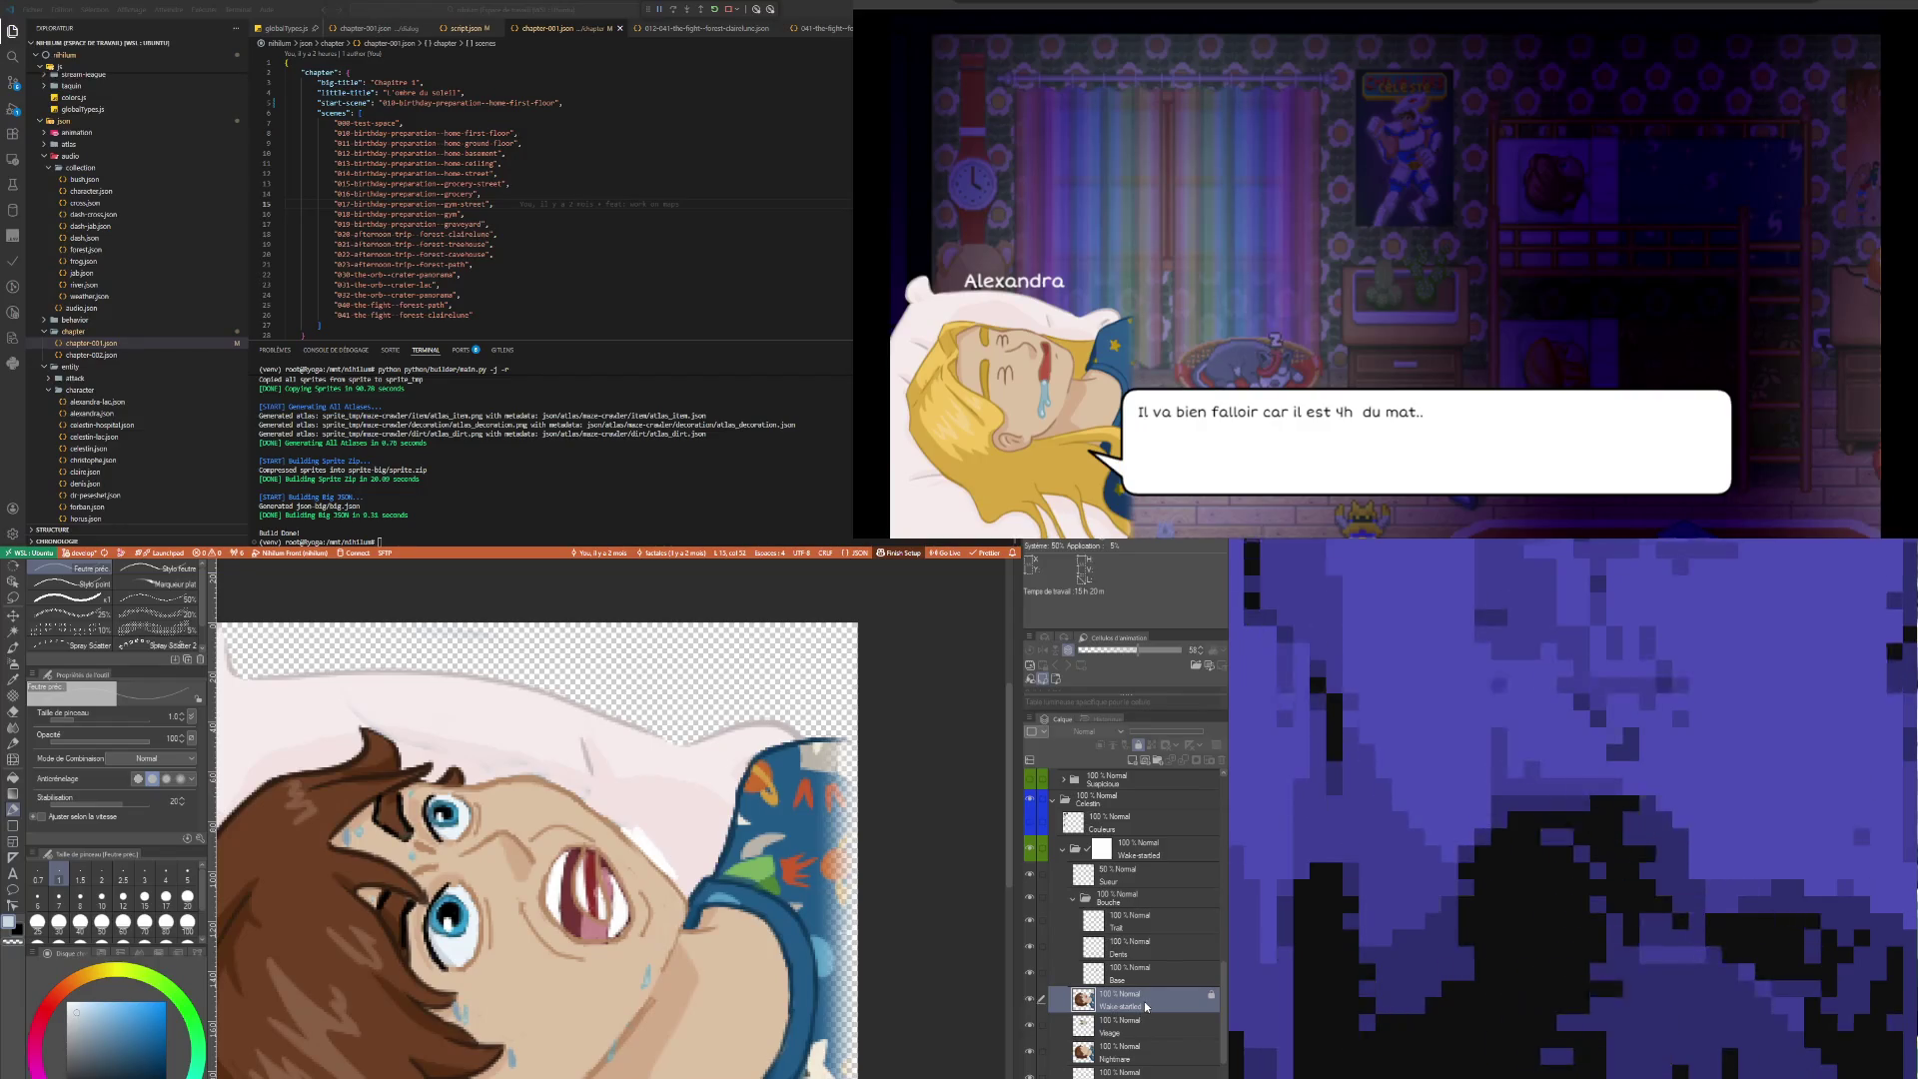
pyautogui.press('m')
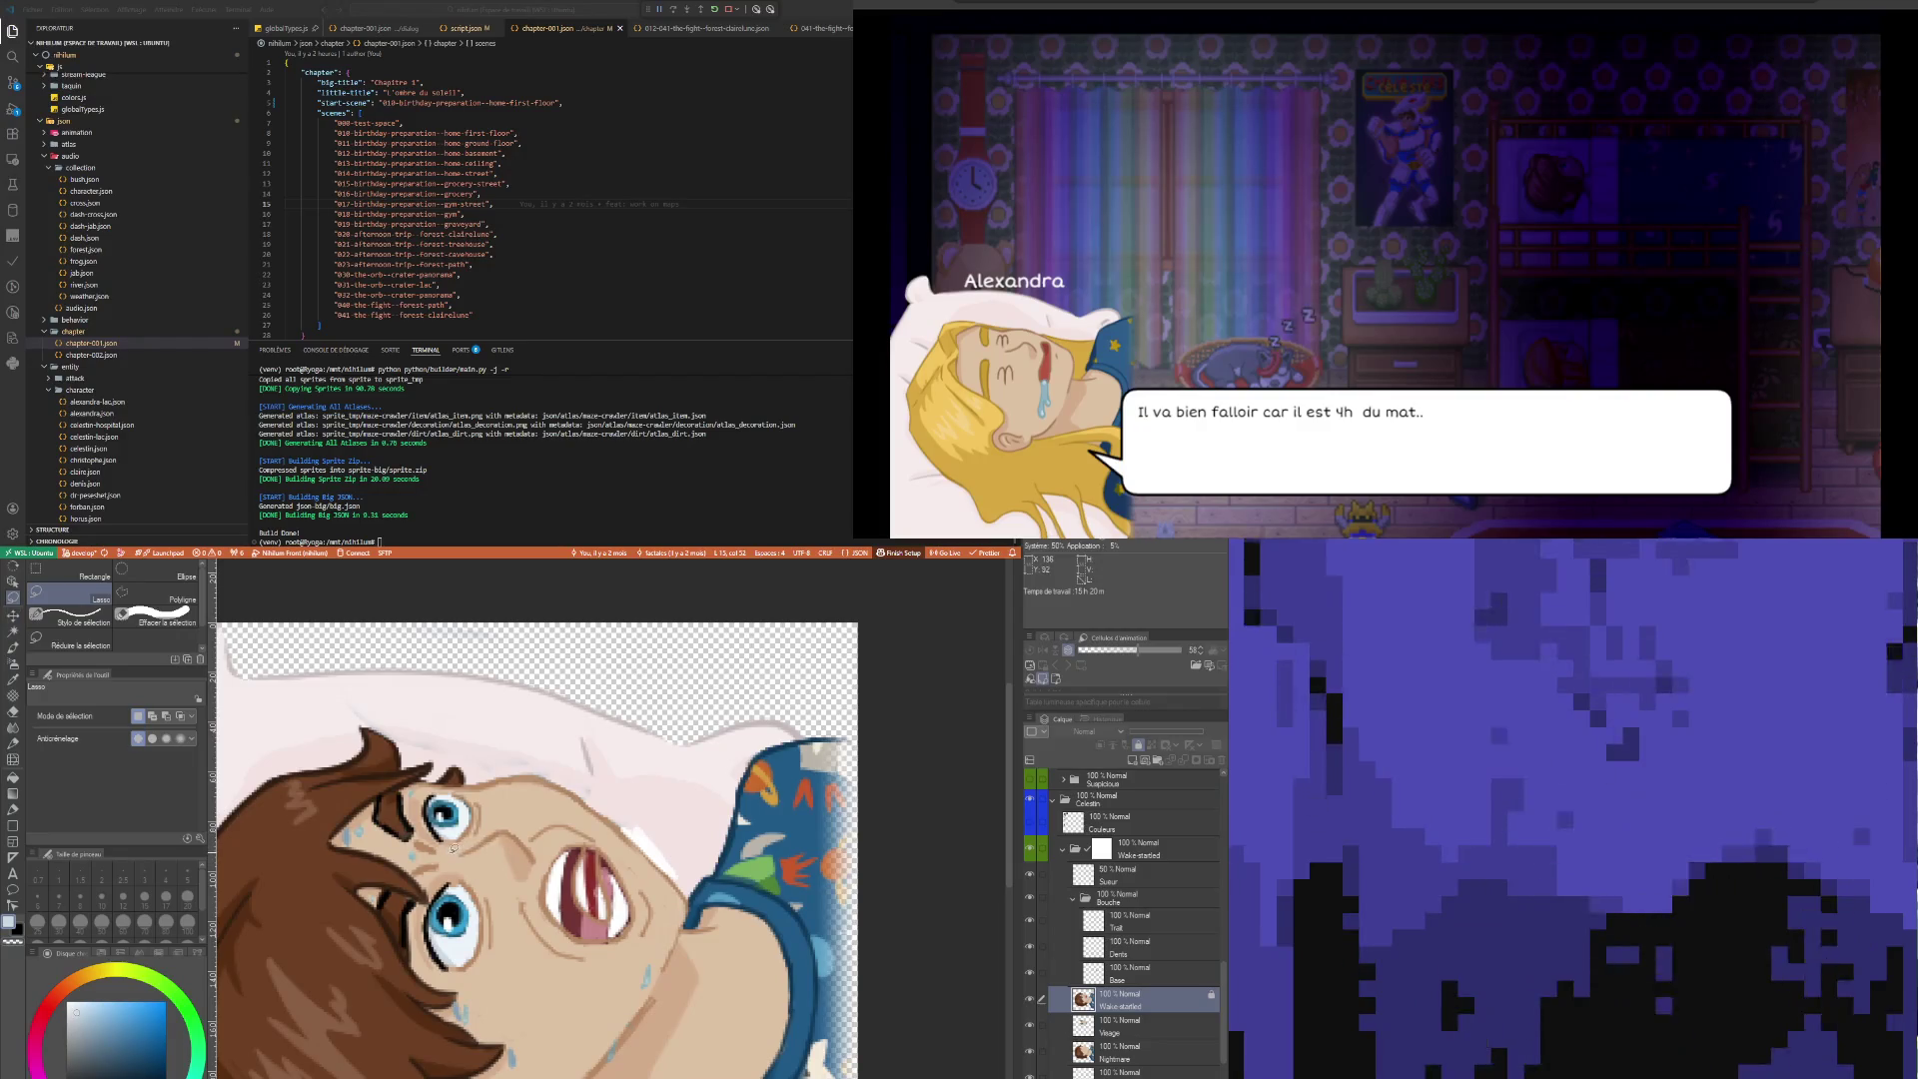
# Lasso the area around the open mouth and paste it as a second Wake startled layer
pyautogui.moveTo(455, 850); pyautogui.dragTo(530, 801)
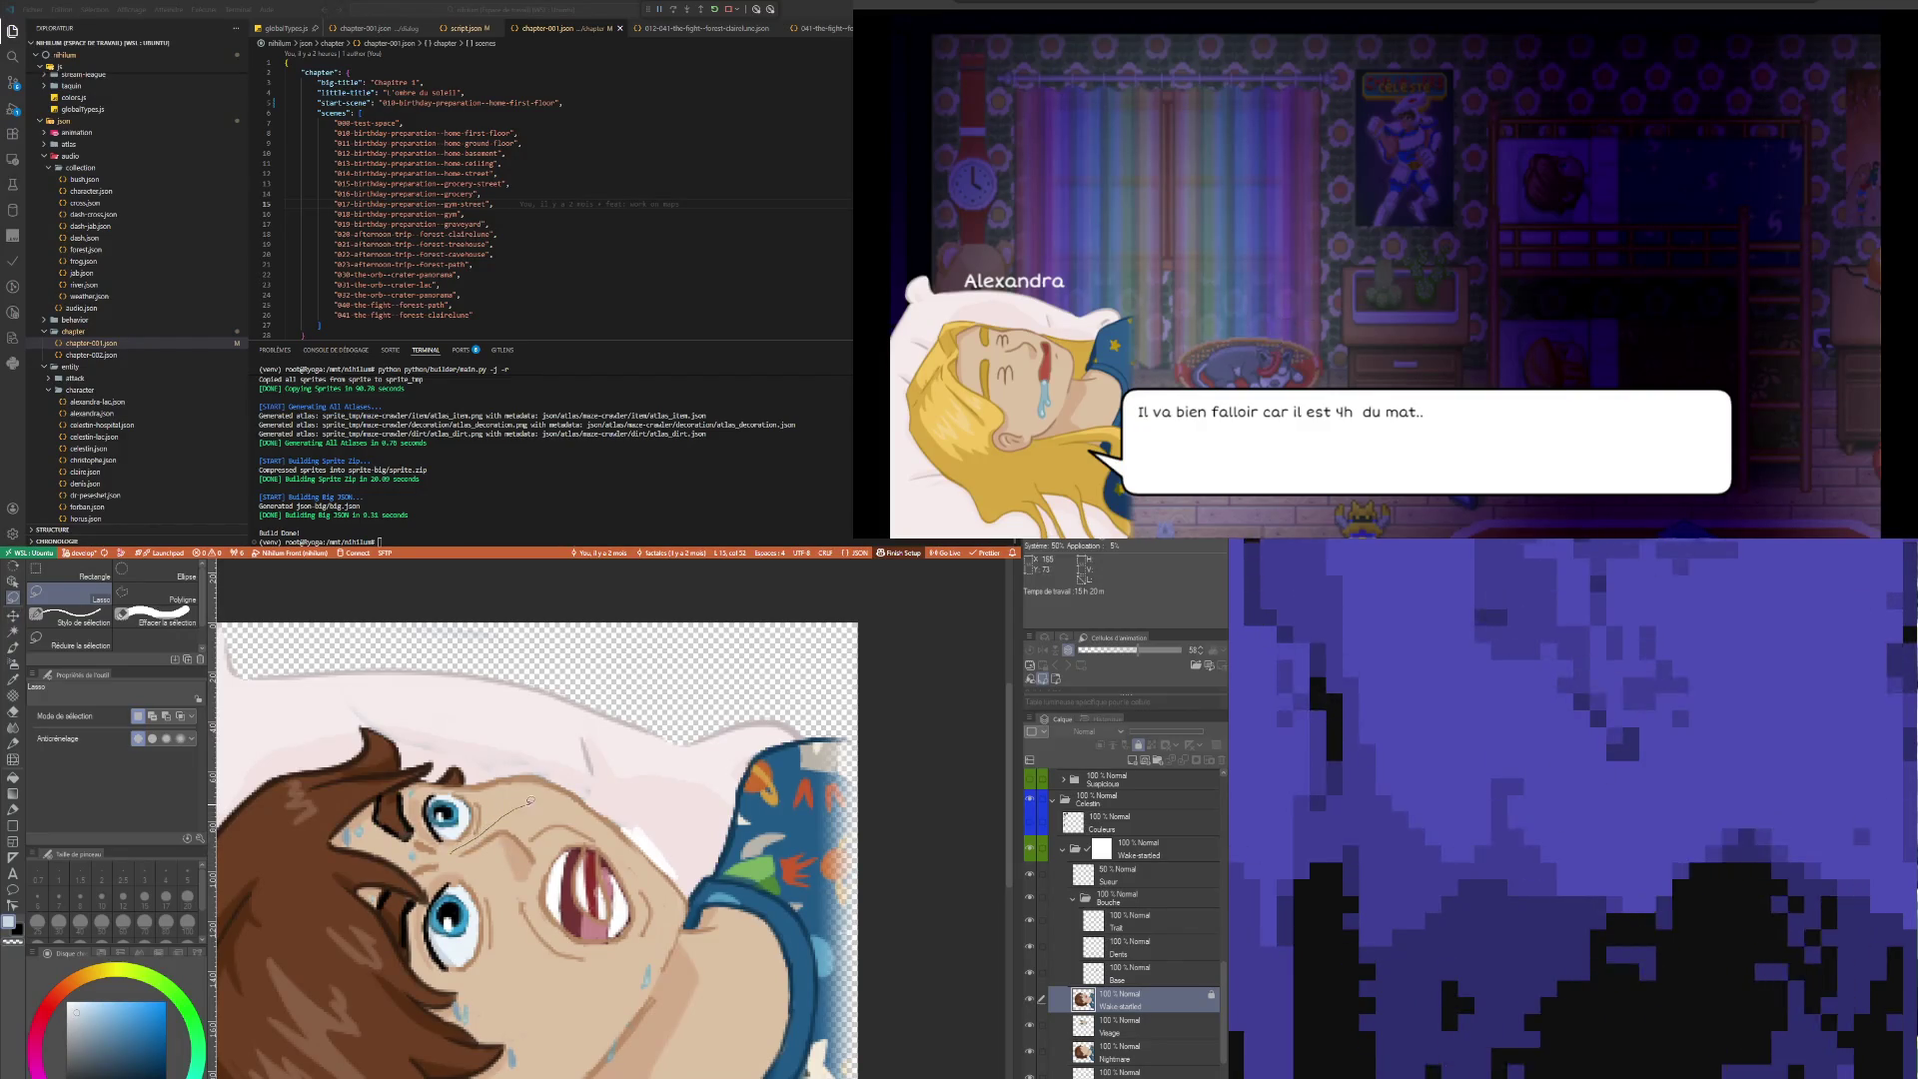
pyautogui.moveTo(537, 800)
pyautogui.mouseDown()
pyautogui.moveTo(648, 802)
pyautogui.moveTo(714, 879)
pyautogui.moveTo(644, 1037)
pyautogui.moveTo(457, 854)
pyautogui.mouseUp()
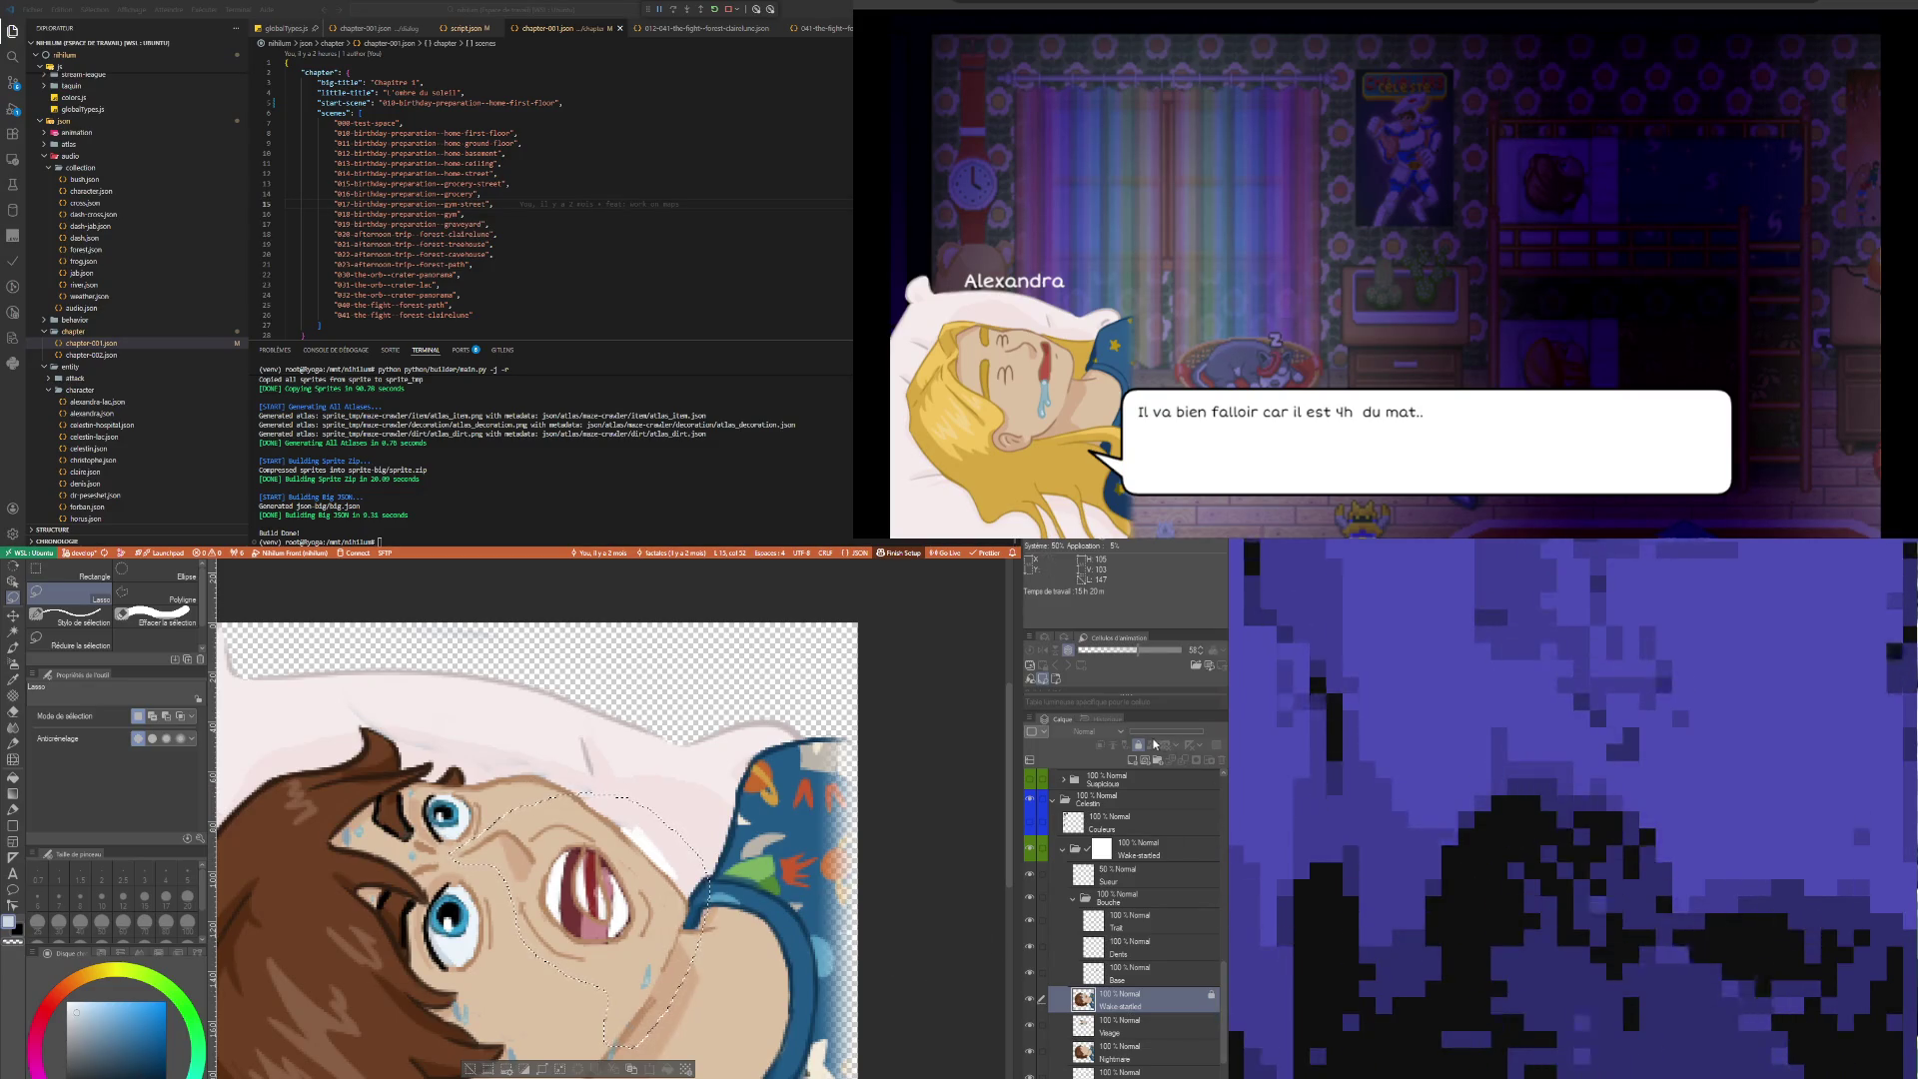
pyautogui.click(1119, 1004)
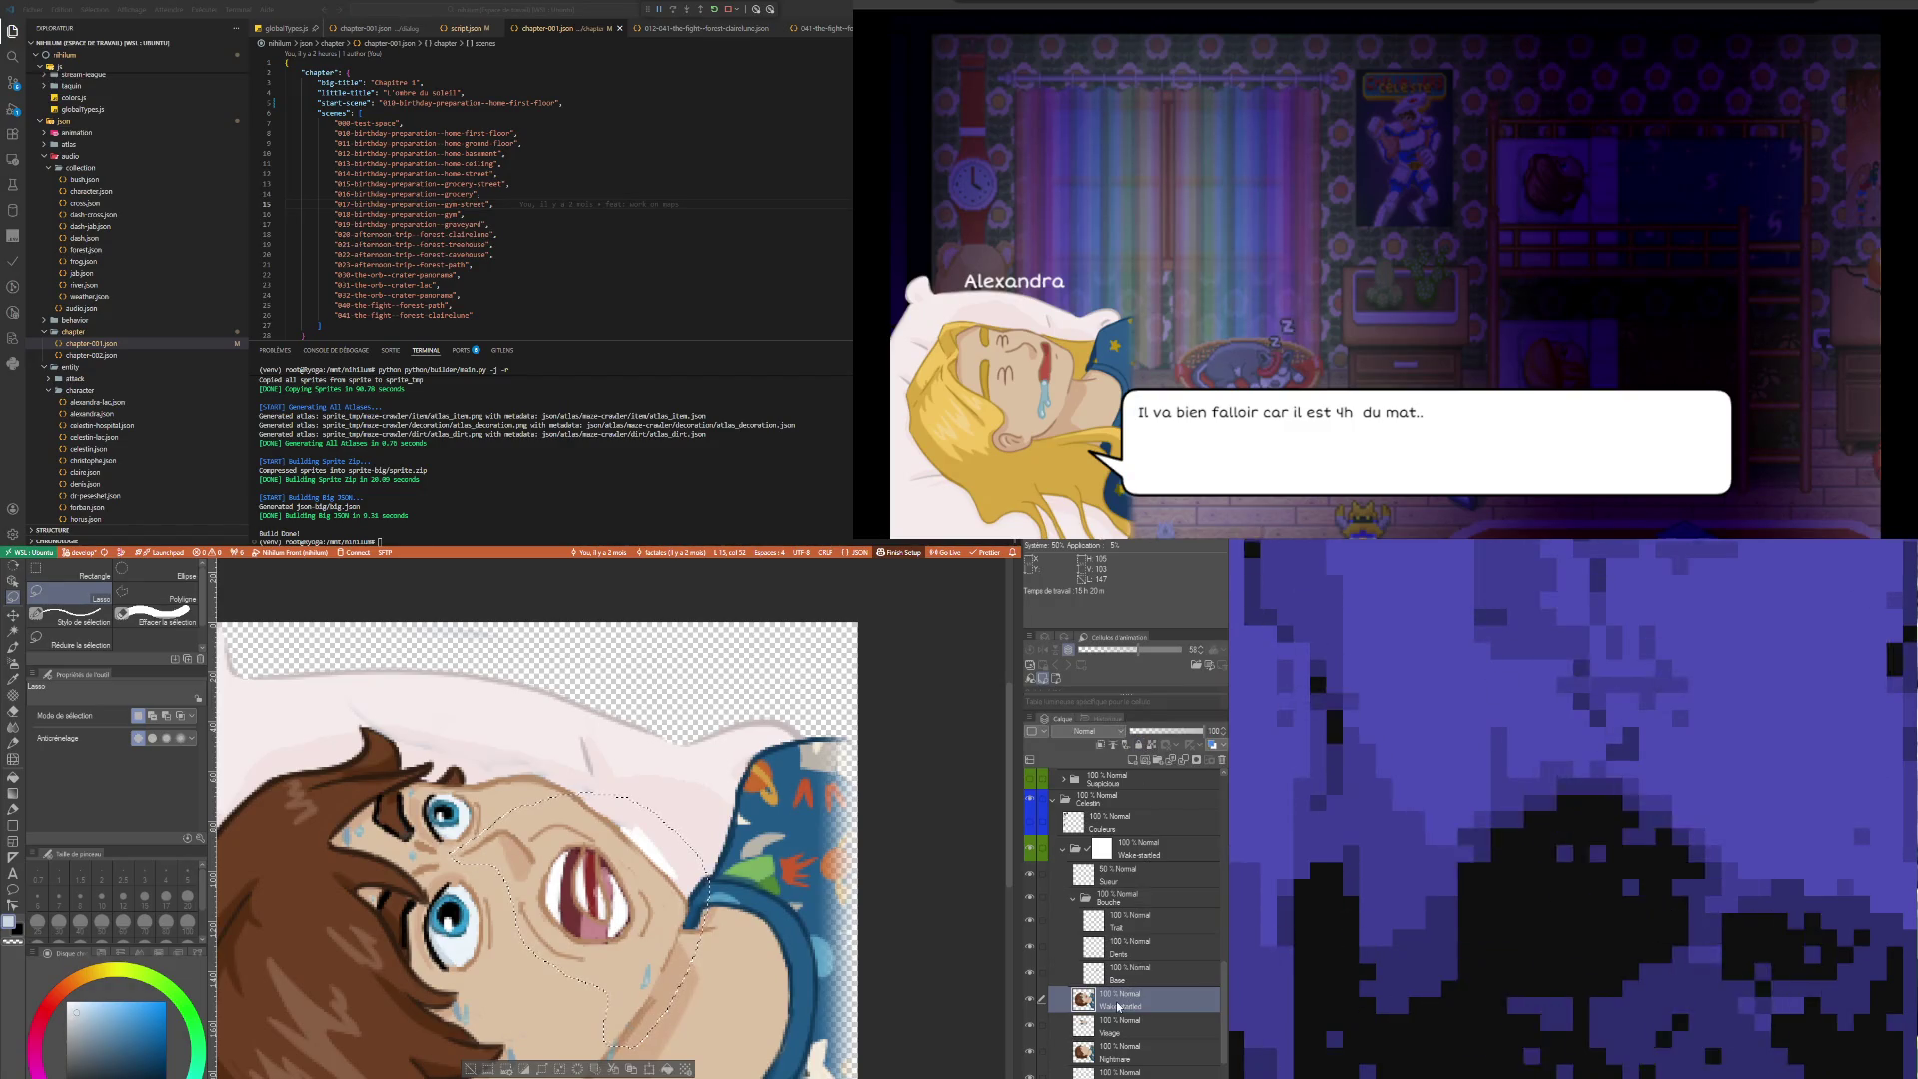
pyautogui.hotkey('ctrl', 'c')
pyautogui.hotkey('ctrl', 'v')
pyautogui.click(1131, 1032)
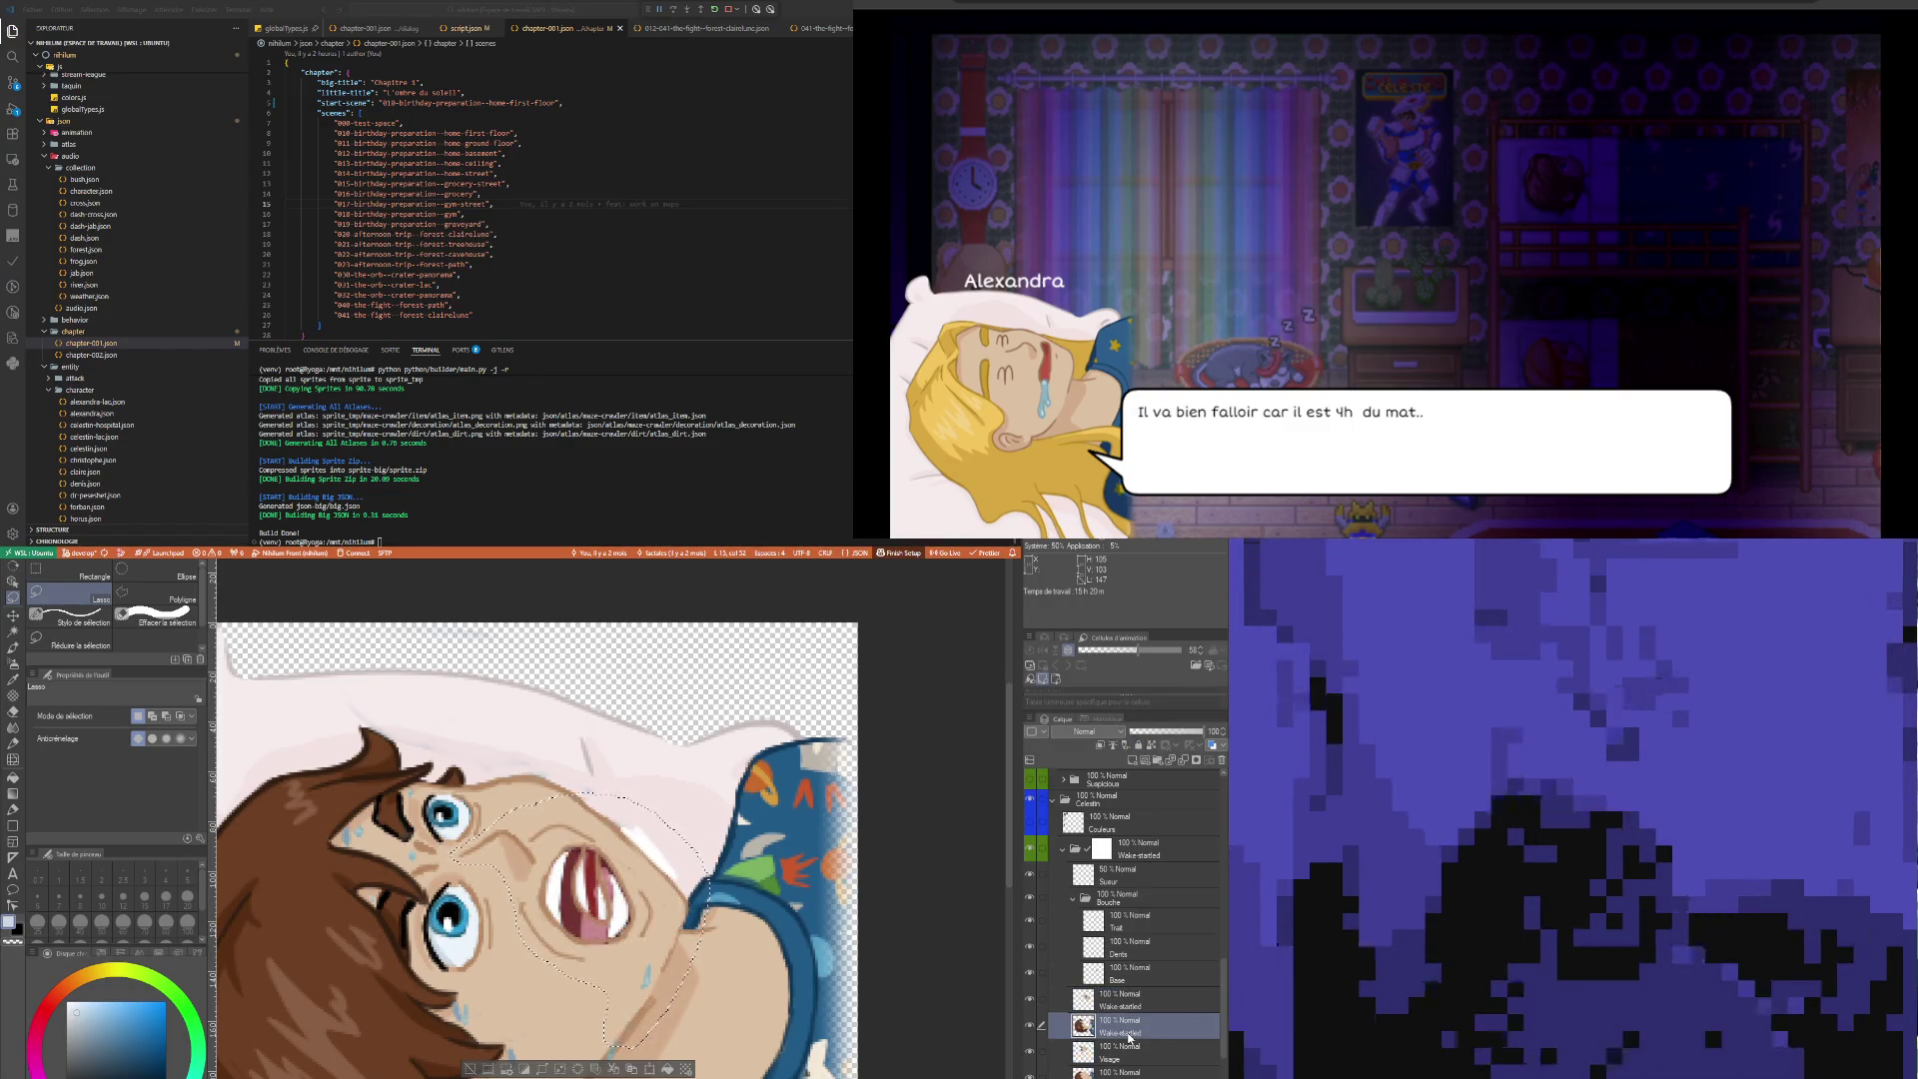
# Clear the lasso selection, remove the extra Wake startled layer, and reselect the original
pyautogui.click(485, 1065)
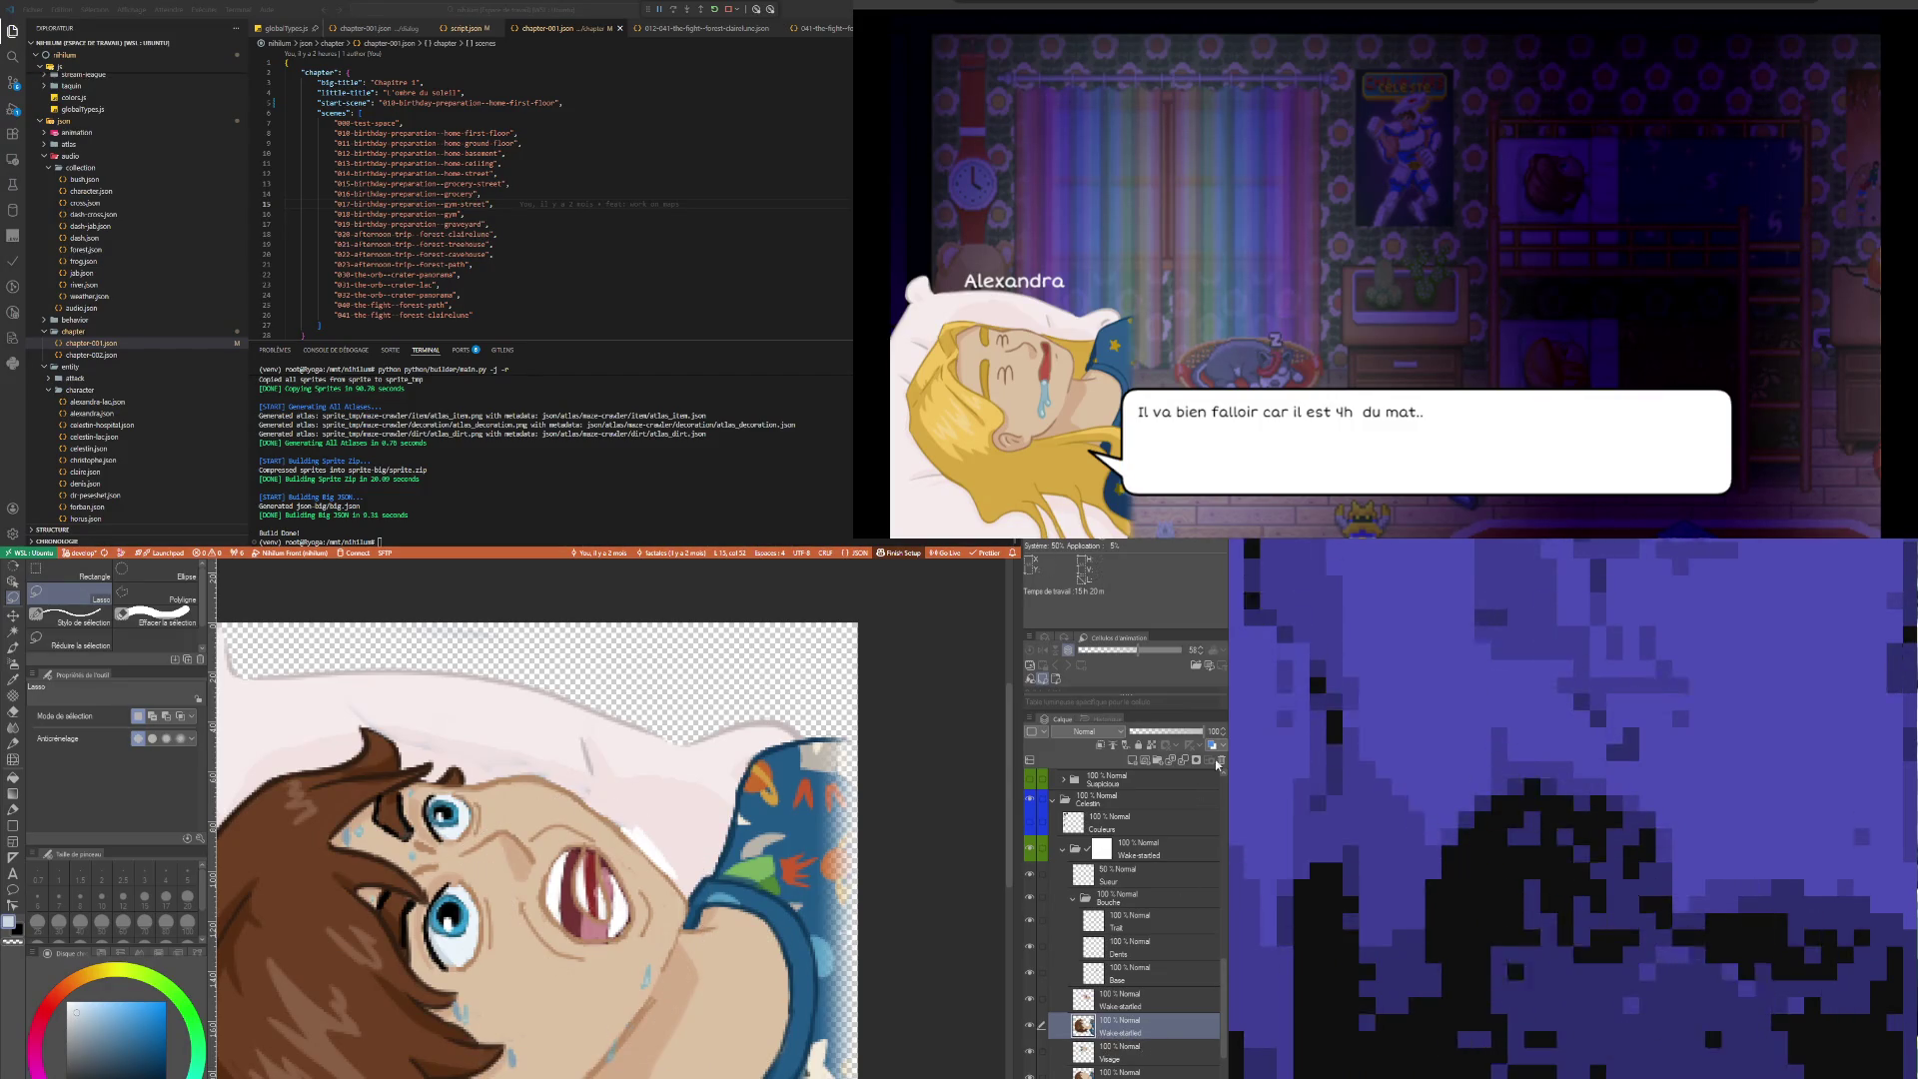
pyautogui.hotkey('ctrl', 'e')
pyautogui.click(1099, 1000)
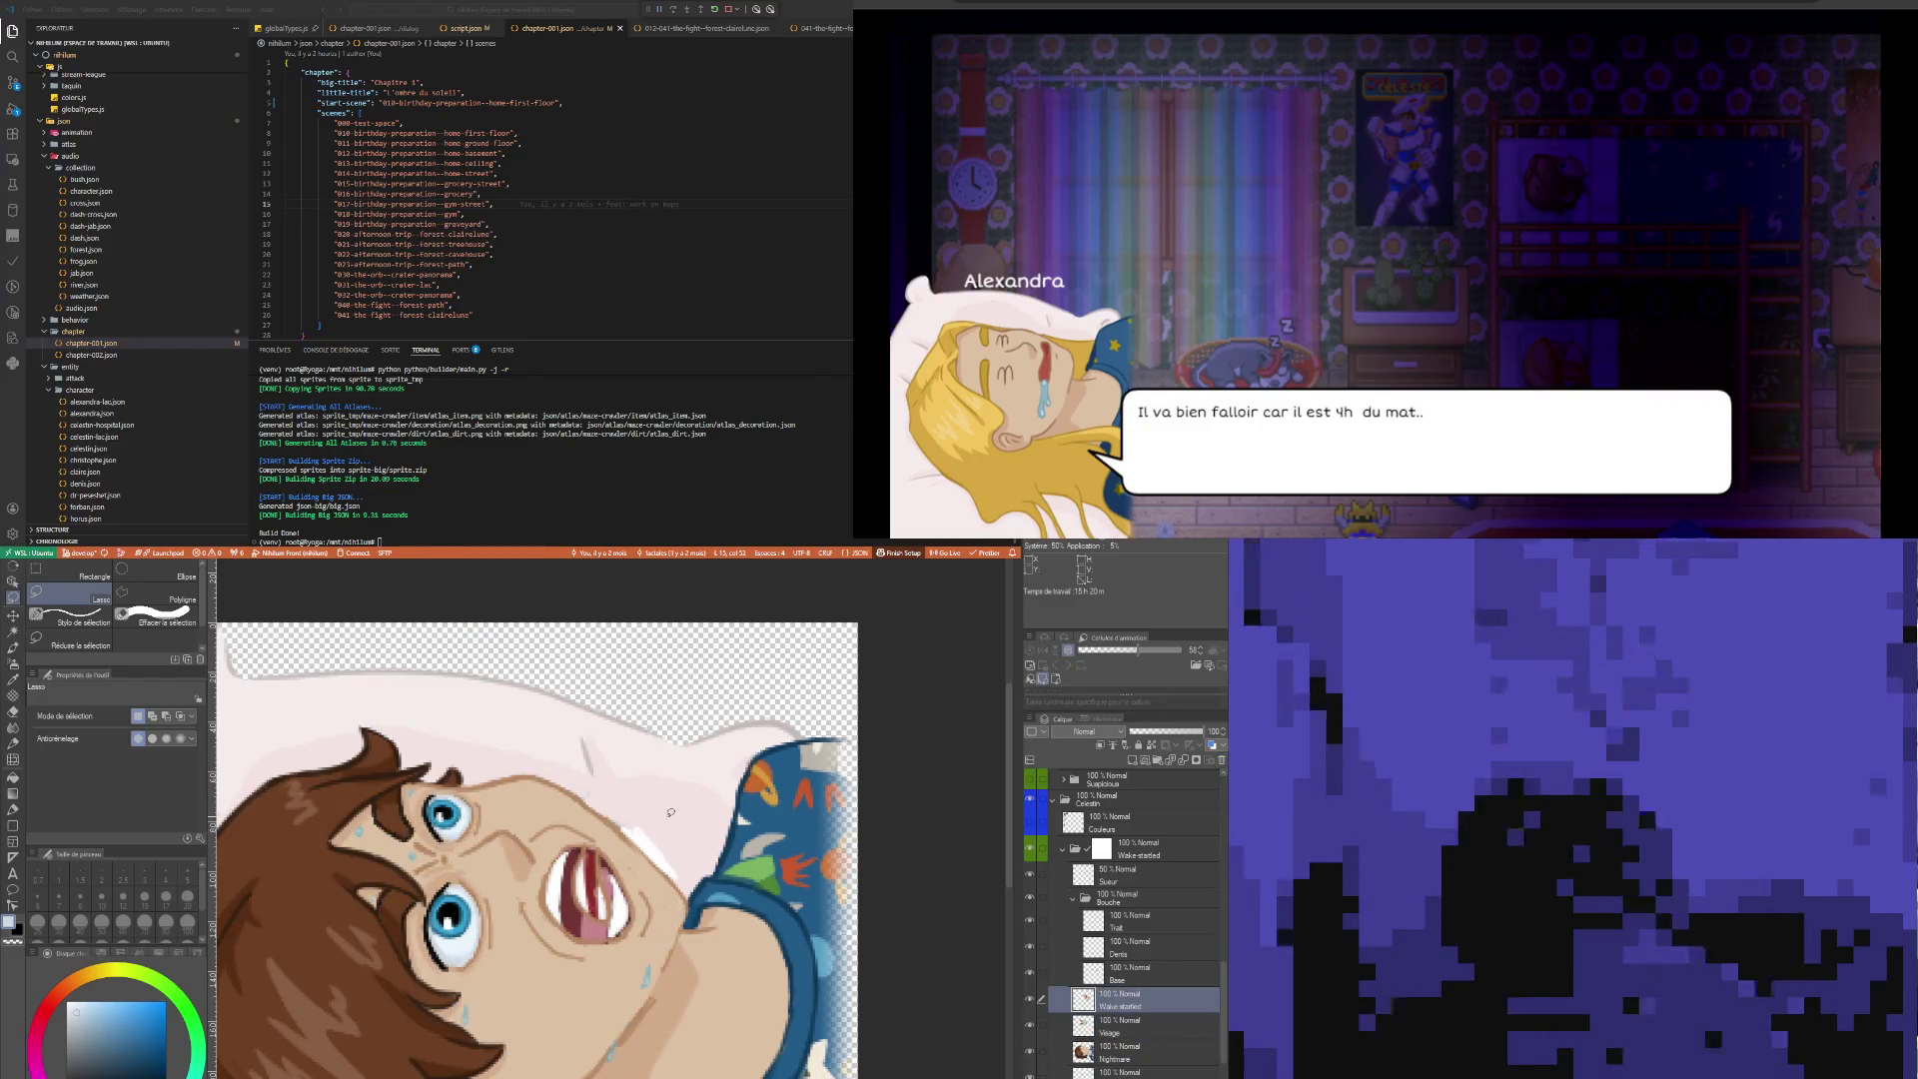
pyautogui.scroll(-4, 587, 906)
pyautogui.scroll(2, 586, 906)
pyautogui.scroll(2, 586, 906)
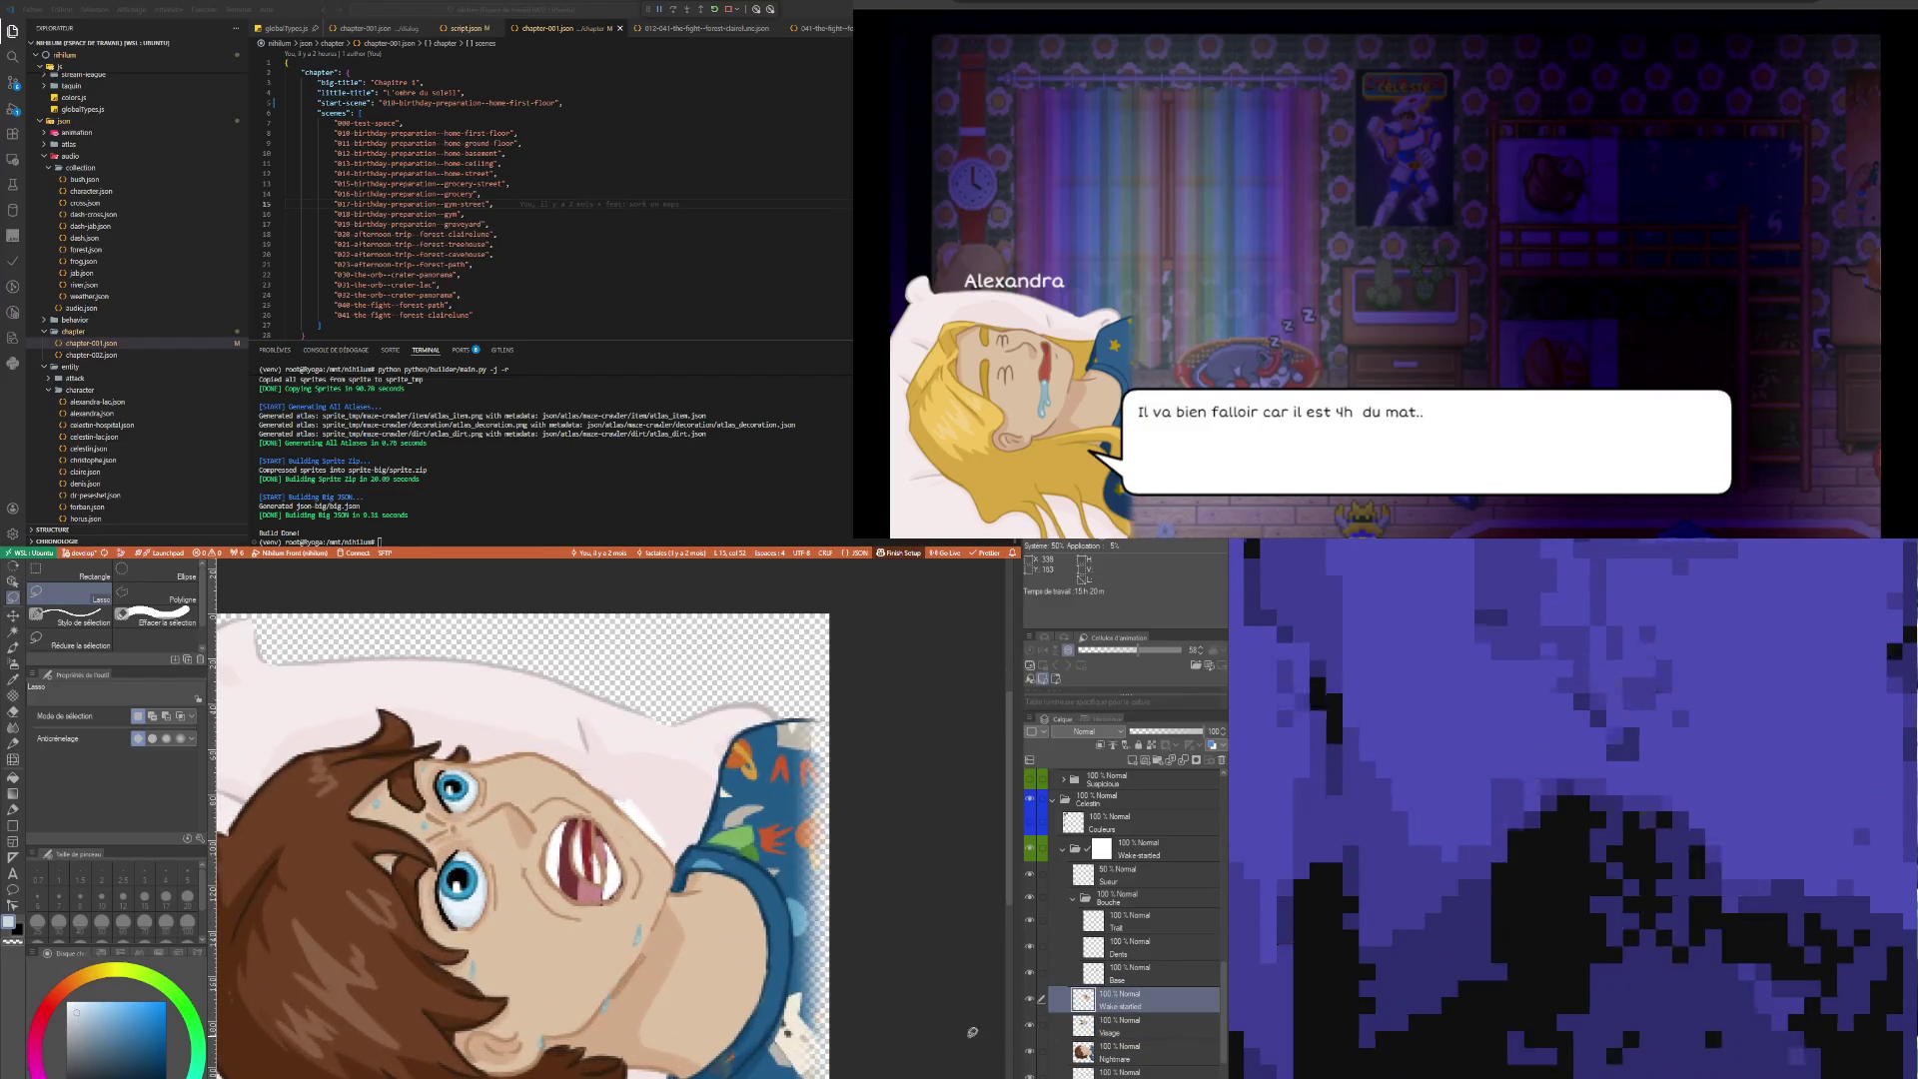
# Toggle the Visage layer to compare the face with and without its eyes and brows
pyautogui.click(1032, 1026)
pyautogui.click(1030, 1026)
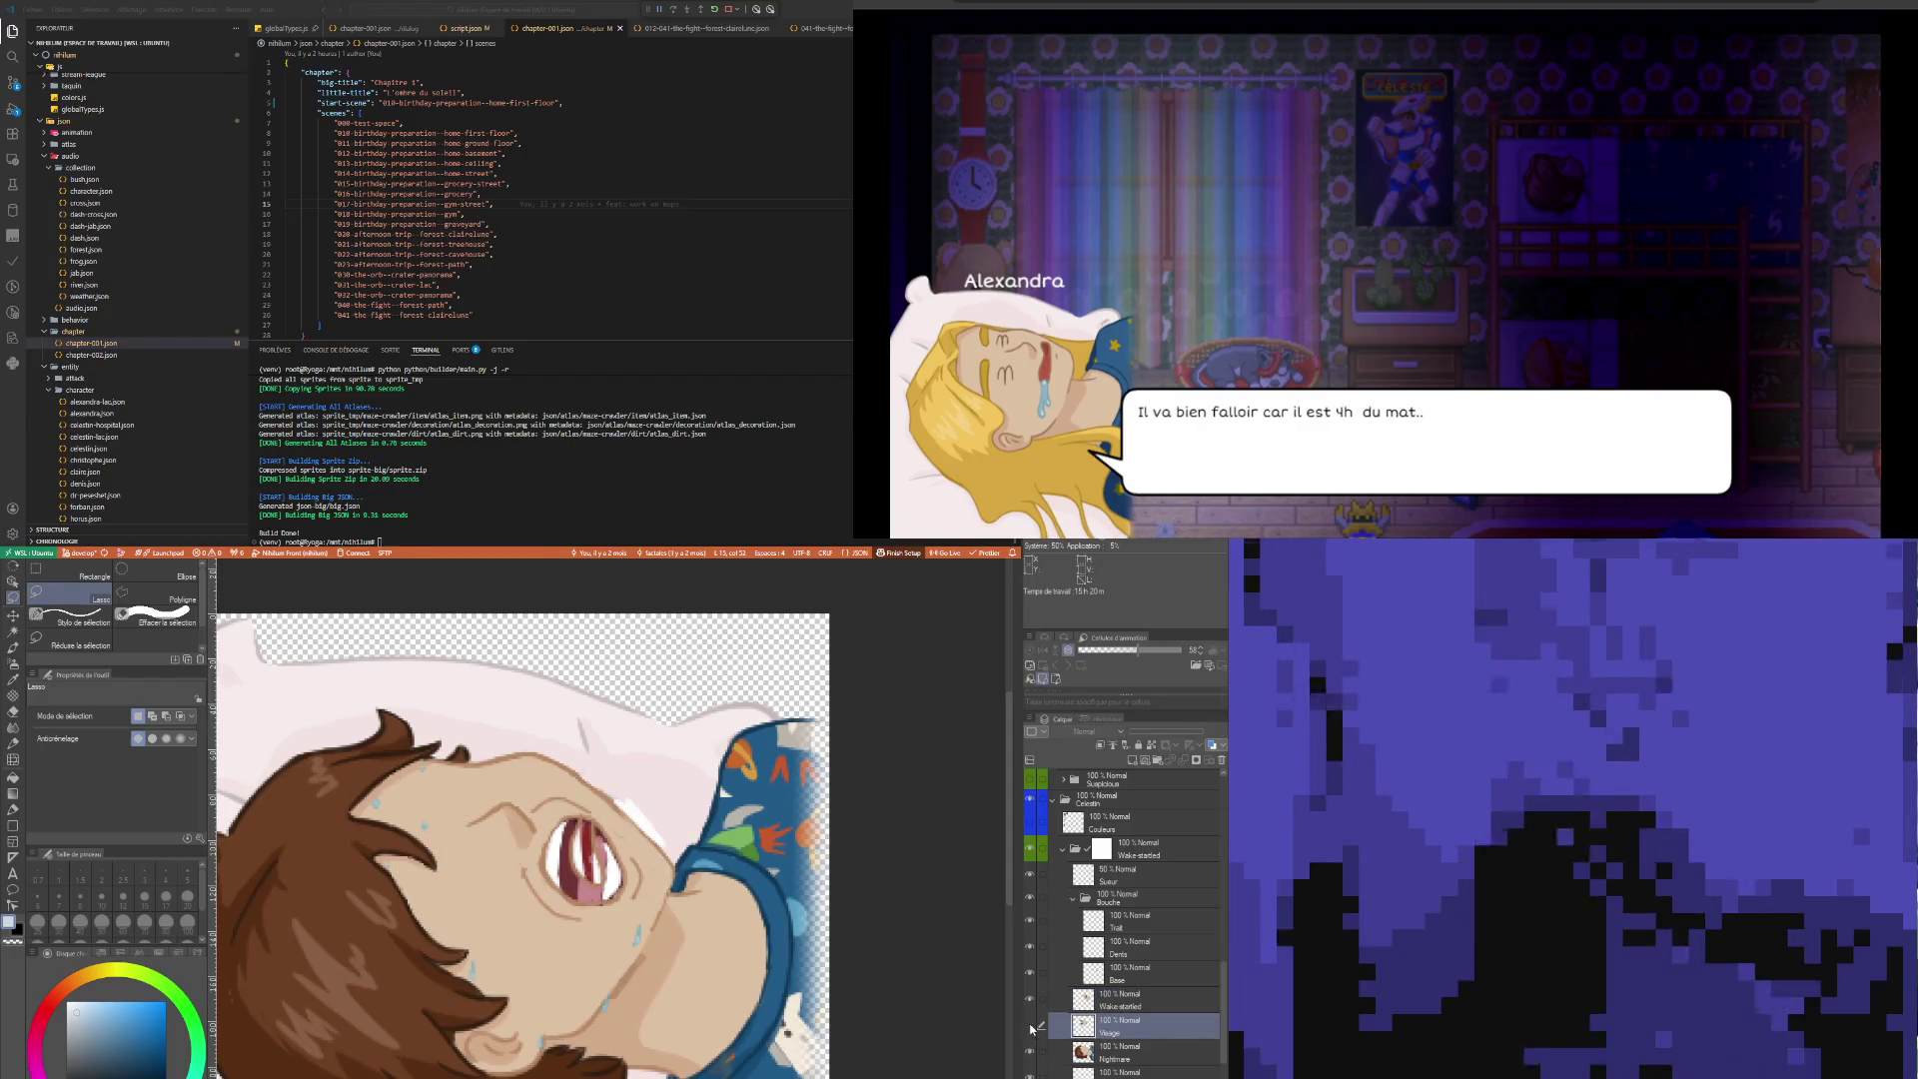
pyautogui.click(1030, 1026)
pyautogui.click(1030, 1026)
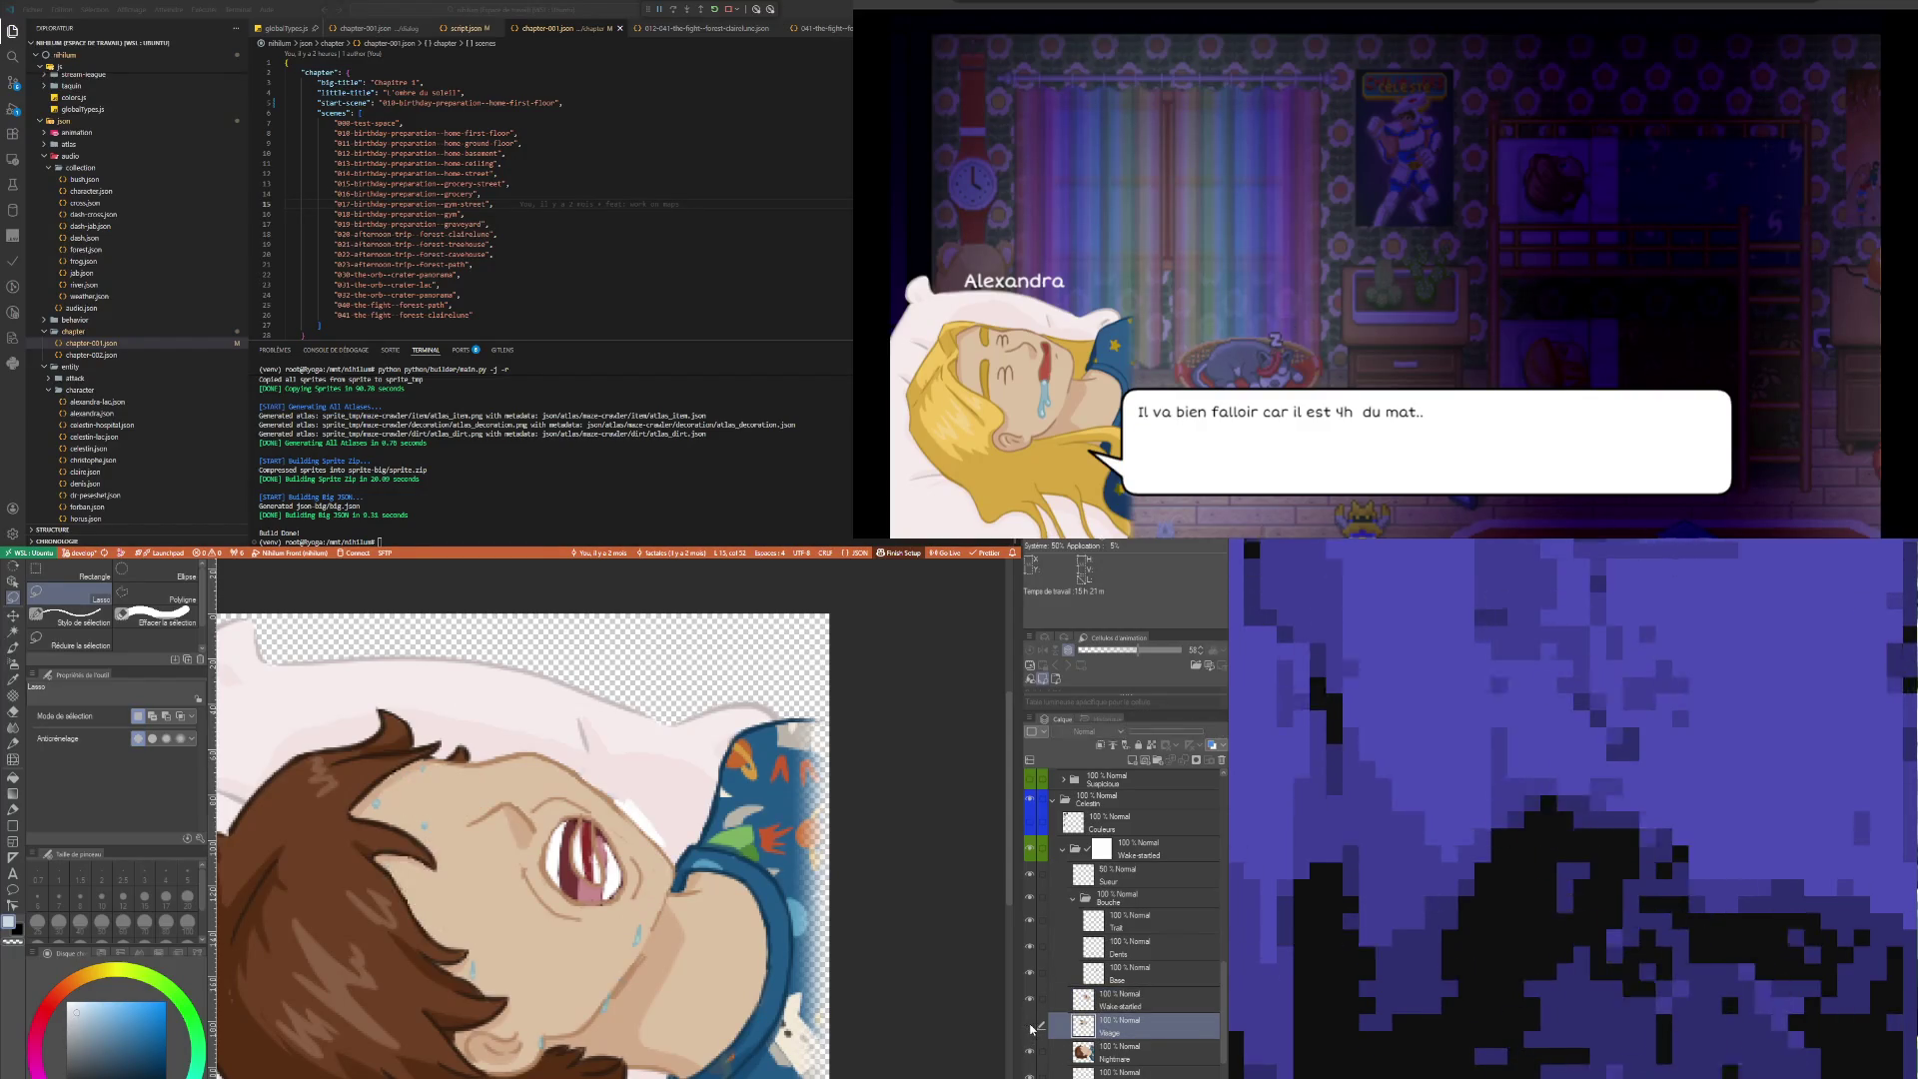
pyautogui.click(1030, 1026)
pyautogui.click(1030, 1026)
pyautogui.click(1030, 1026)
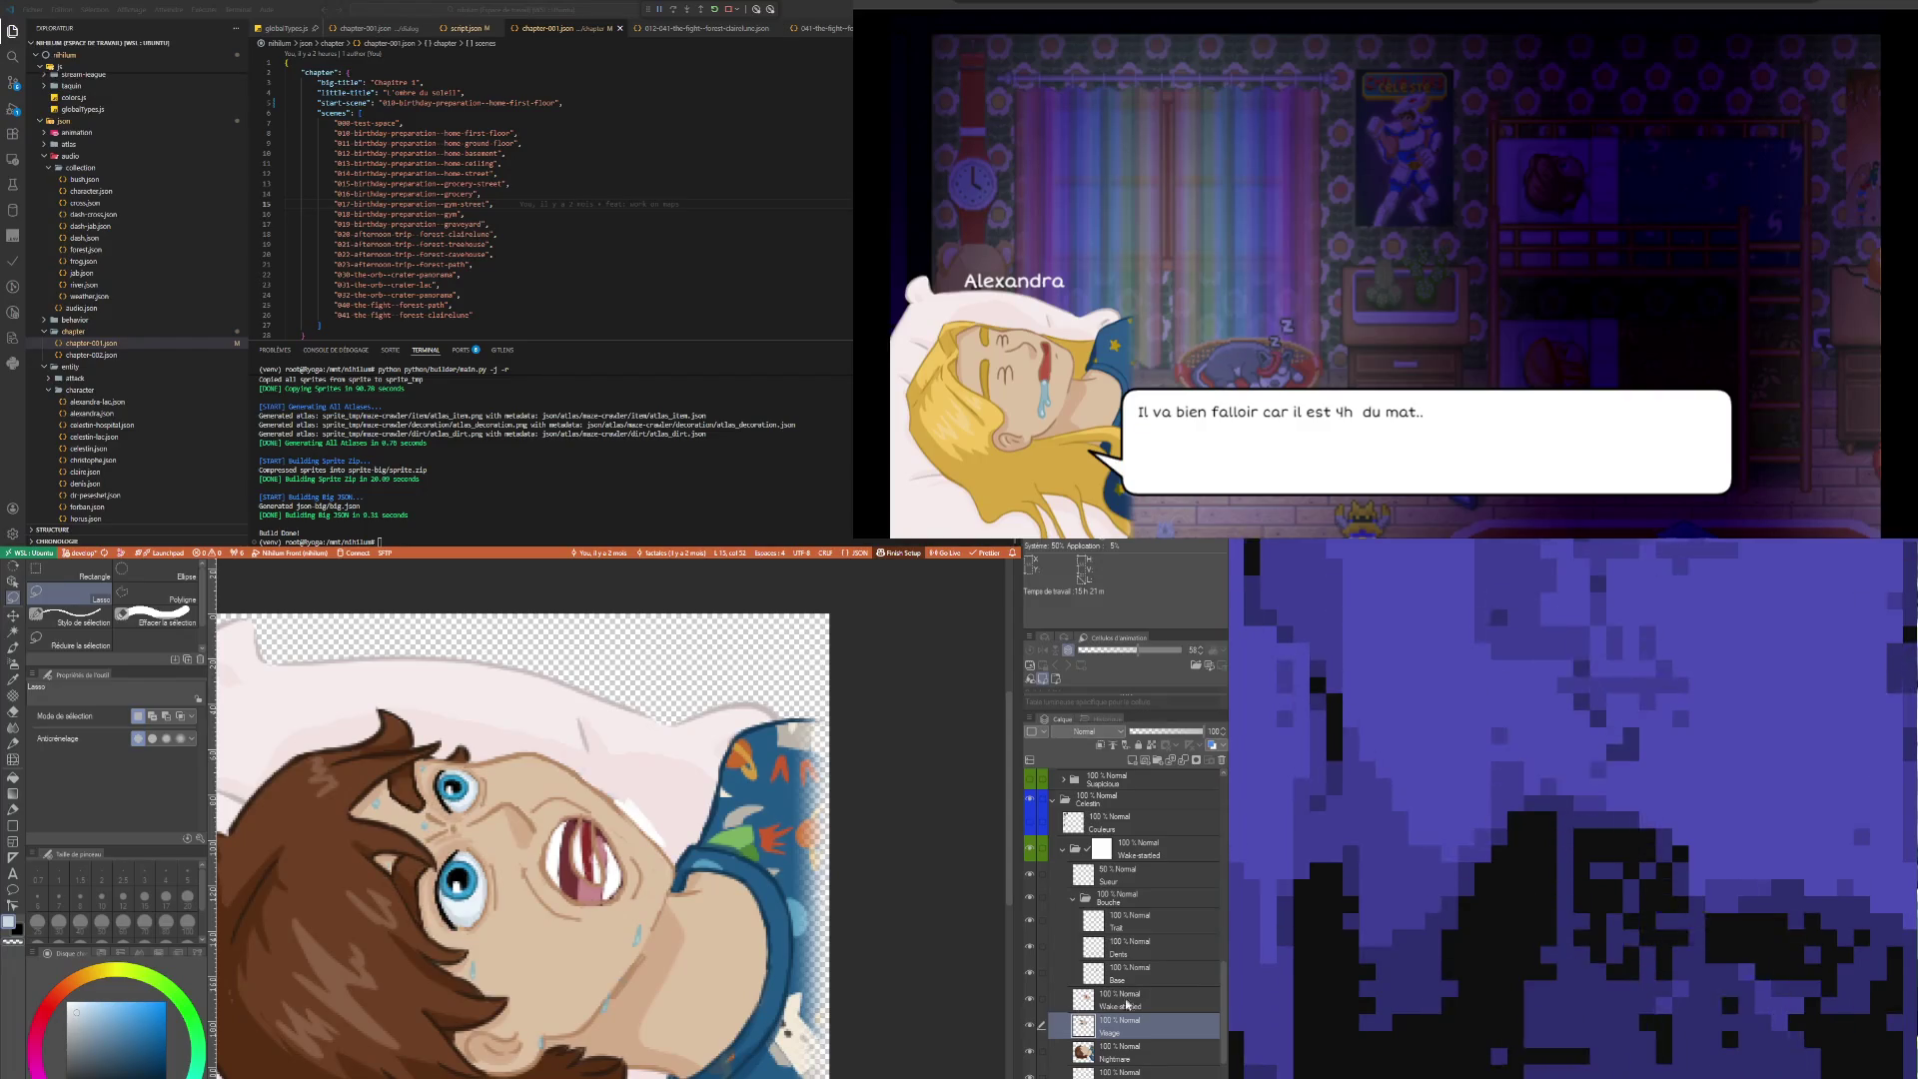
# Toggle the Wake startled mouth off and on, leaving it visible, and select the Bouche folder
pyautogui.click(1035, 1001)
pyautogui.click(1030, 1000)
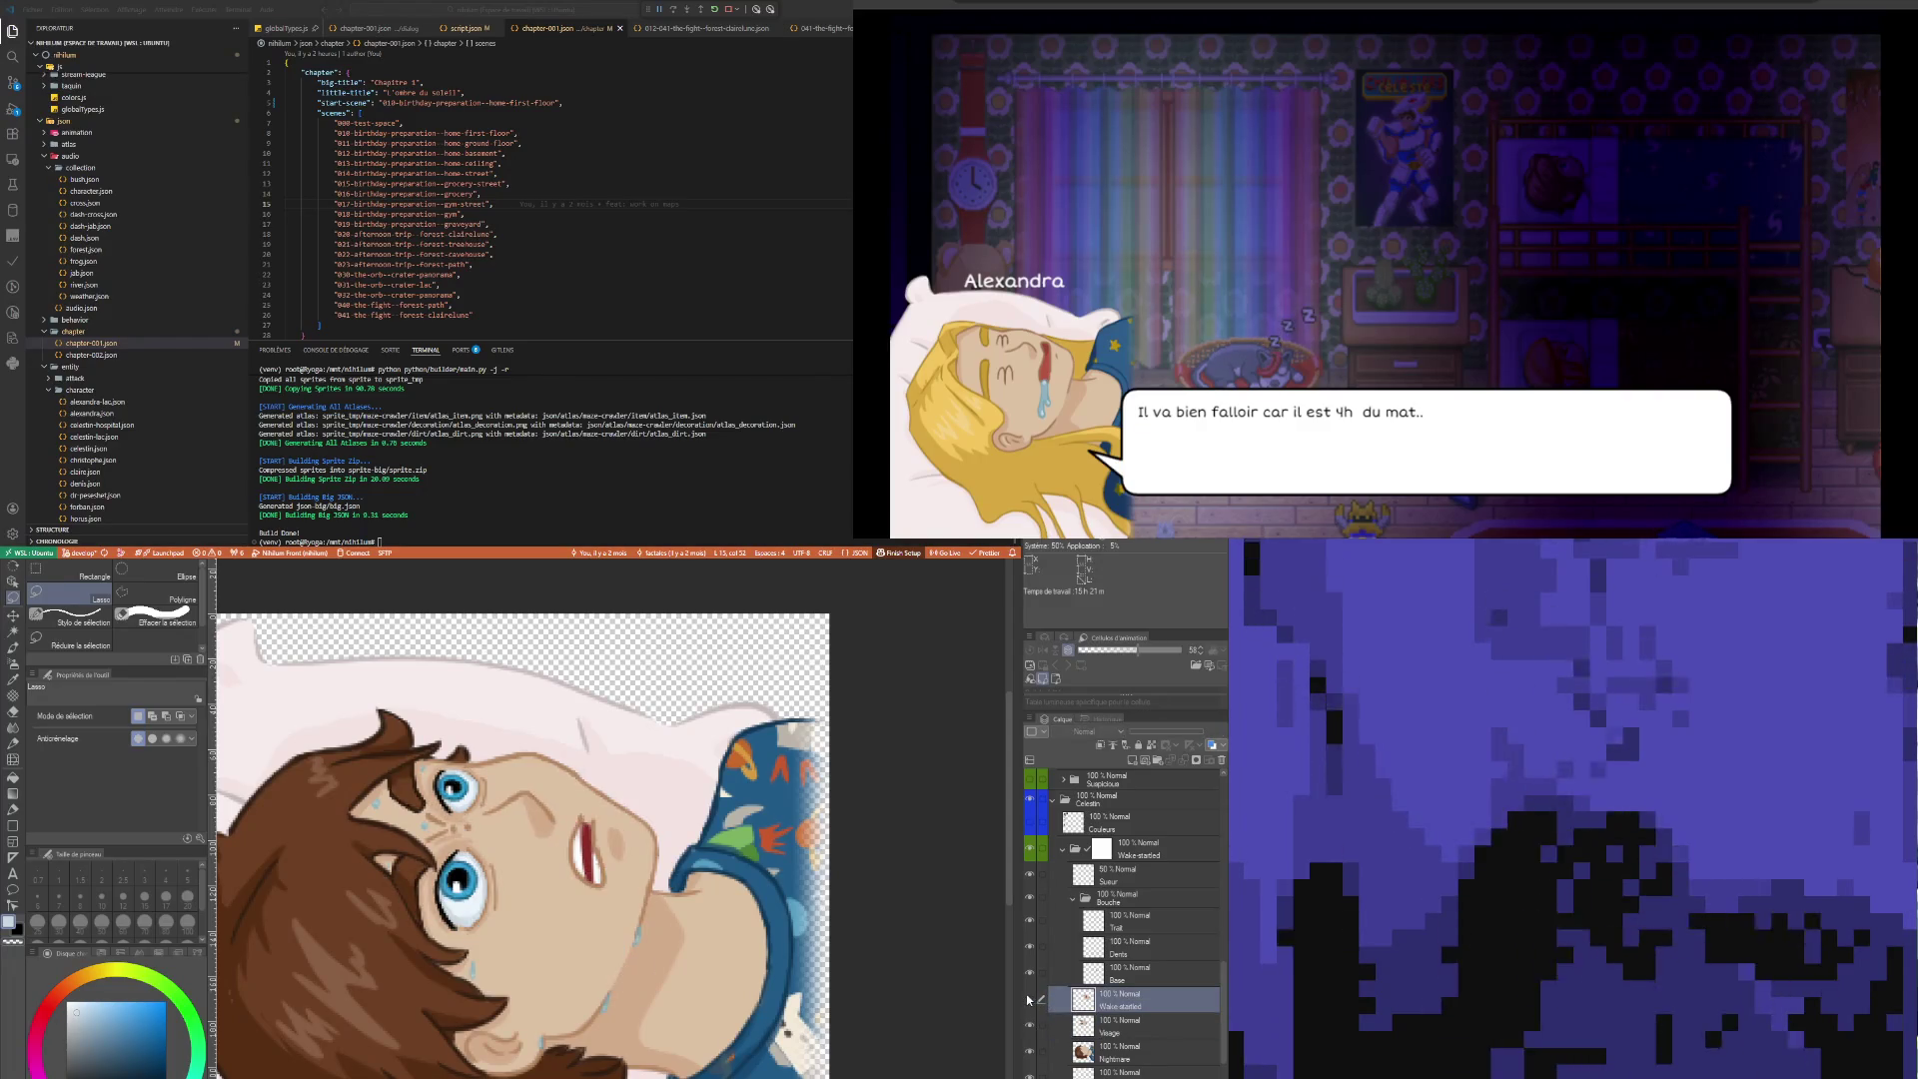
pyautogui.click(1030, 1000)
pyautogui.click(1030, 1000)
pyautogui.click(1030, 1000)
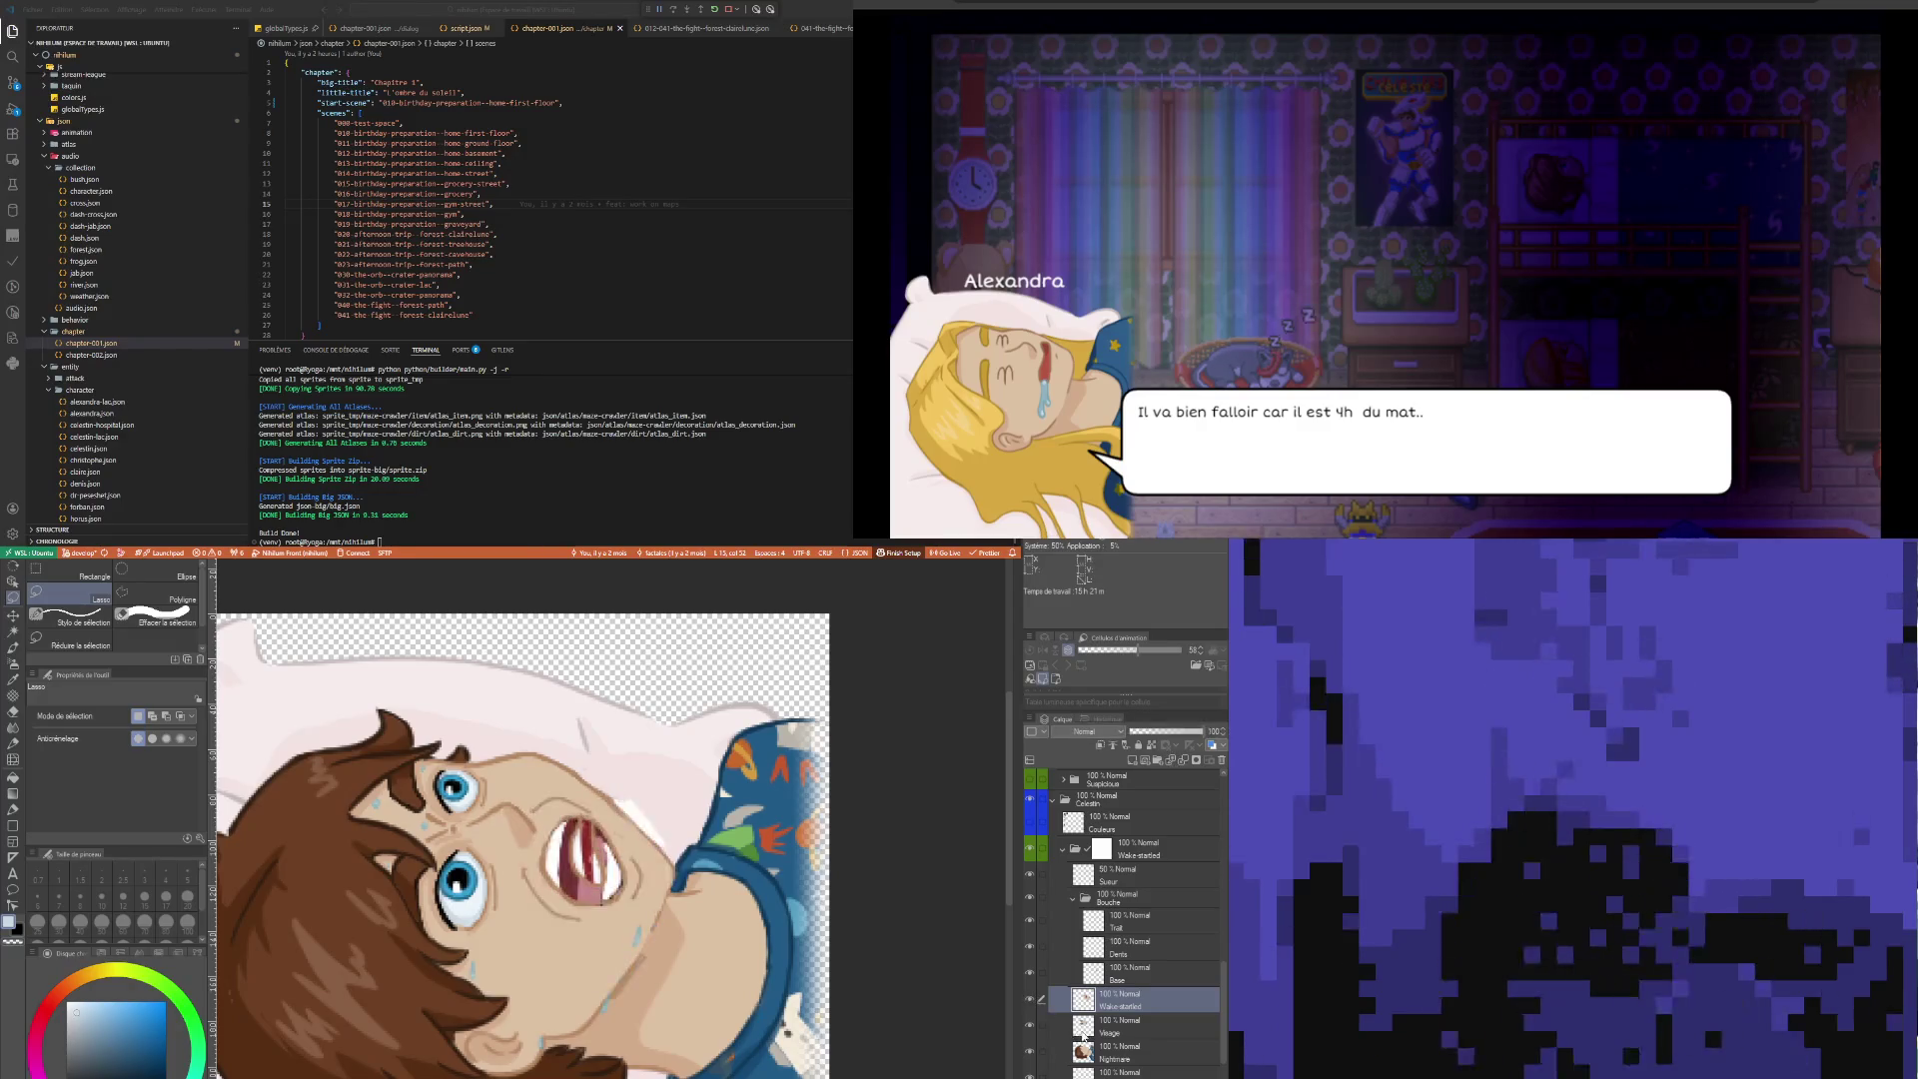
pyautogui.click(1064, 903)
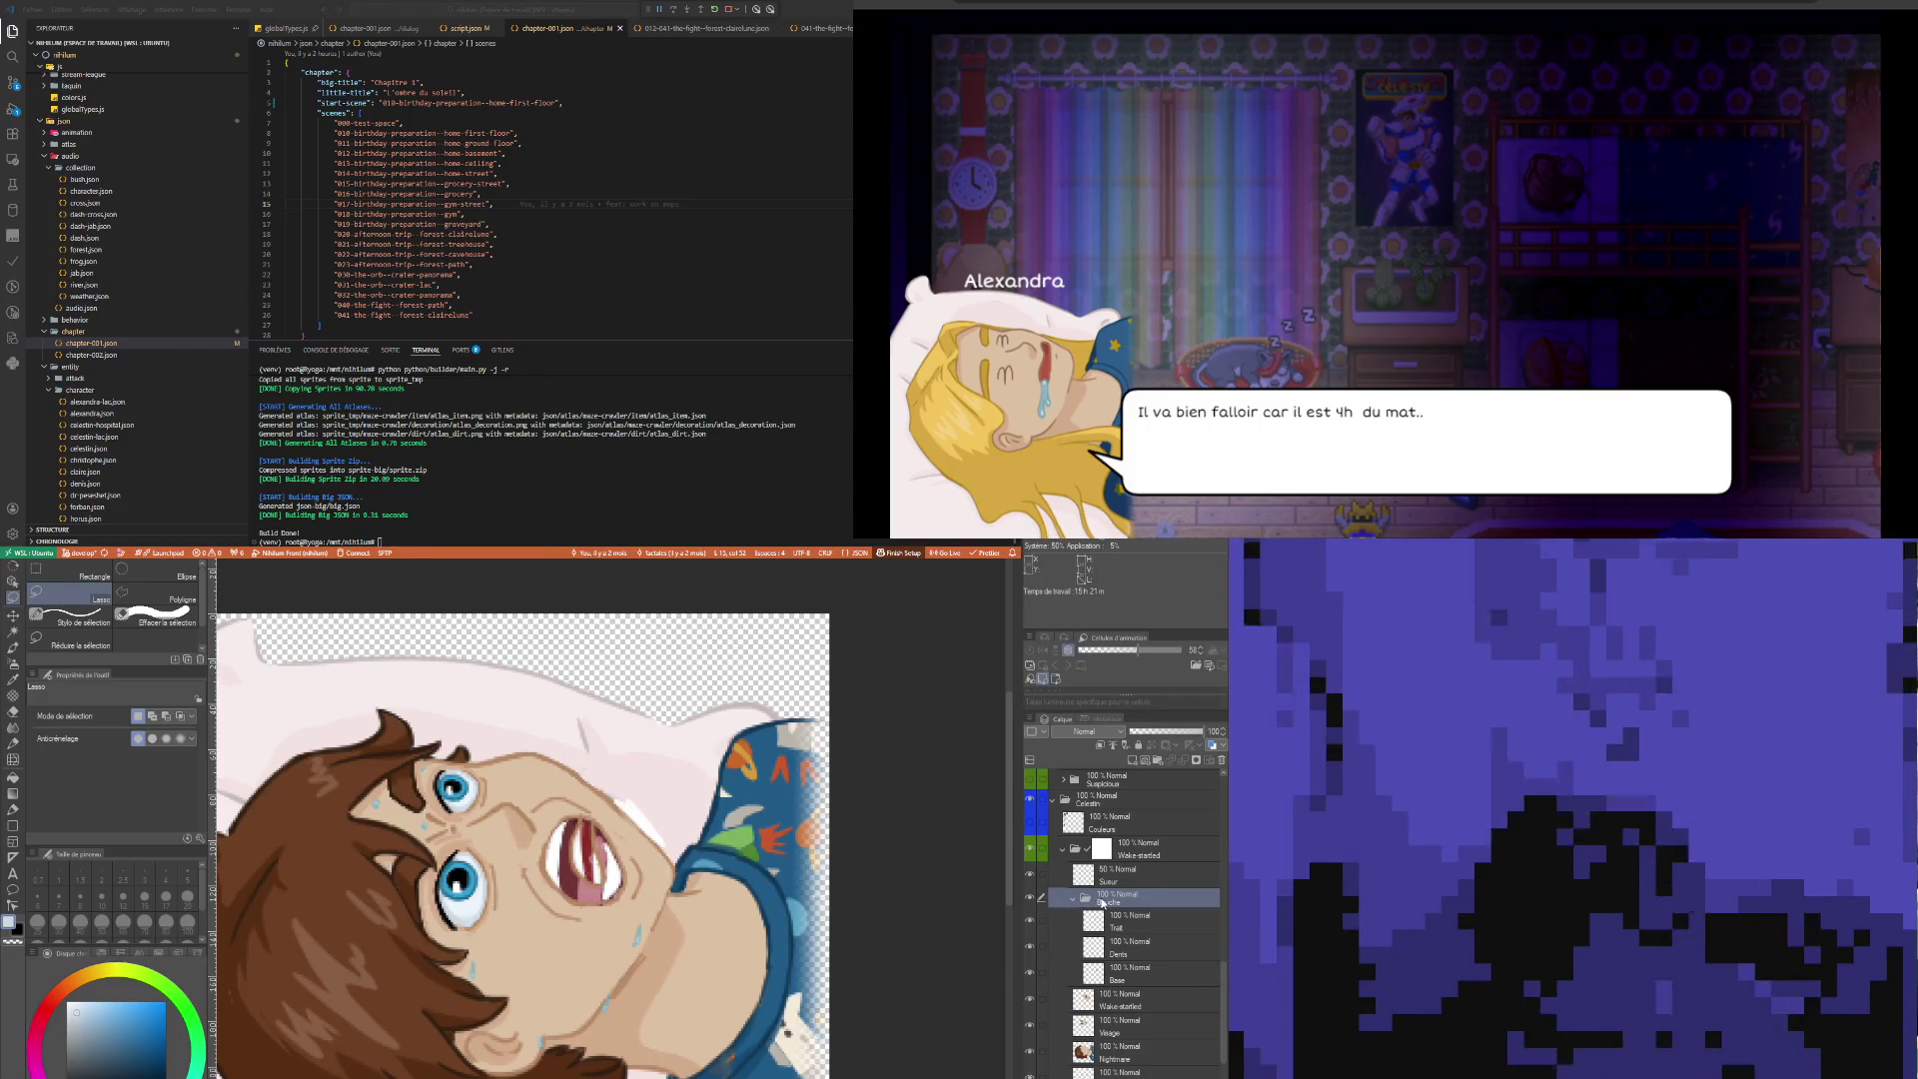
# Hide the hair-and-clothing layer and the Visage face layer, keeping Wake-startled selected
pyautogui.click(1048, 915)
pyautogui.scroll(-3, 570, 805)
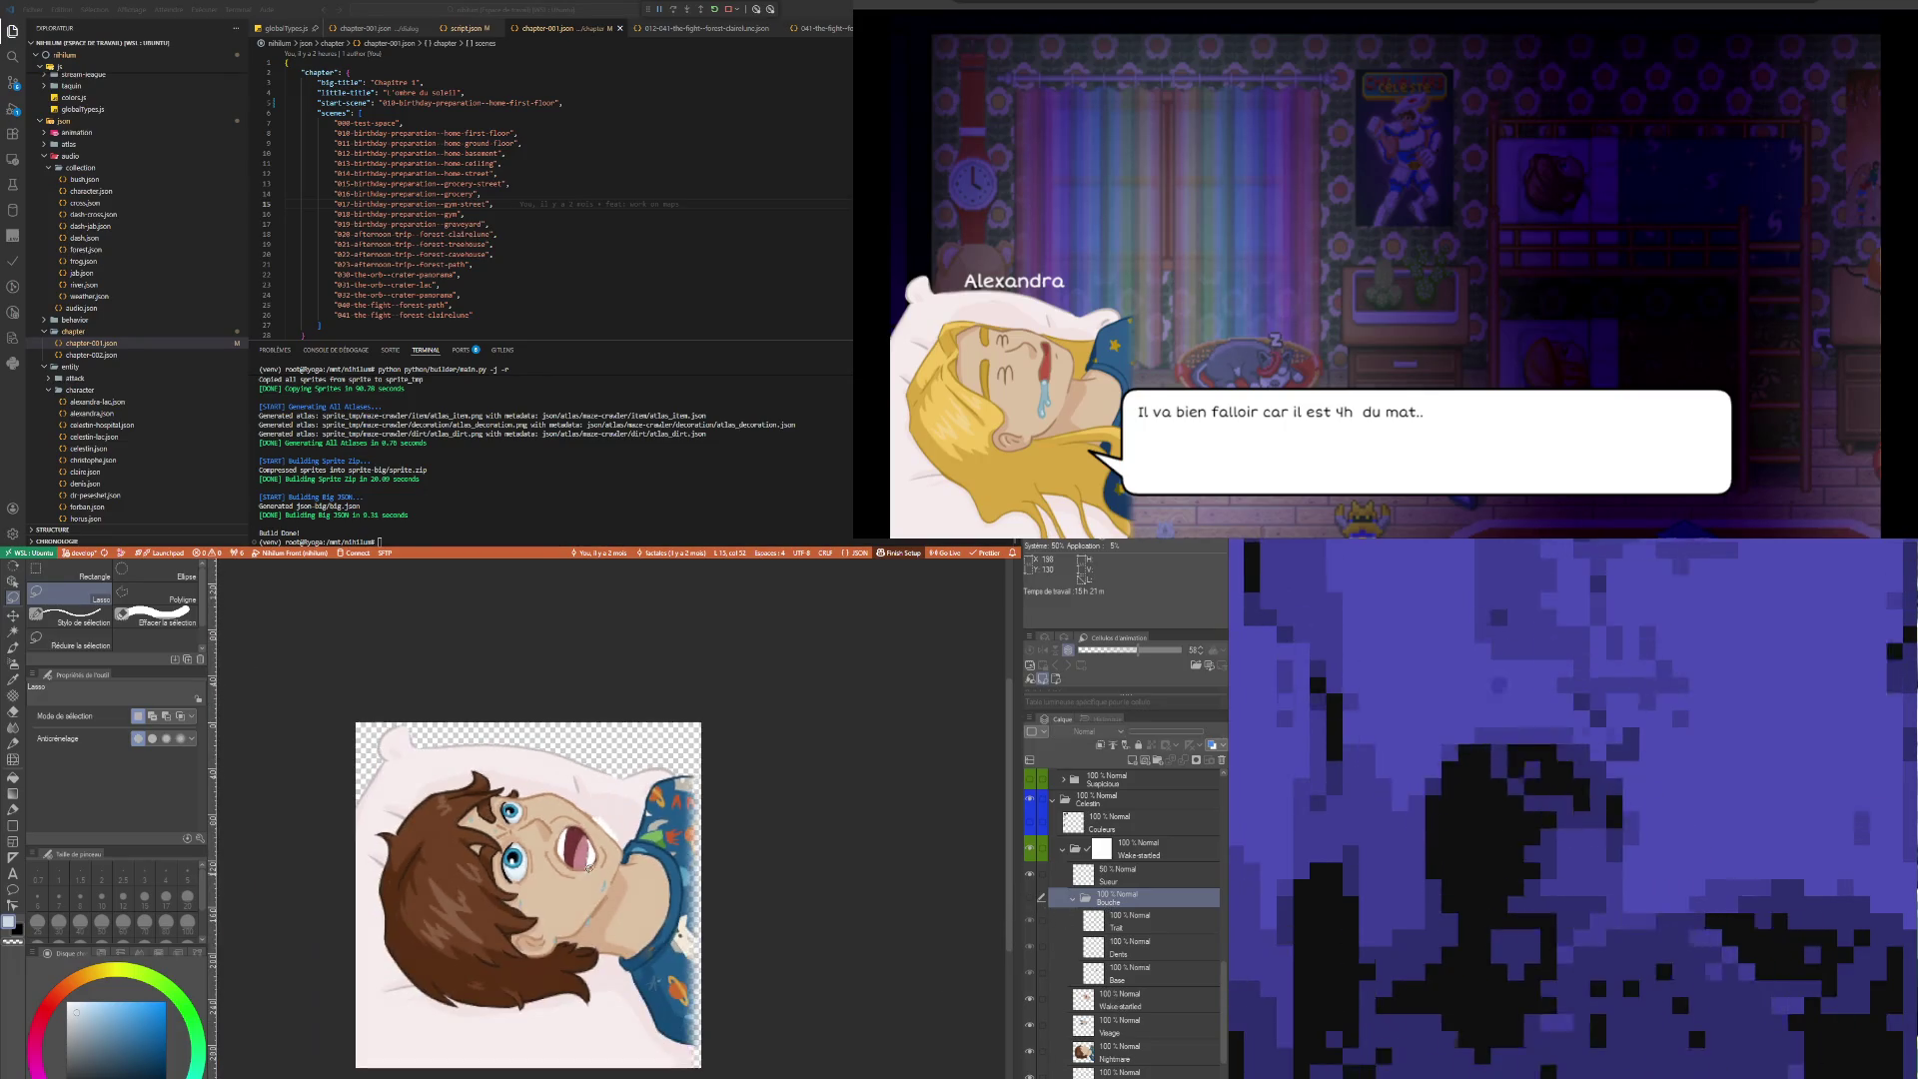
pyautogui.scroll(2, 571, 806)
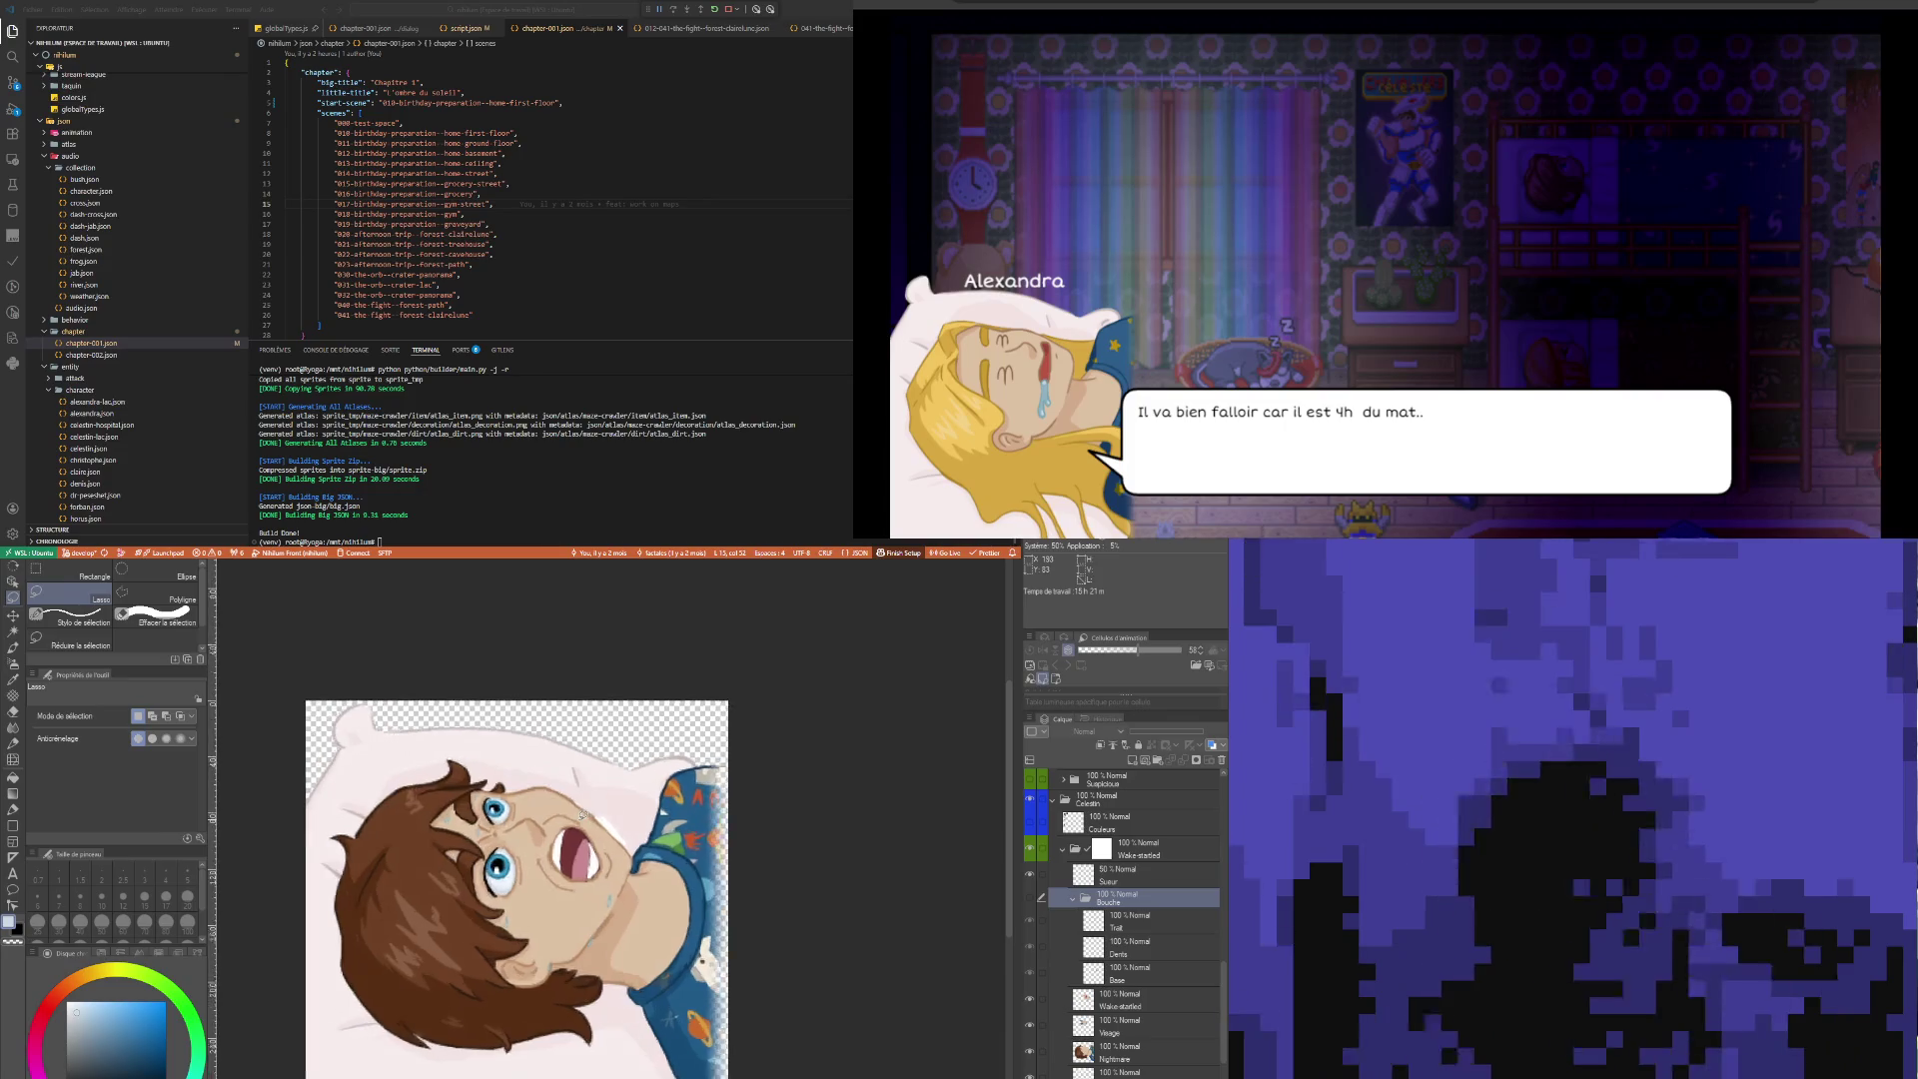
pyautogui.scroll(1, 582, 808)
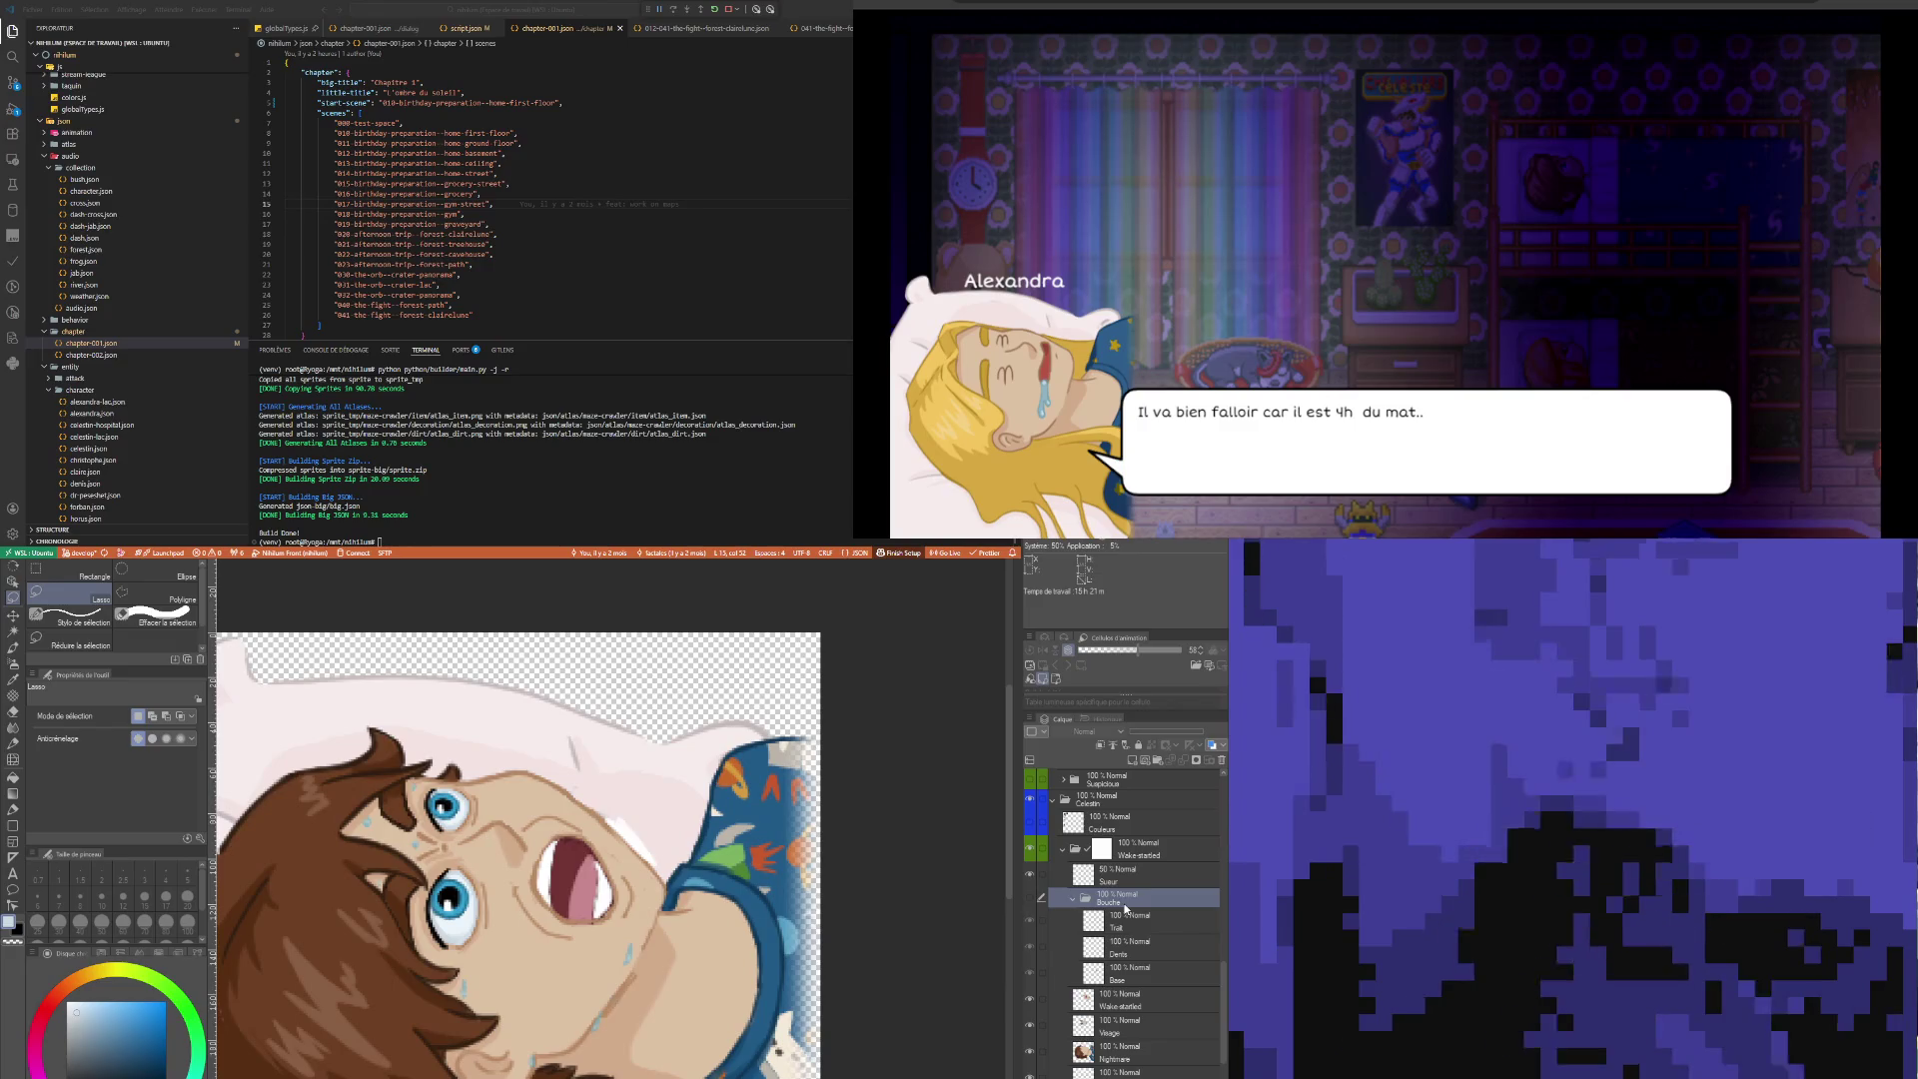
pyautogui.click(1031, 1051)
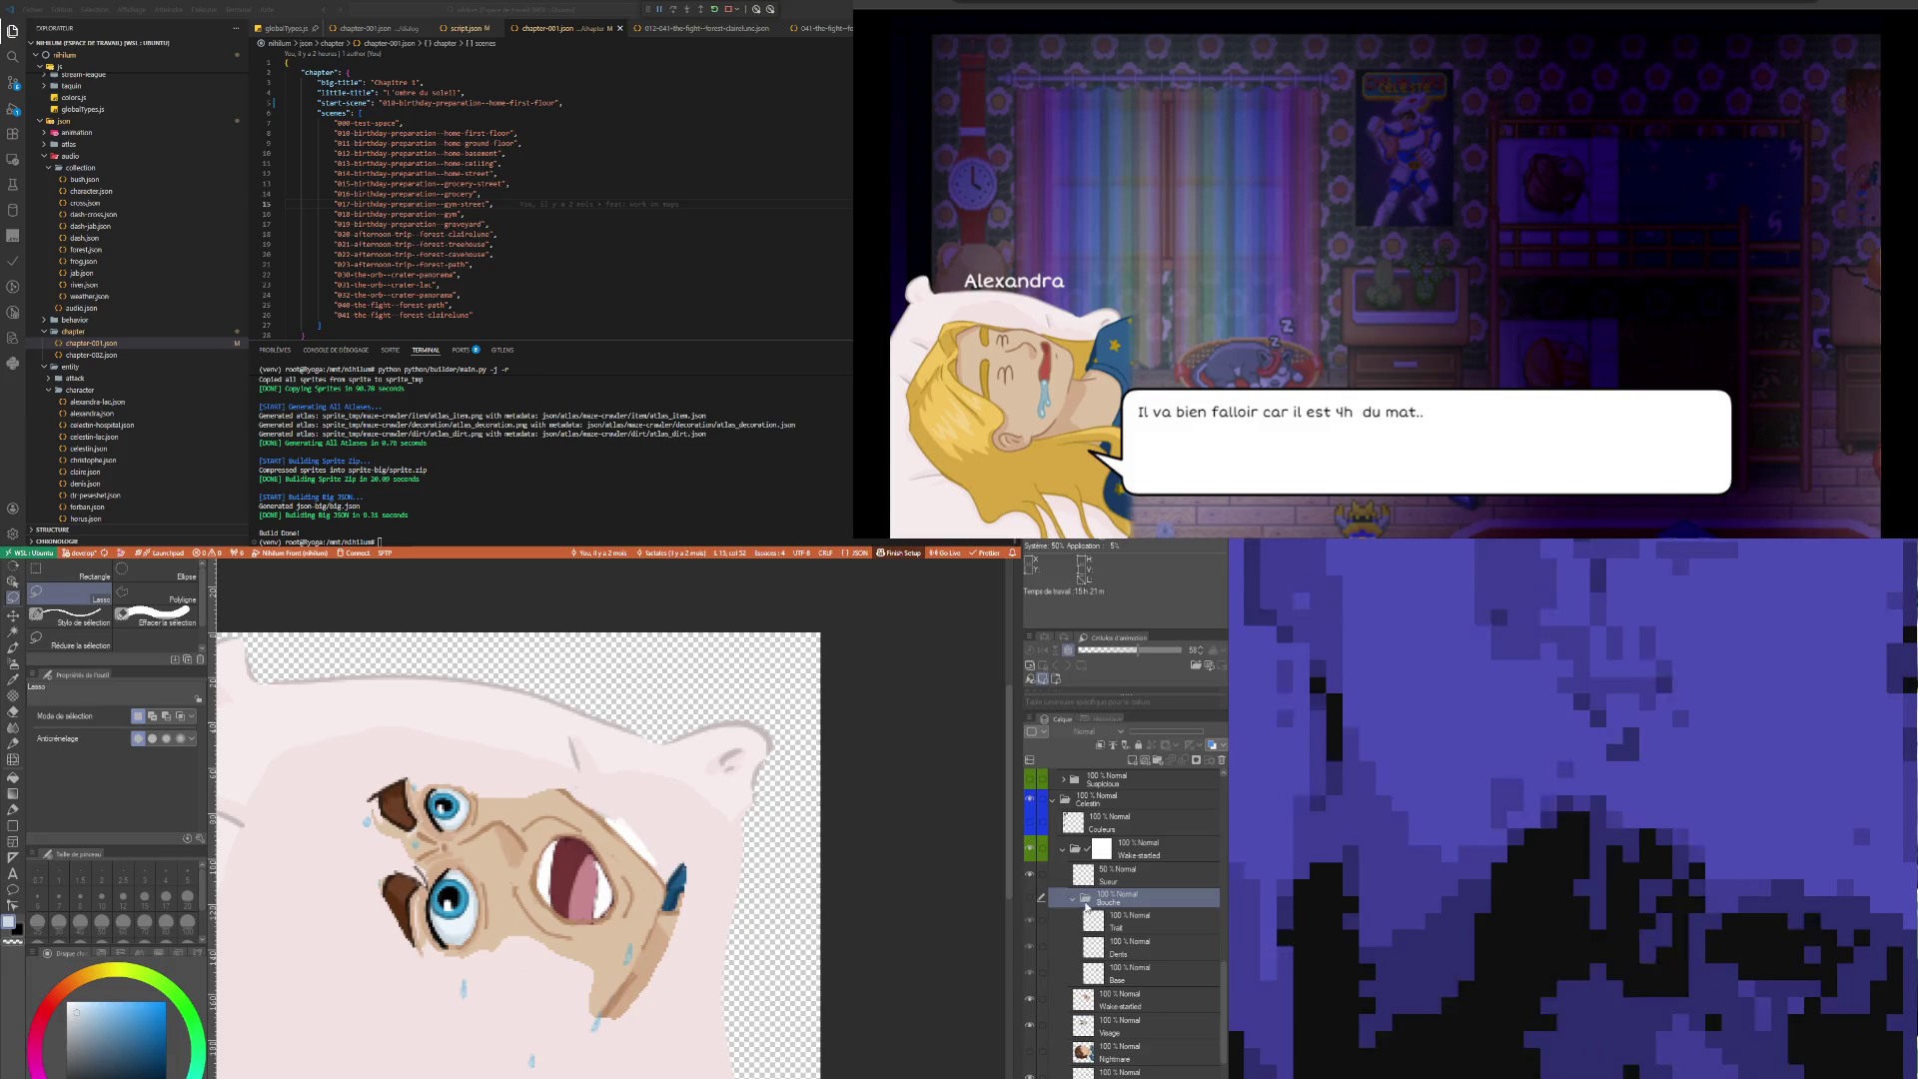
pyautogui.click(1142, 1006)
pyautogui.scroll(1, 413, 911)
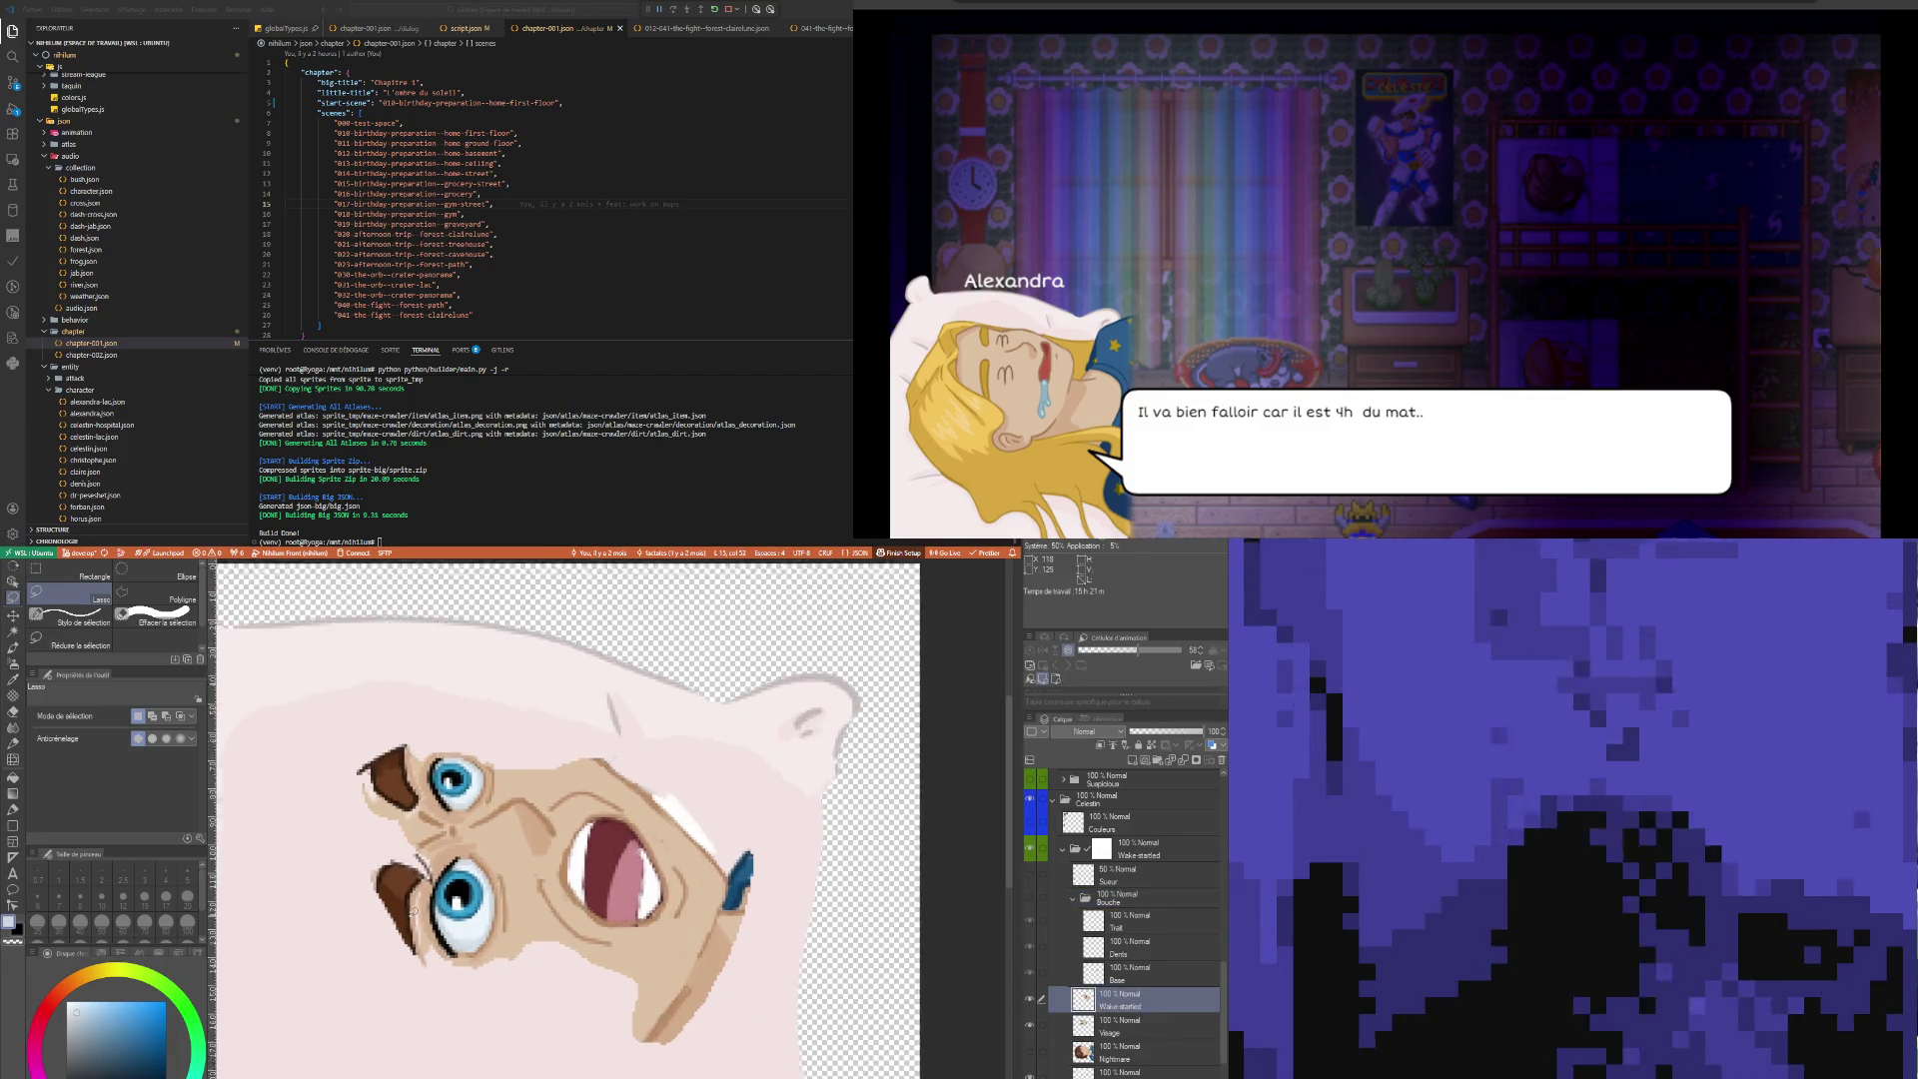
pyautogui.scroll(-1, 412, 911)
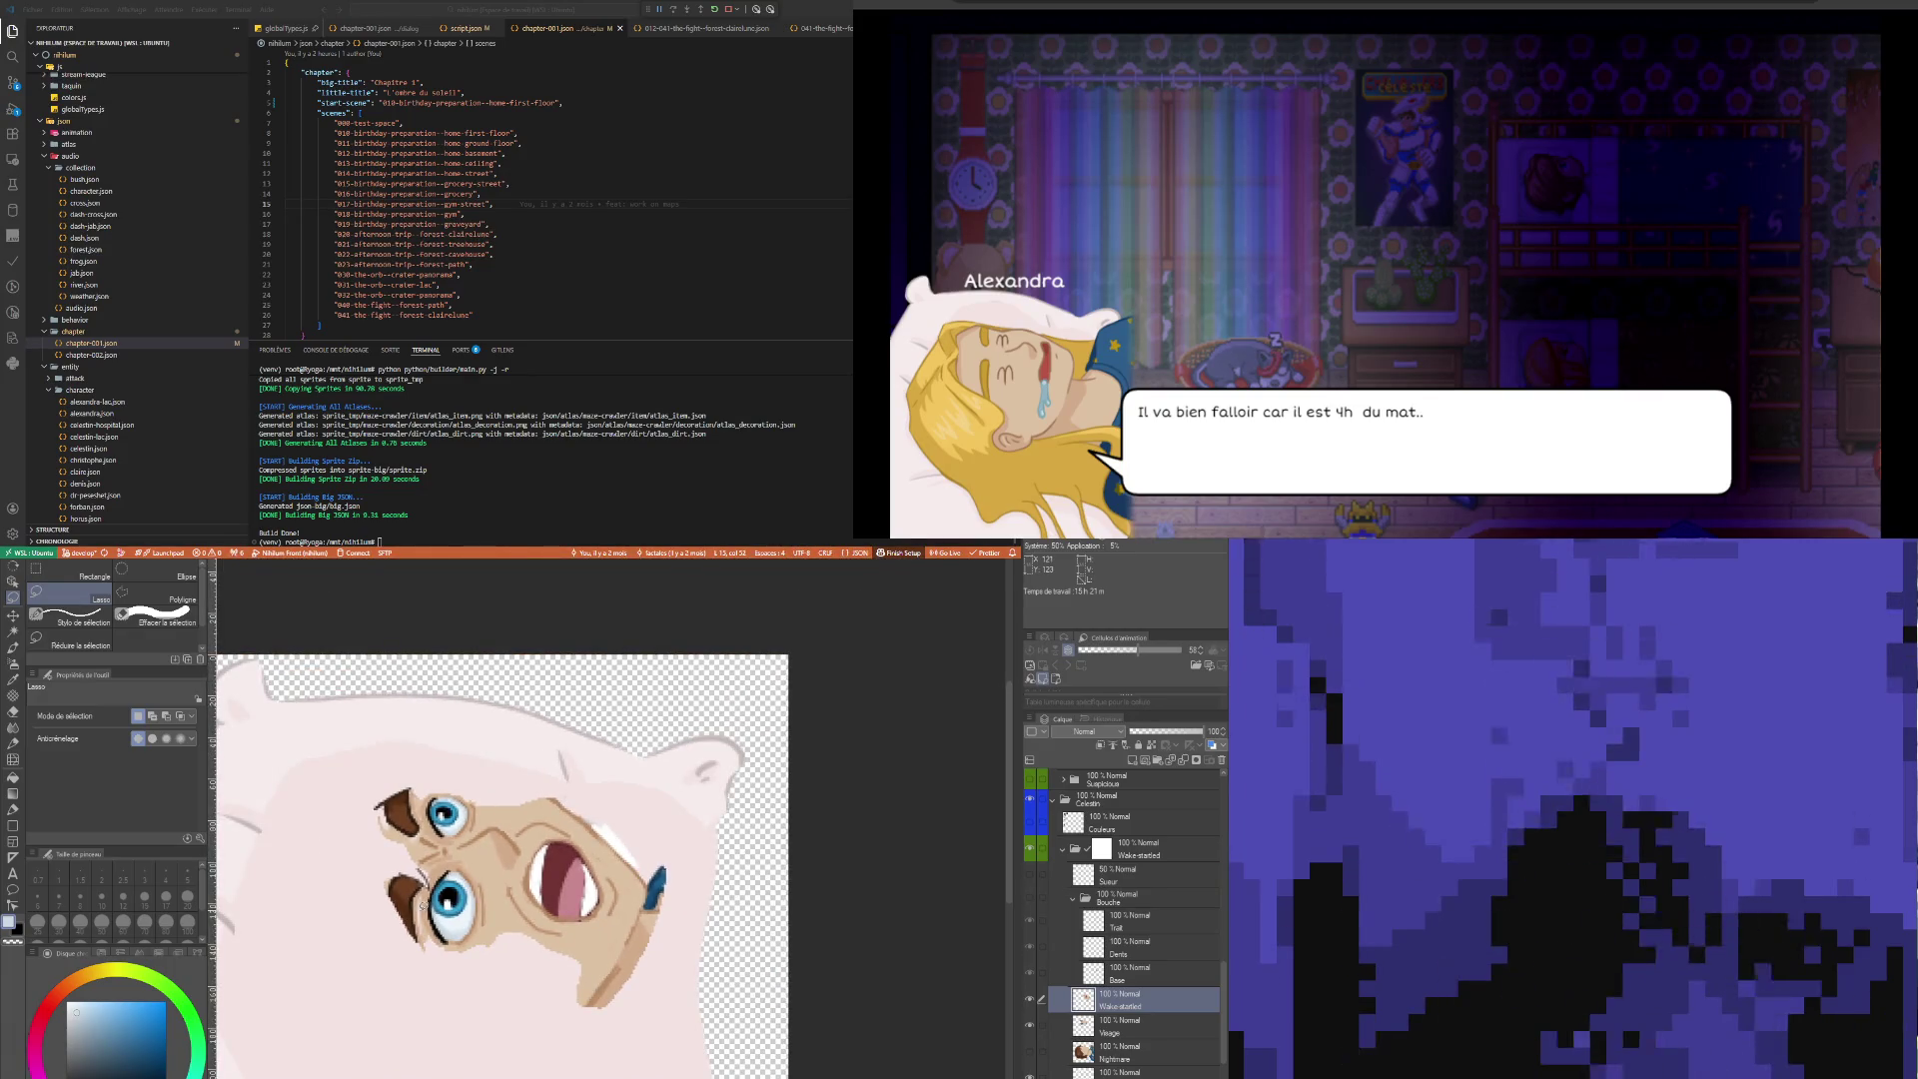
pyautogui.click(1034, 1032)
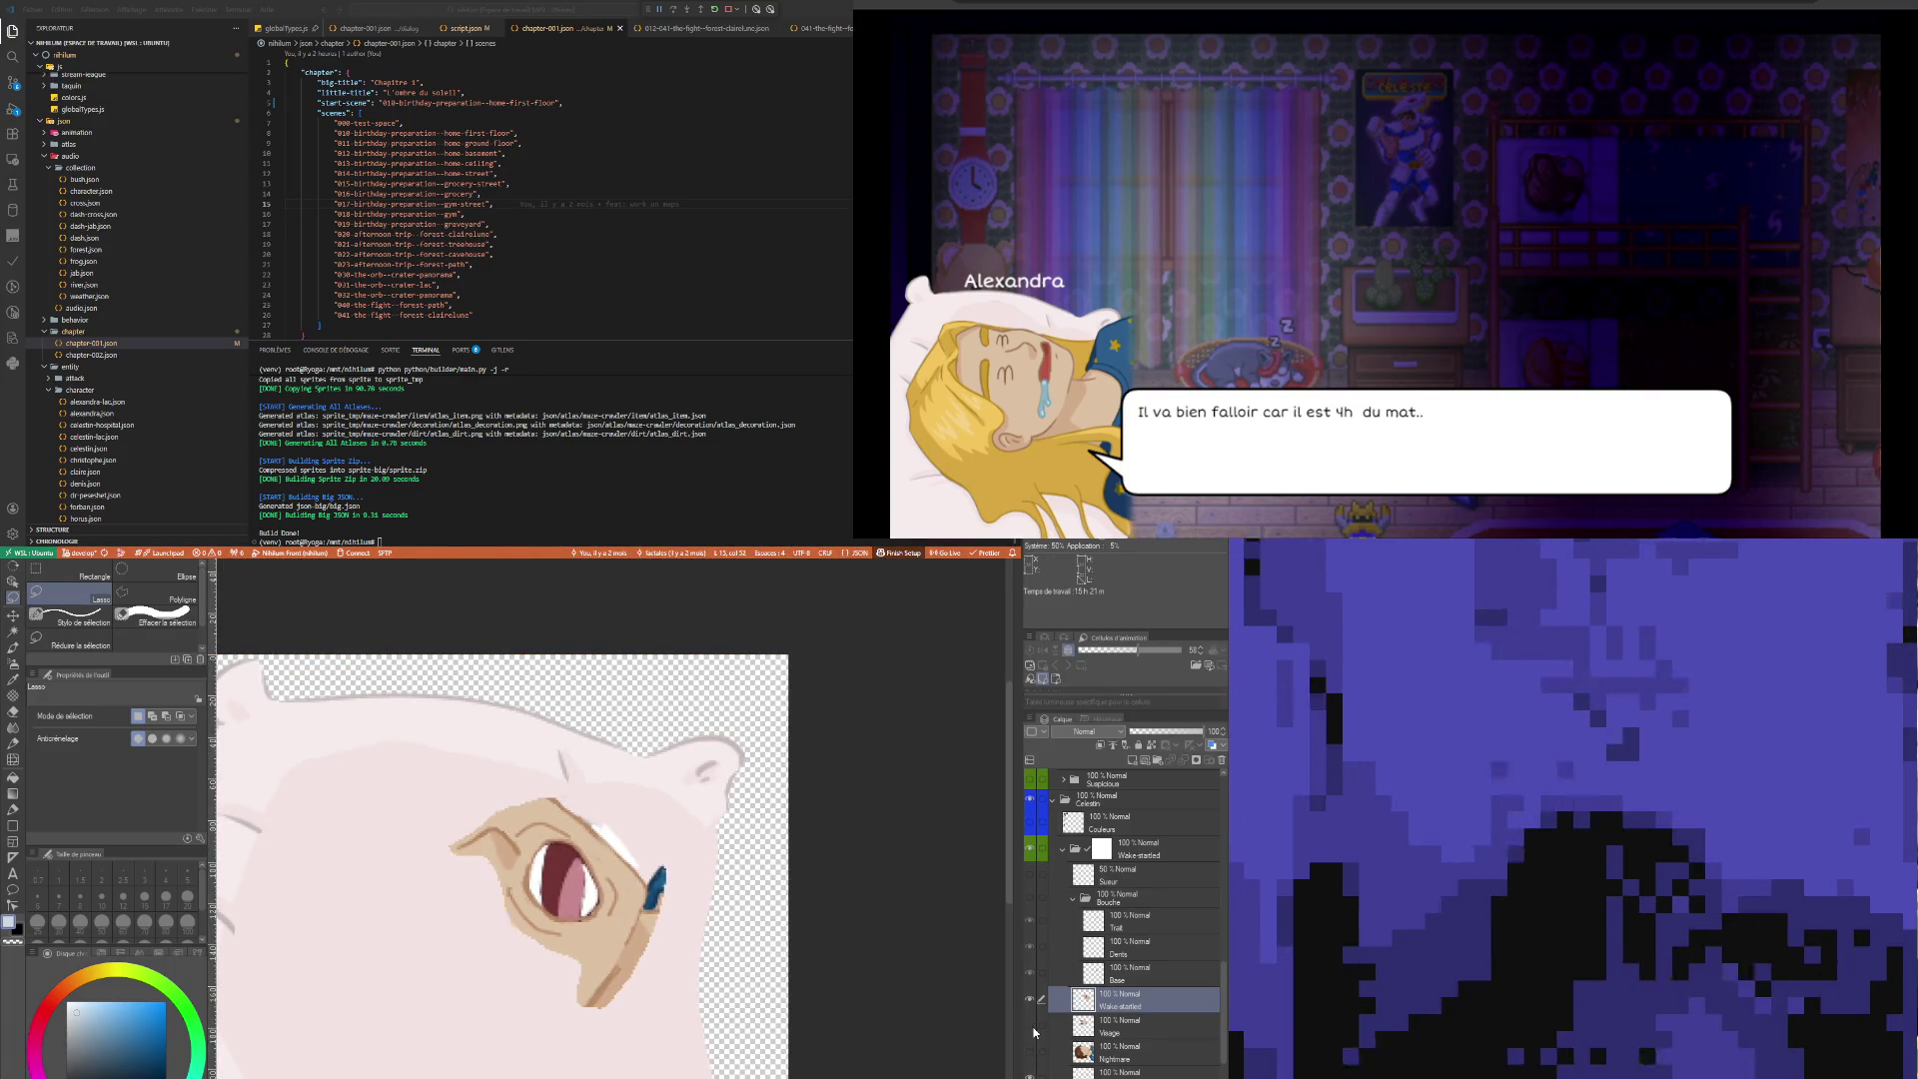
pyautogui.scroll(2, 487, 811)
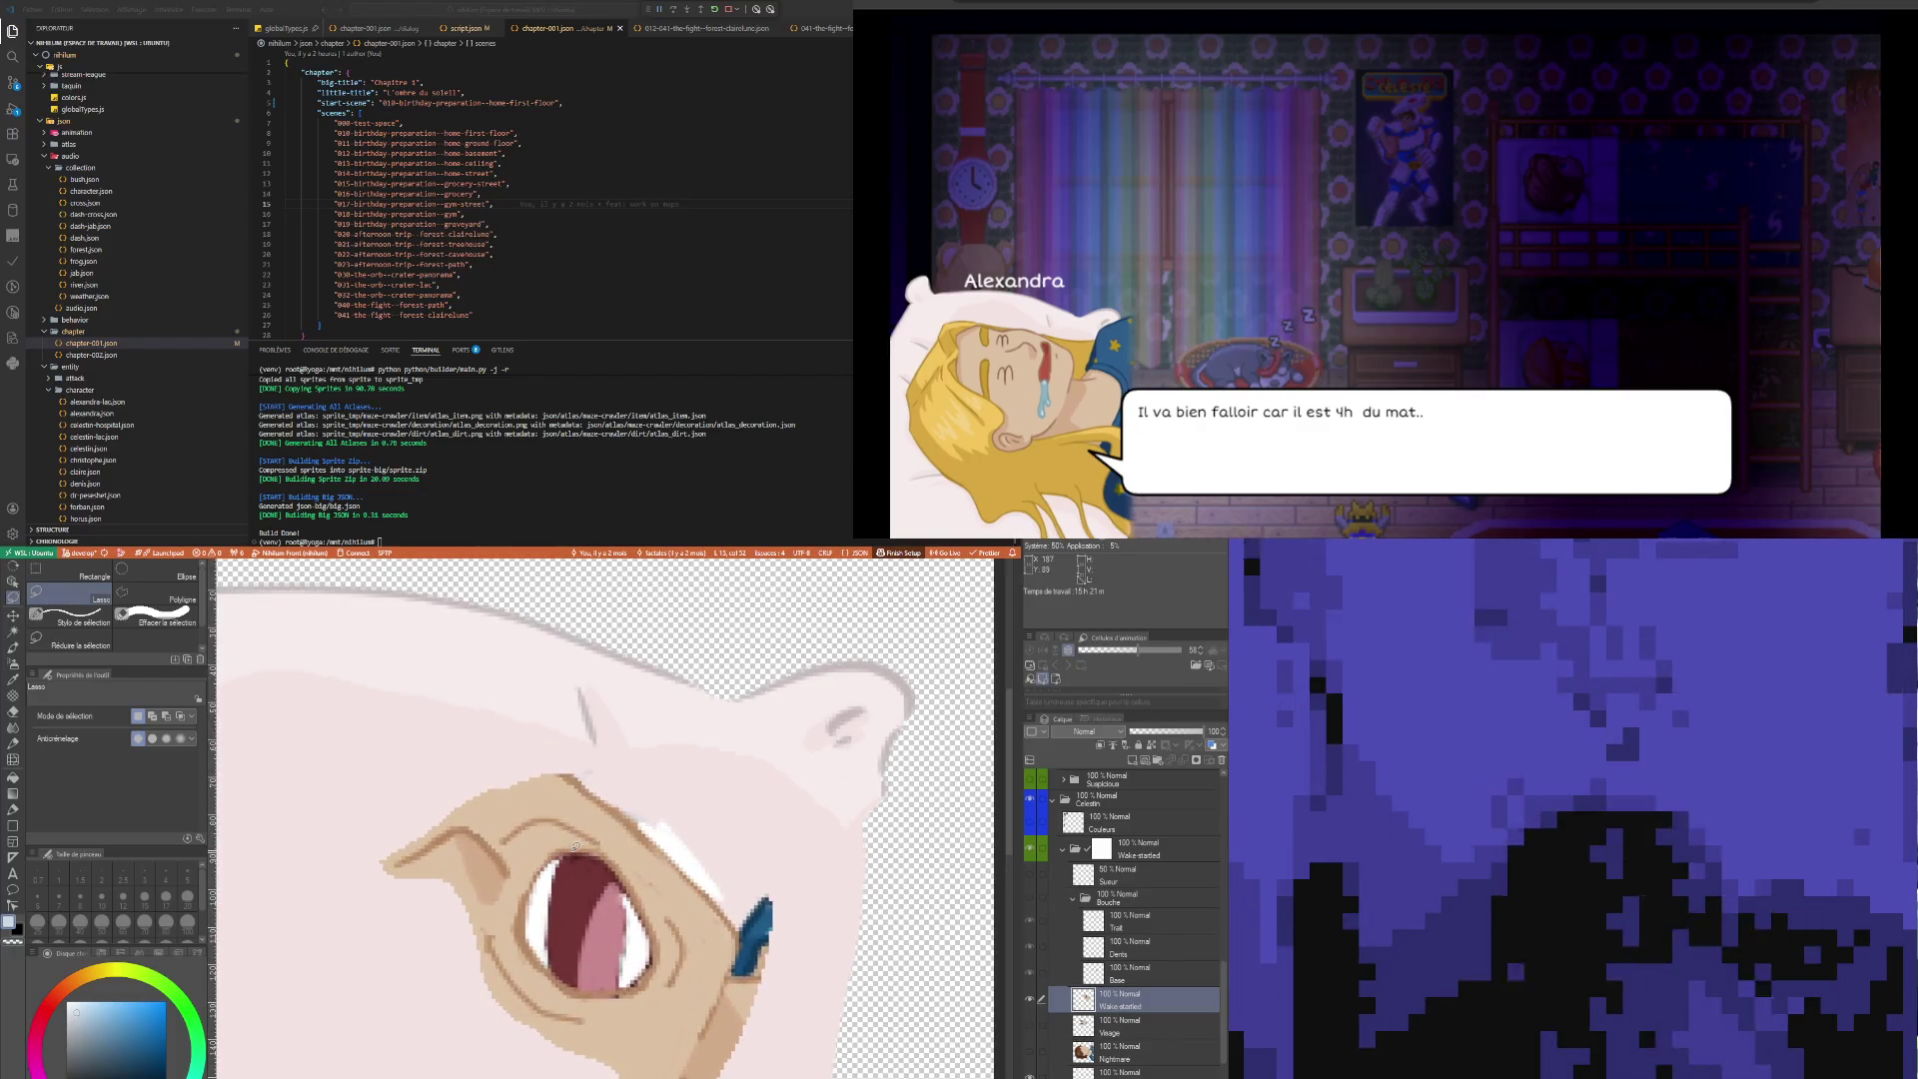
# Erase along the brown outline around the mouth with a size-5 eraser to soften its edges
pyautogui.scroll(-2, 575, 848)
pyautogui.scroll(2, 662, 924)
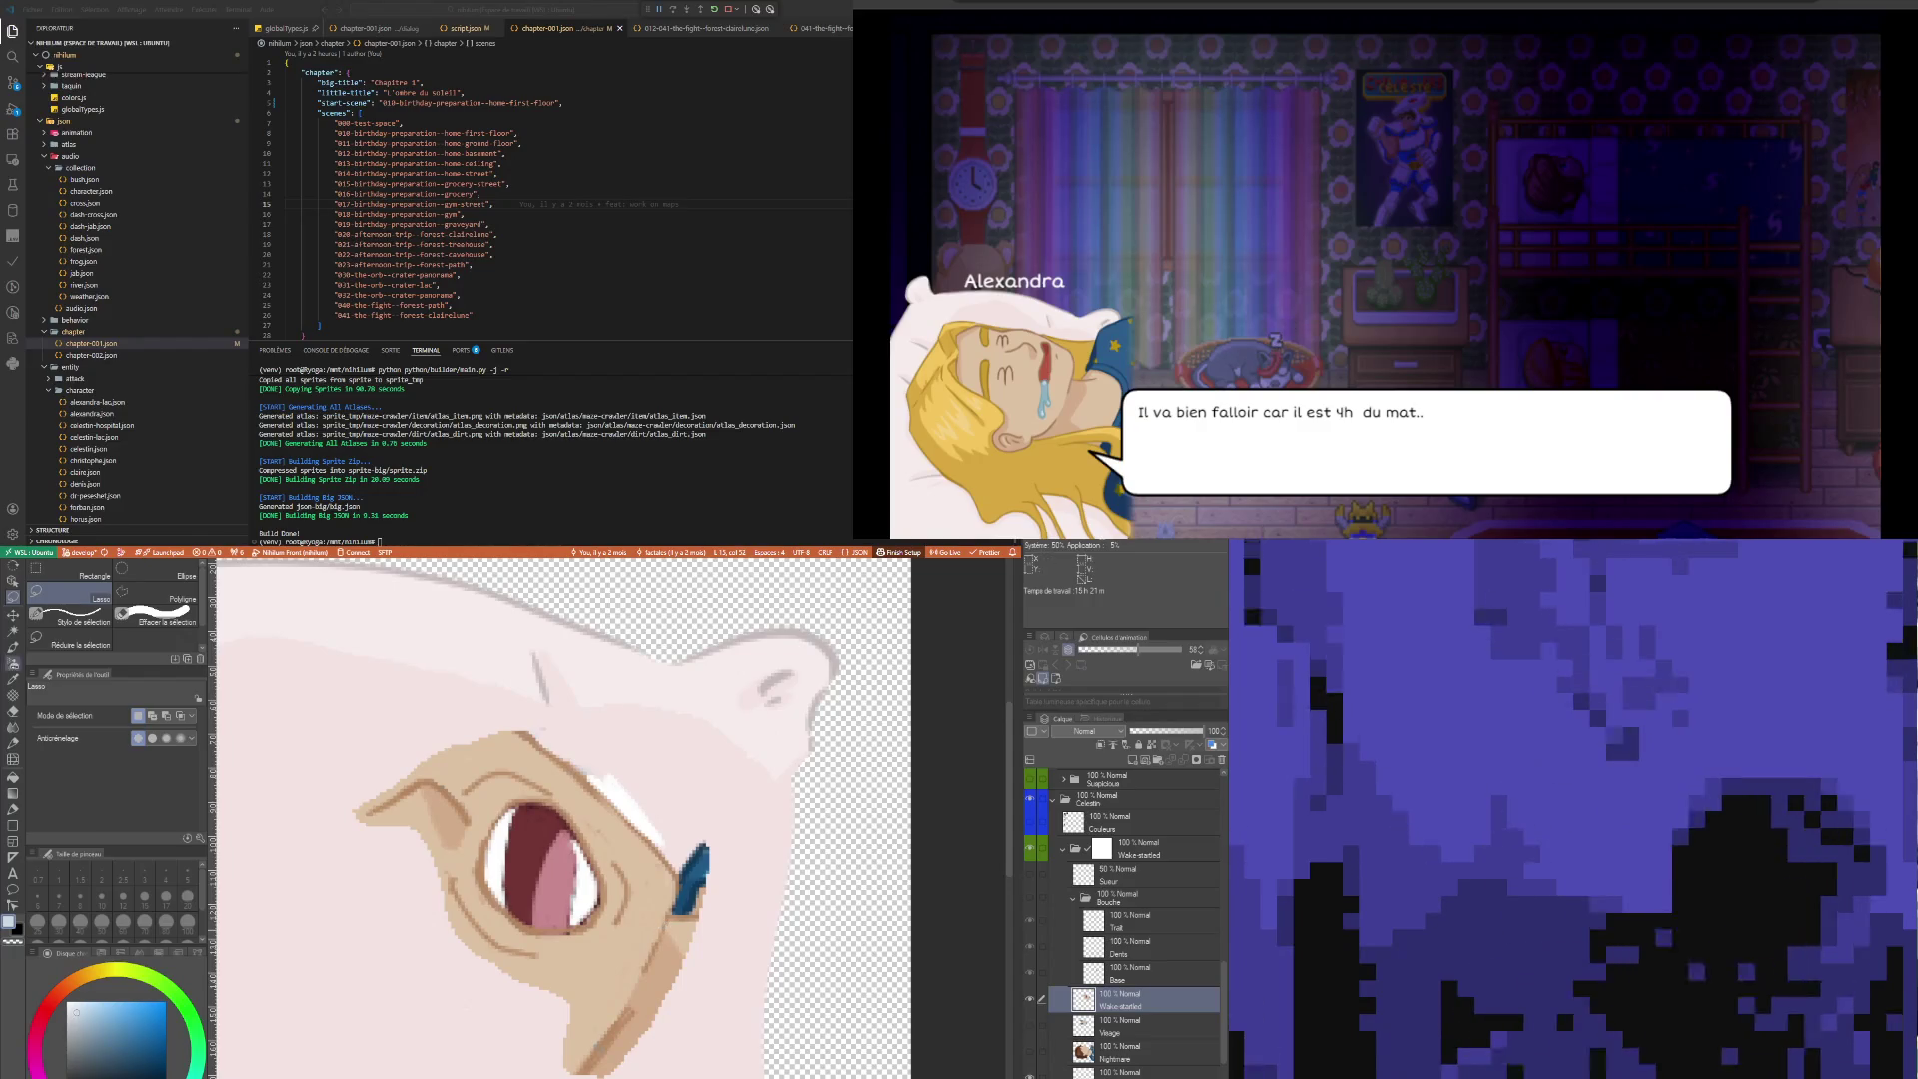
pyautogui.press('e')
pyautogui.press(']')
pyautogui.press(']')
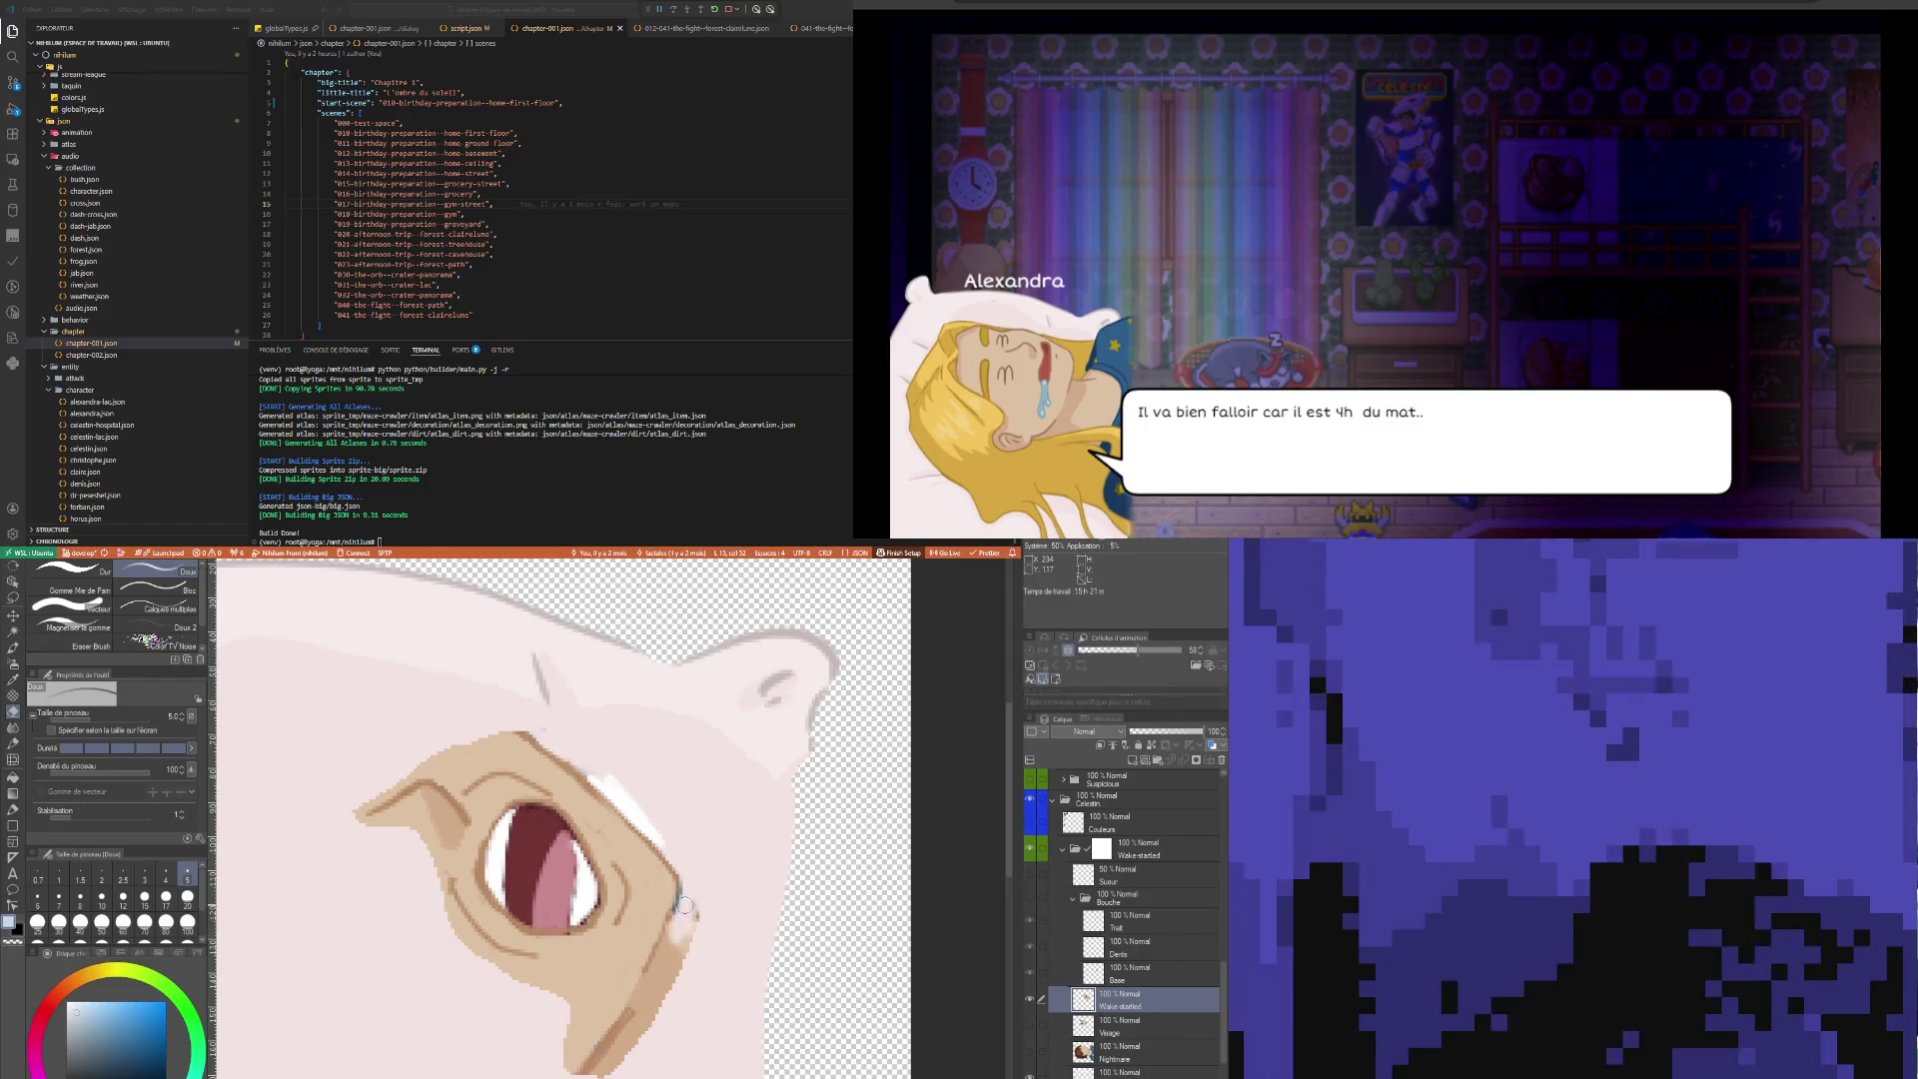
pyautogui.moveTo(696, 904); pyautogui.dragTo(614, 1045)
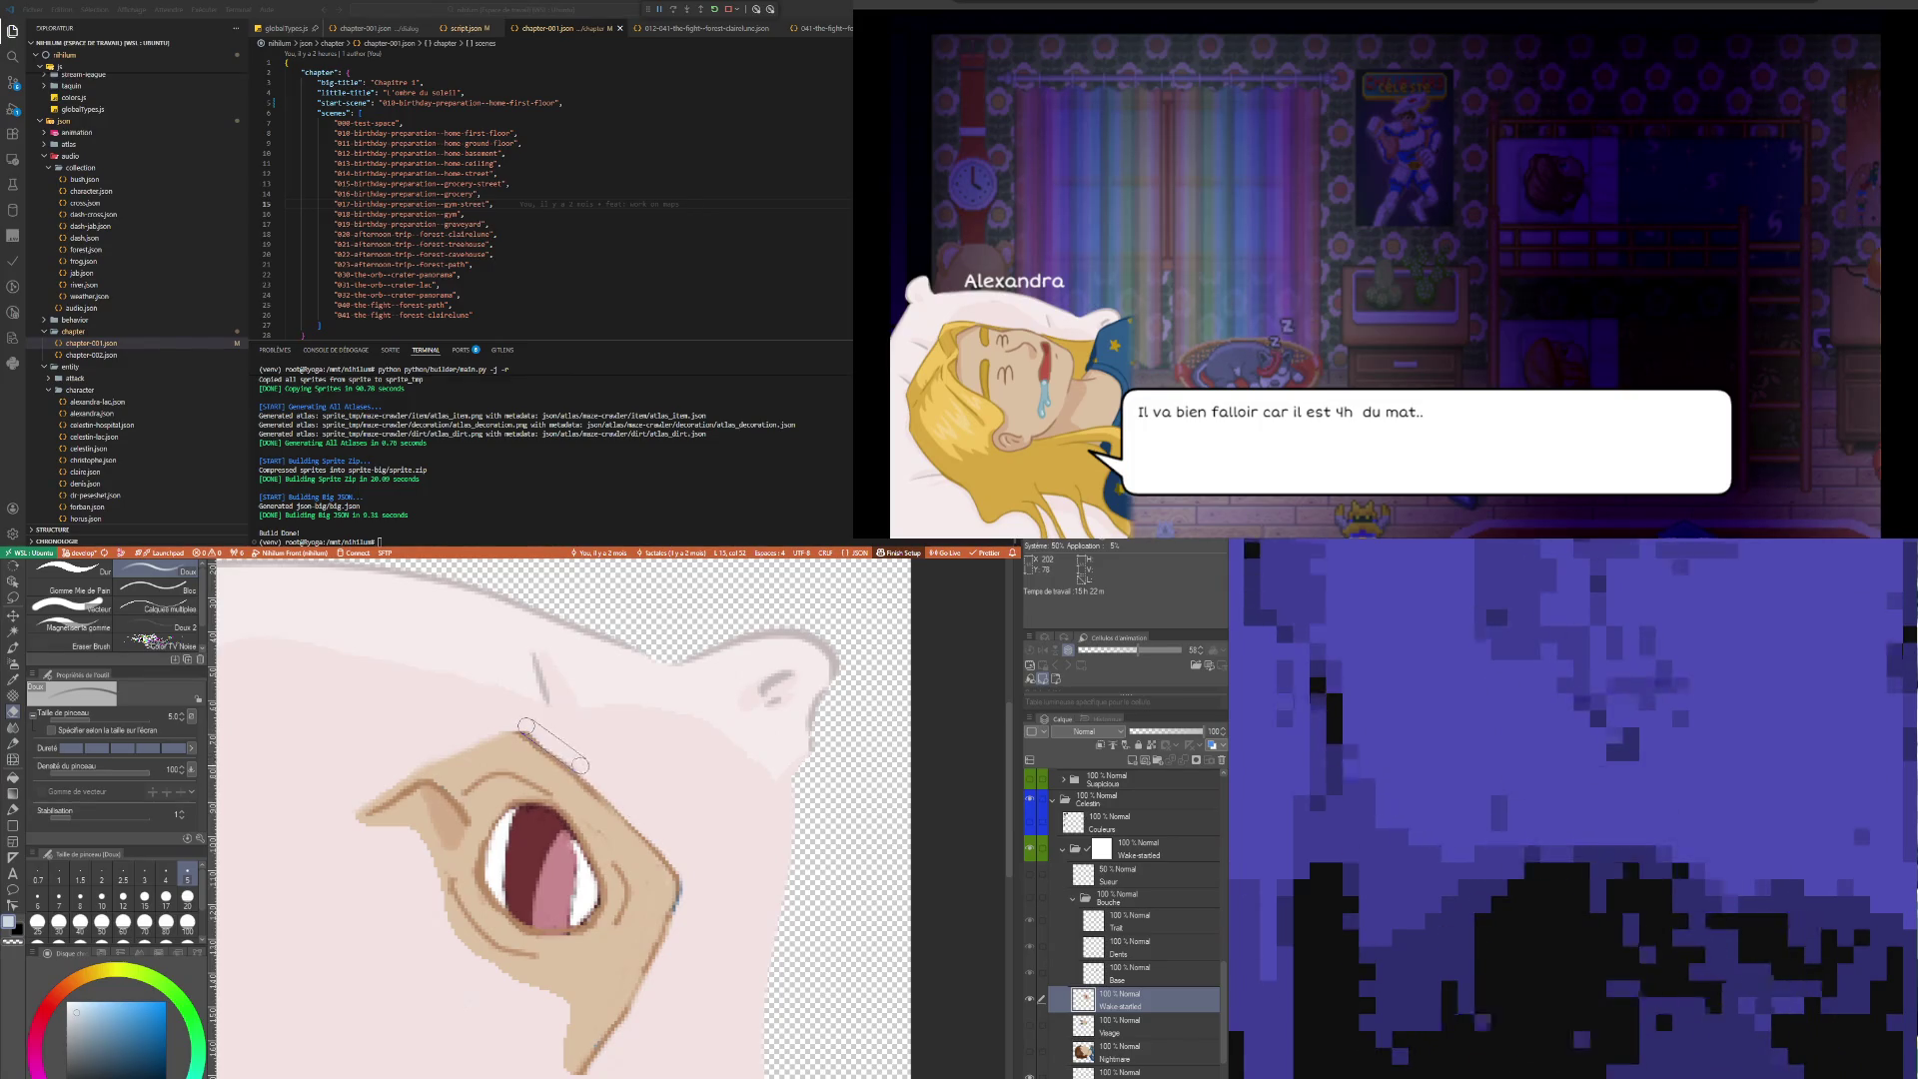
pyautogui.moveTo(594, 776); pyautogui.dragTo(625, 807)
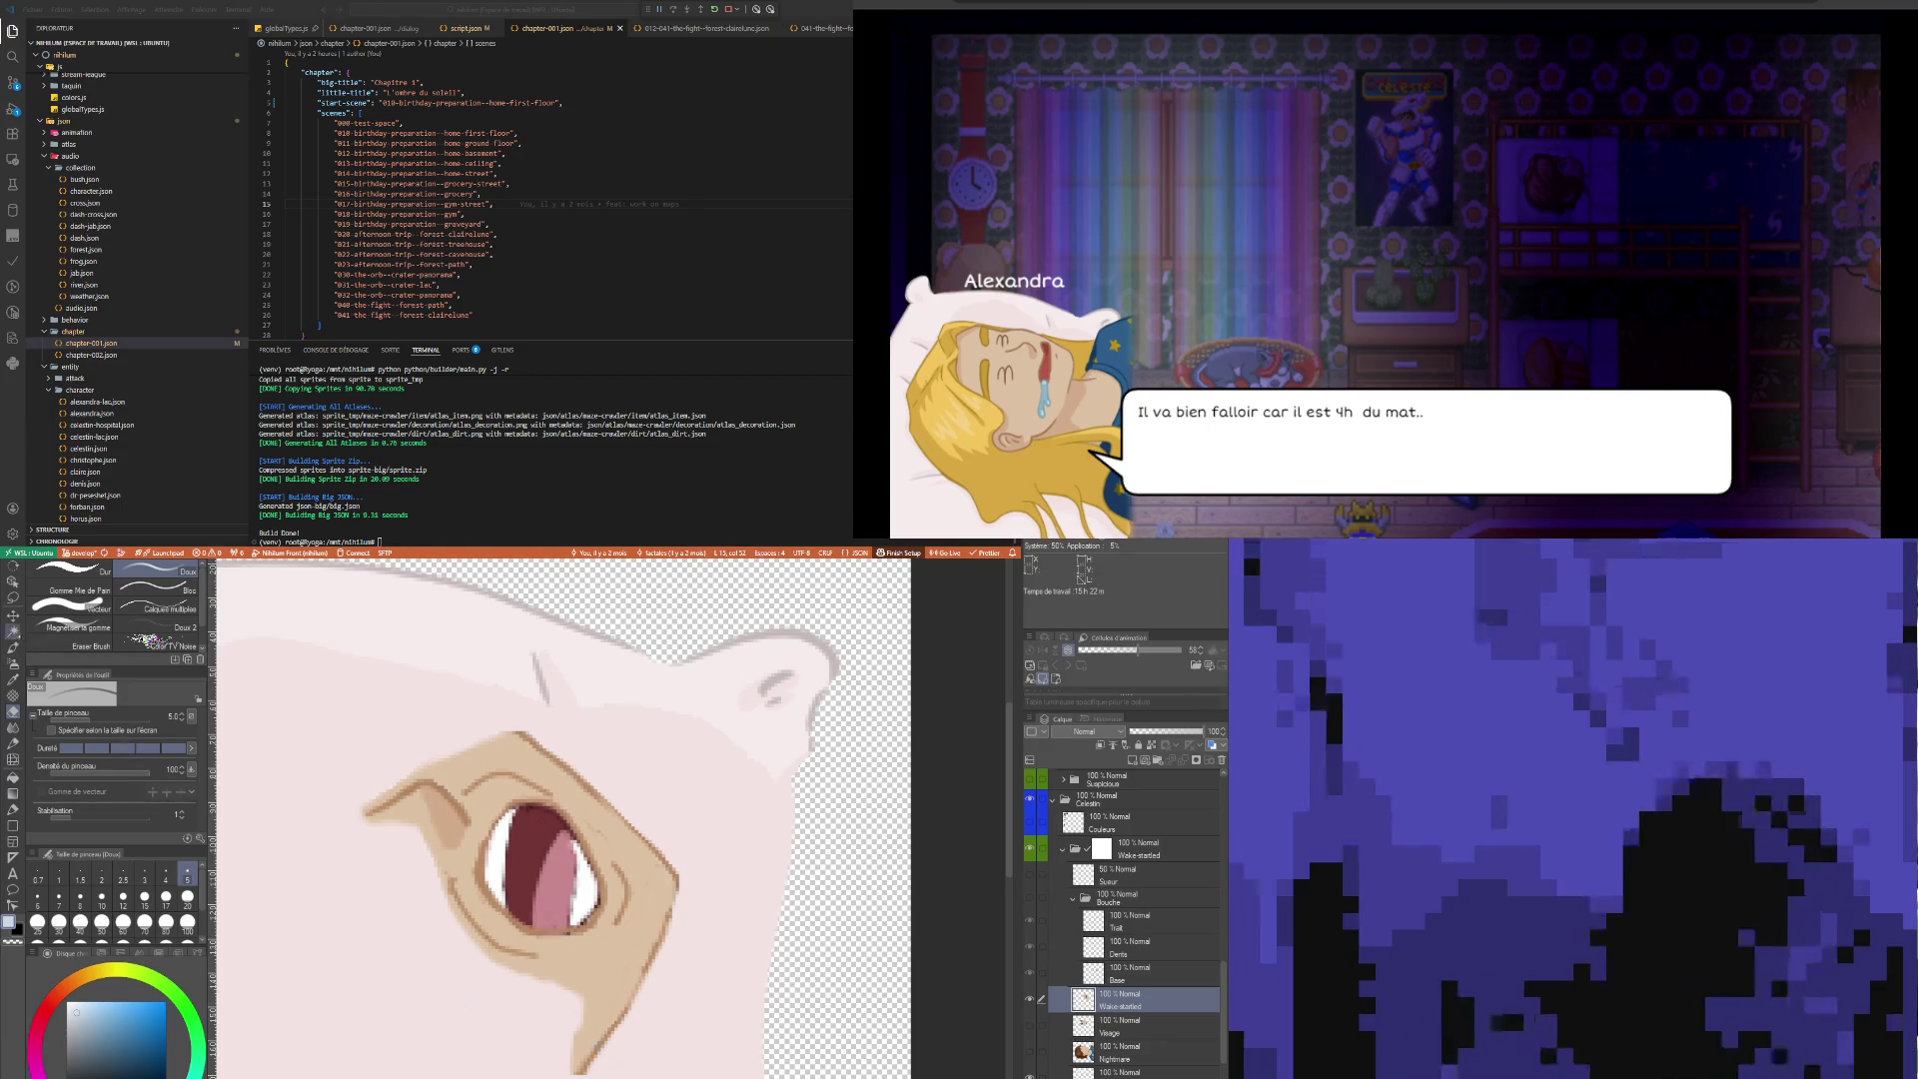
# Cut the lassoed mouth interior onto its own new layer named Bouche
pyautogui.click(13, 598)
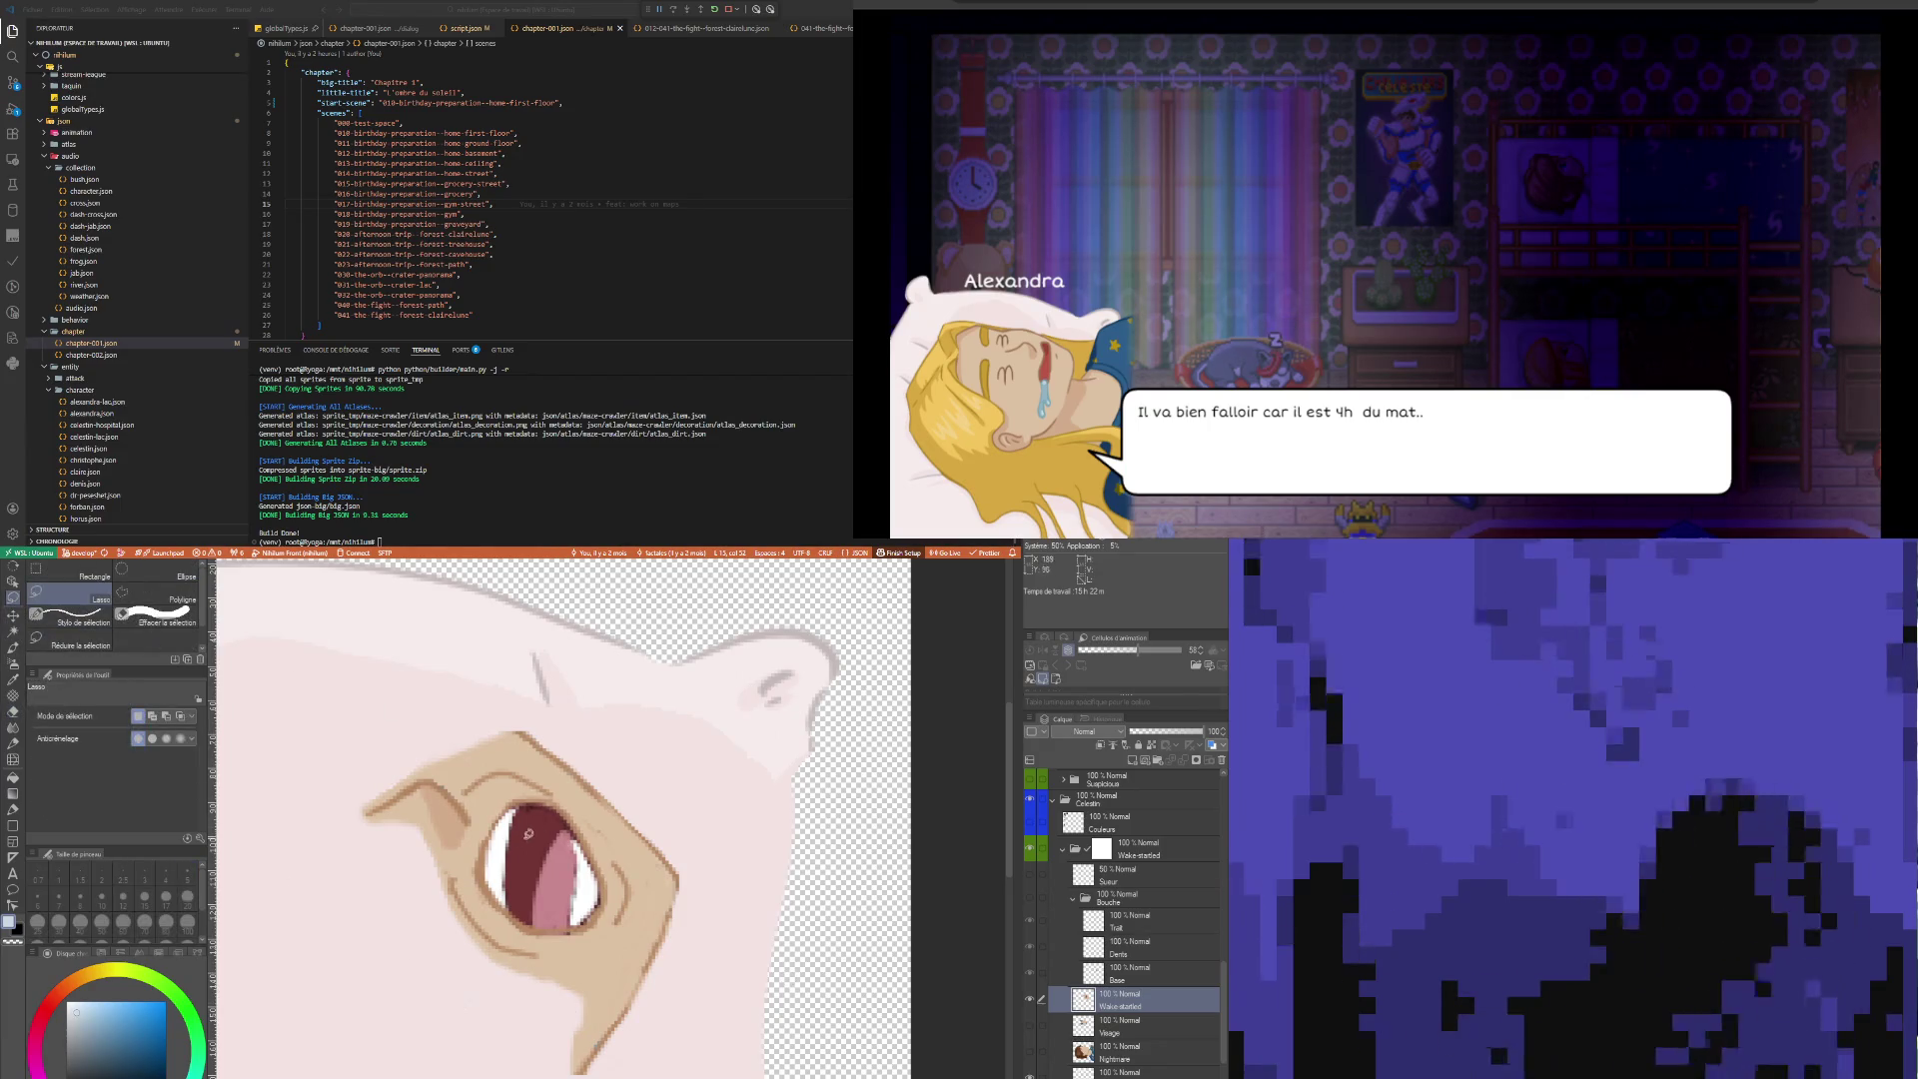
pyautogui.moveTo(469, 858)
pyautogui.mouseDown()
pyautogui.moveTo(479, 807)
pyautogui.moveTo(542, 794)
pyautogui.moveTo(591, 831)
pyautogui.moveTo(604, 915)
pyautogui.moveTo(534, 946)
pyautogui.moveTo(490, 921)
pyautogui.moveTo(468, 866)
pyautogui.mouseUp()
pyautogui.hotkey('ctrl', 'x')
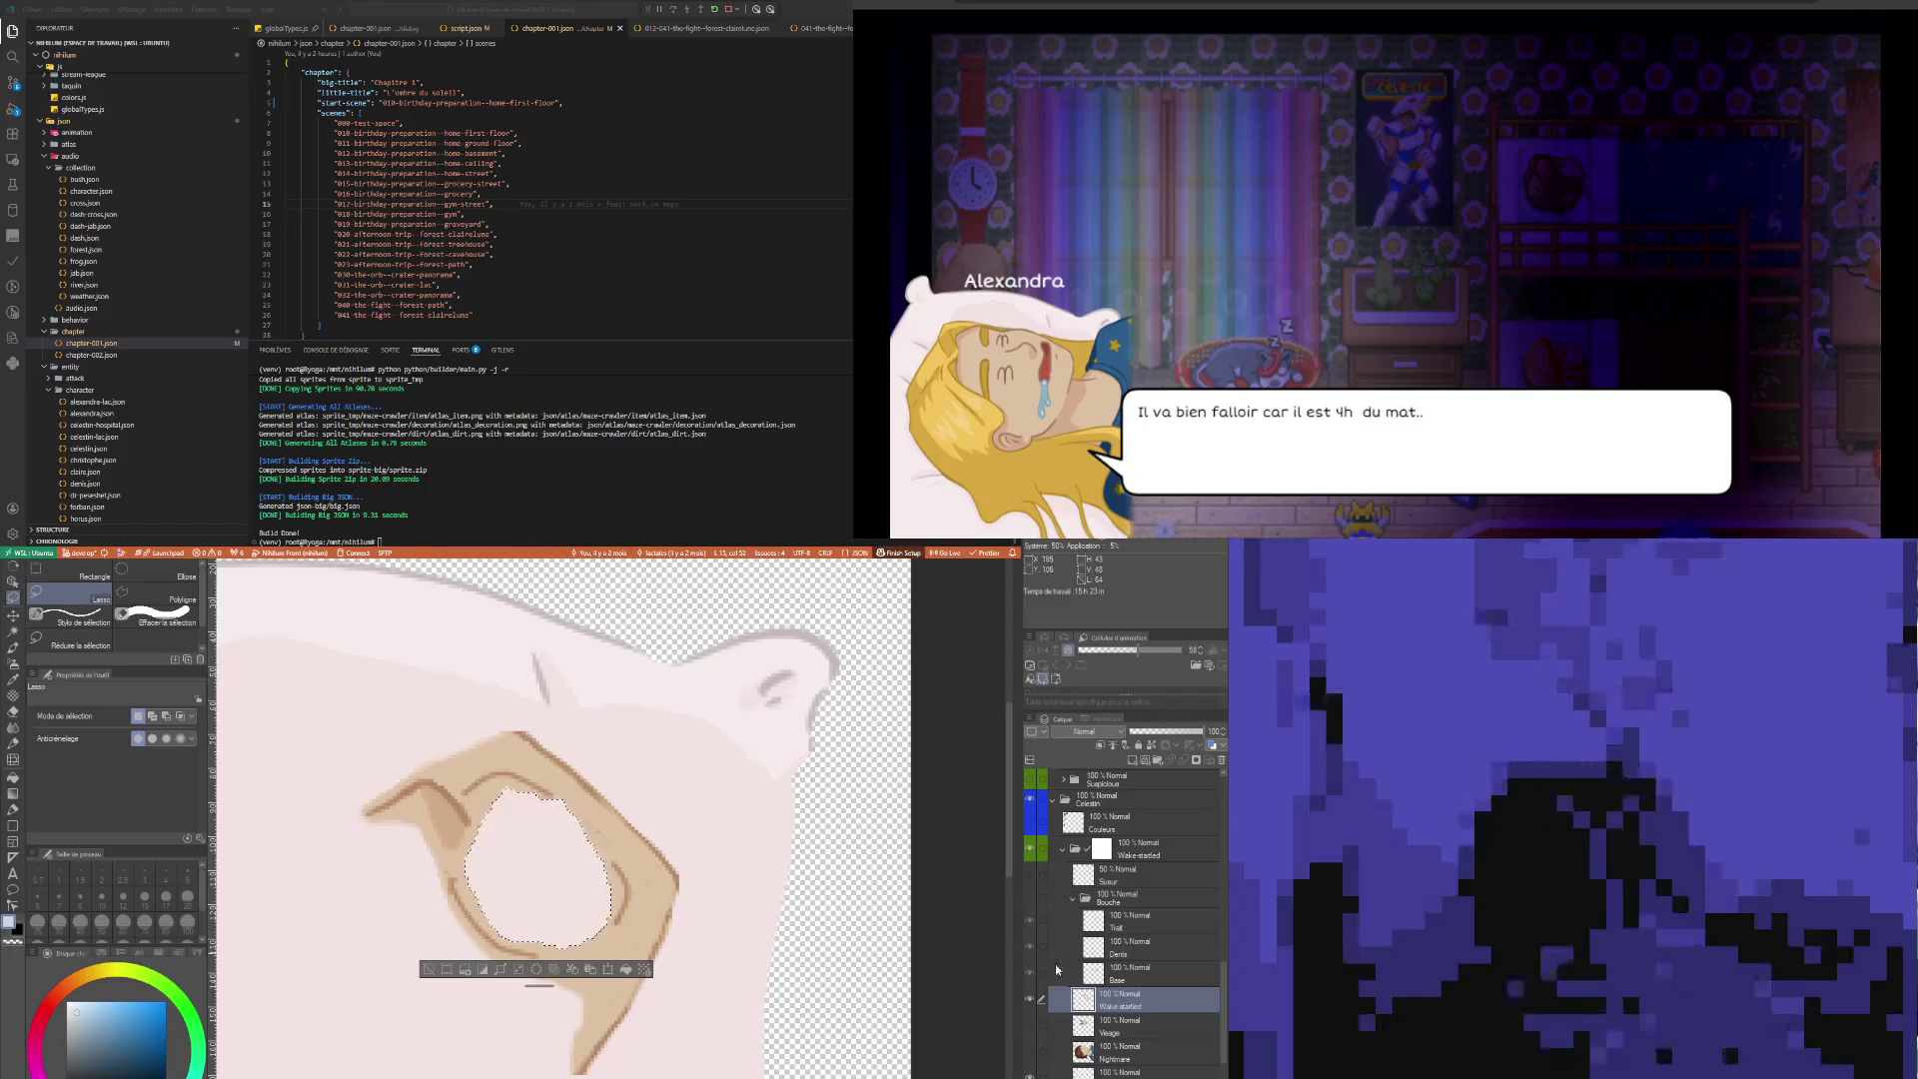
pyautogui.hotkey('ctrl', 'v')
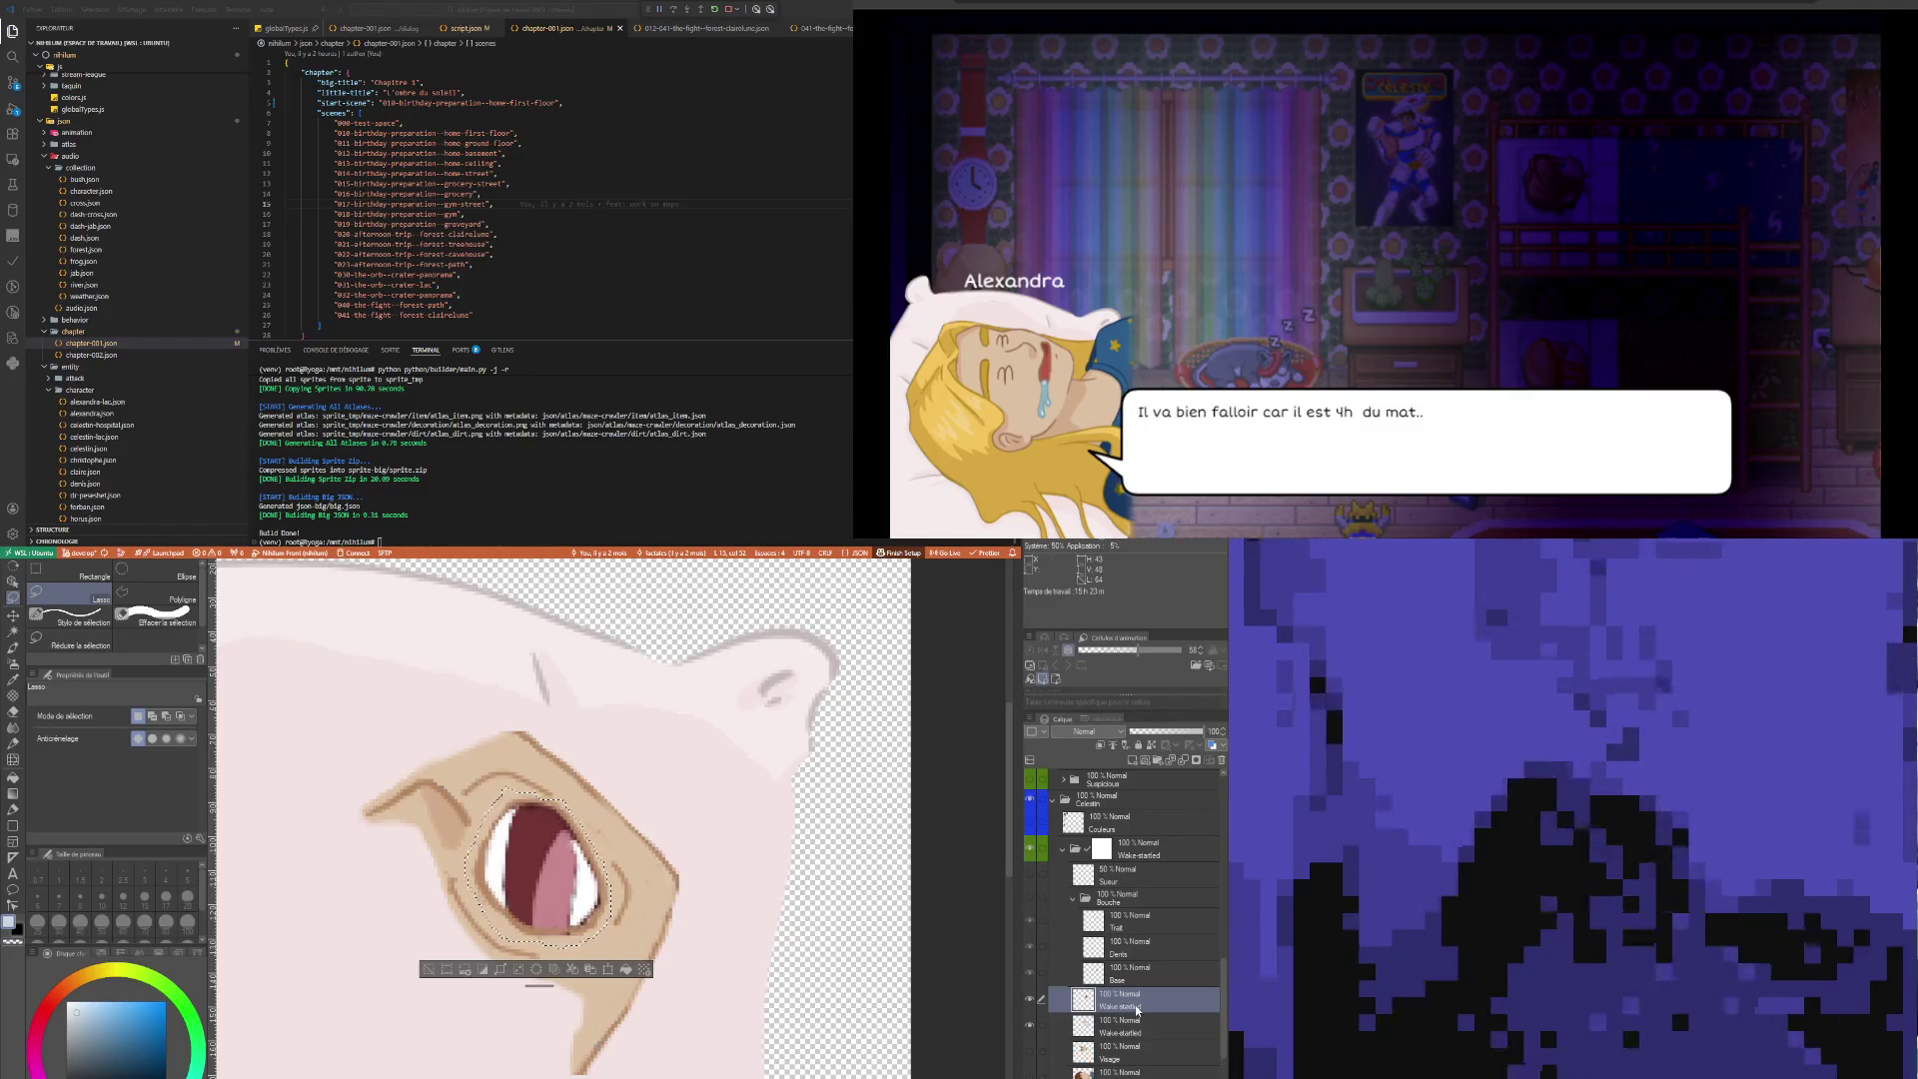
pyautogui.doubleClick(1119, 1006)
pyautogui.write('Bouche')
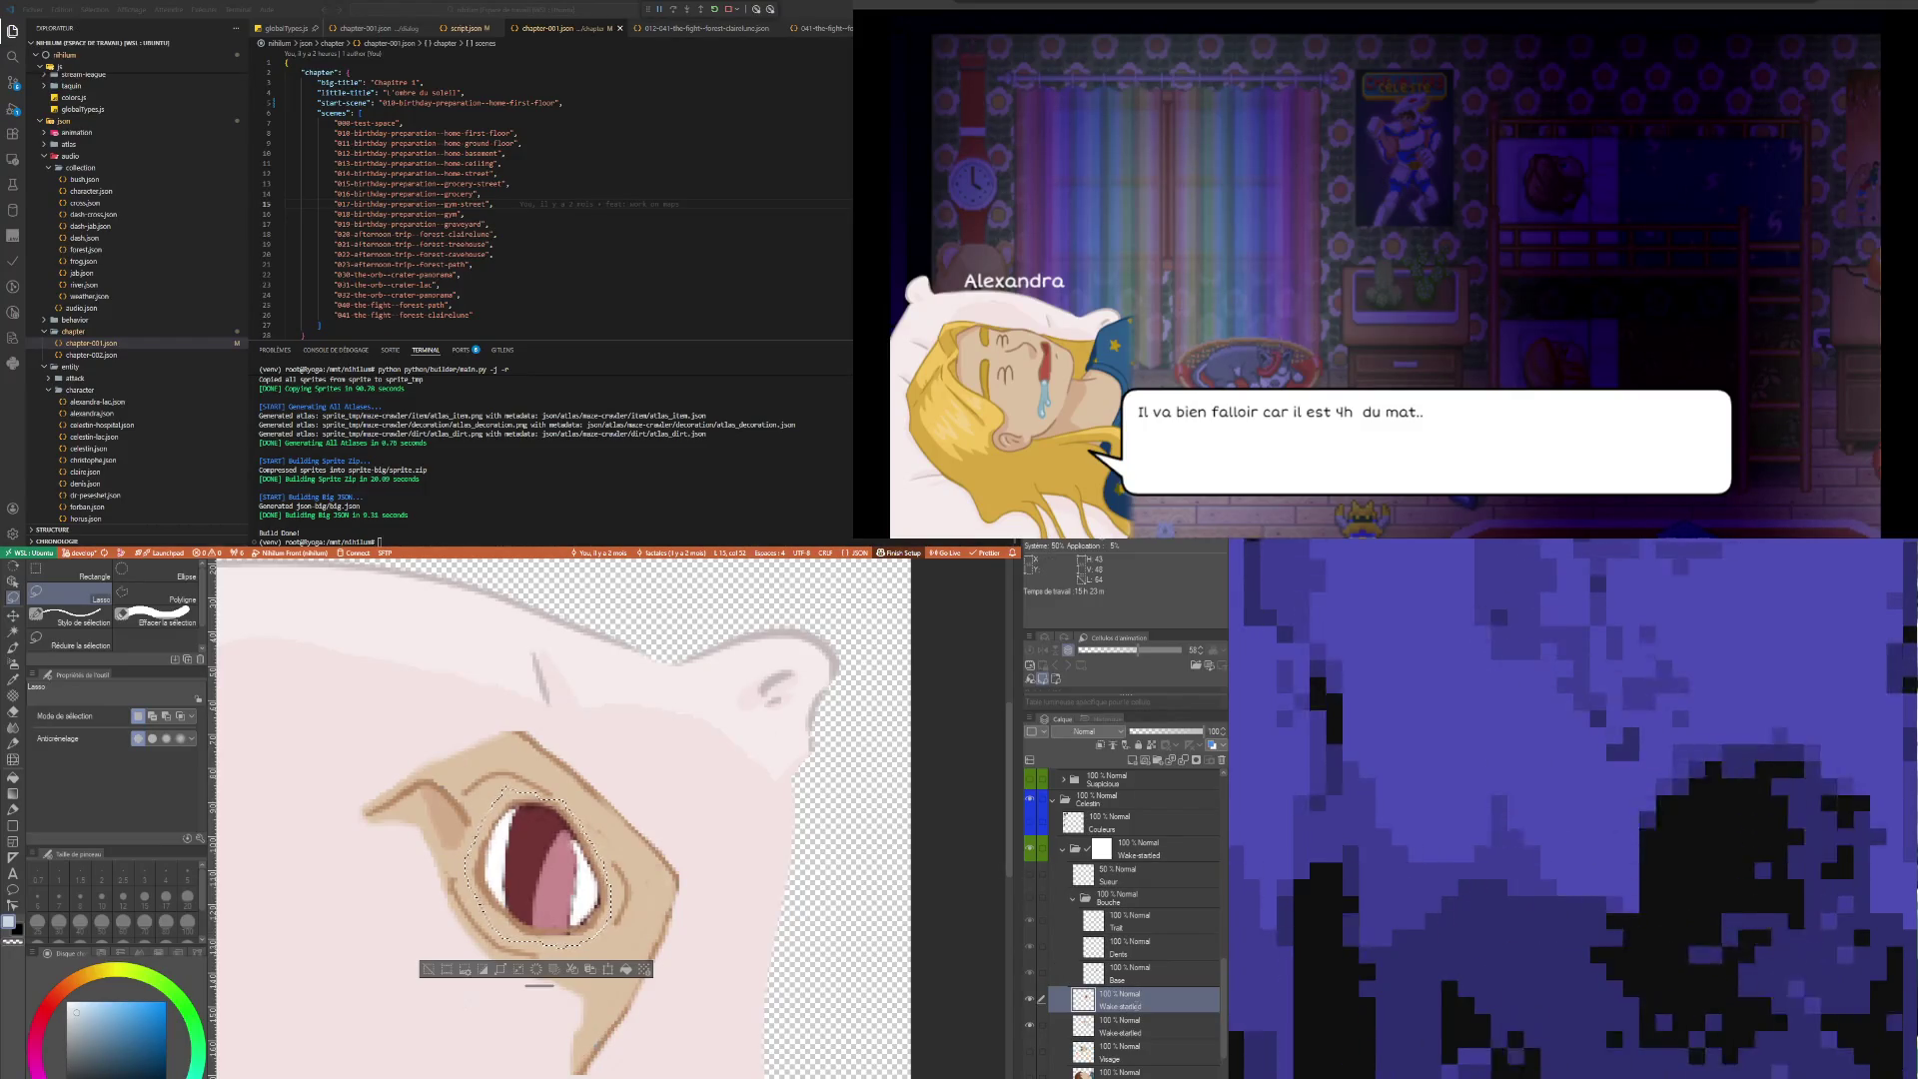
pyautogui.press('Return')
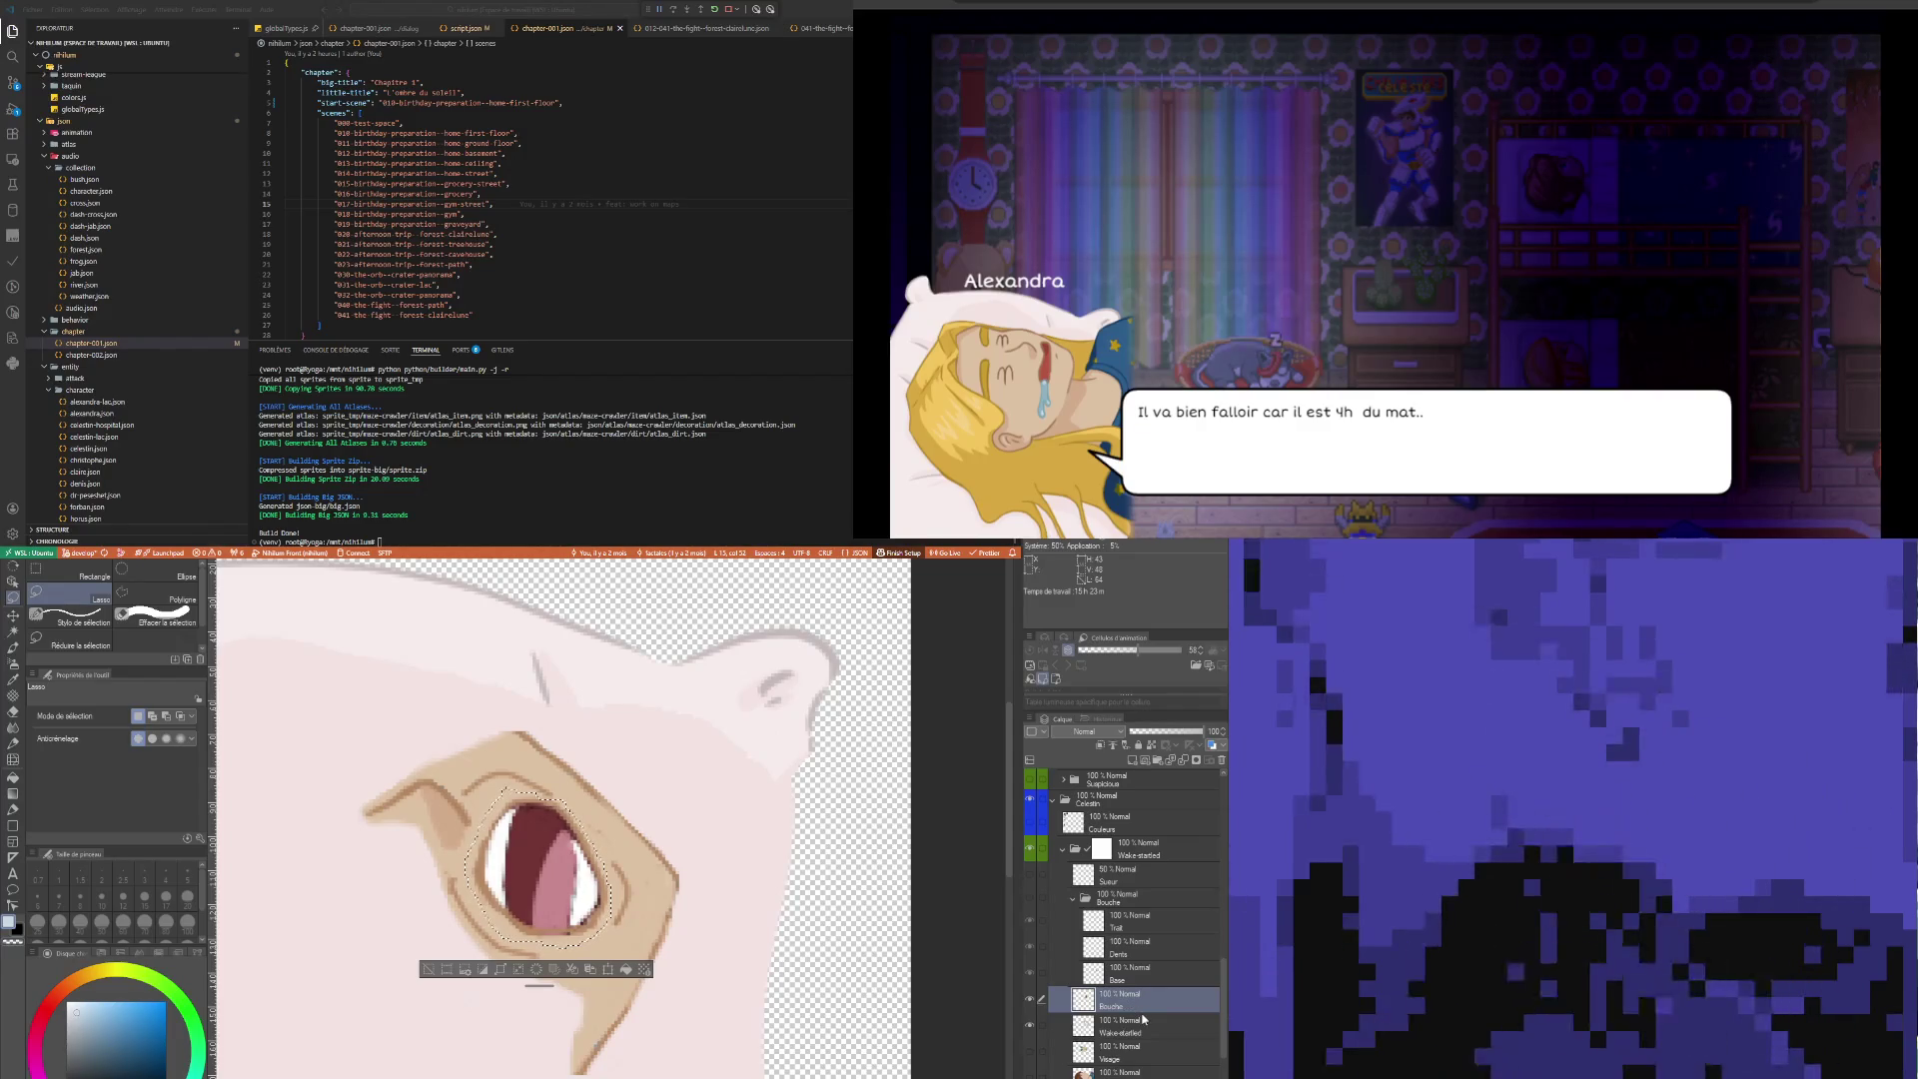
# Adjust layer visibility so Wake-startled shows and the Bouche mouth-interior layer is hidden
pyautogui.click(1129, 1026)
pyautogui.click(427, 974)
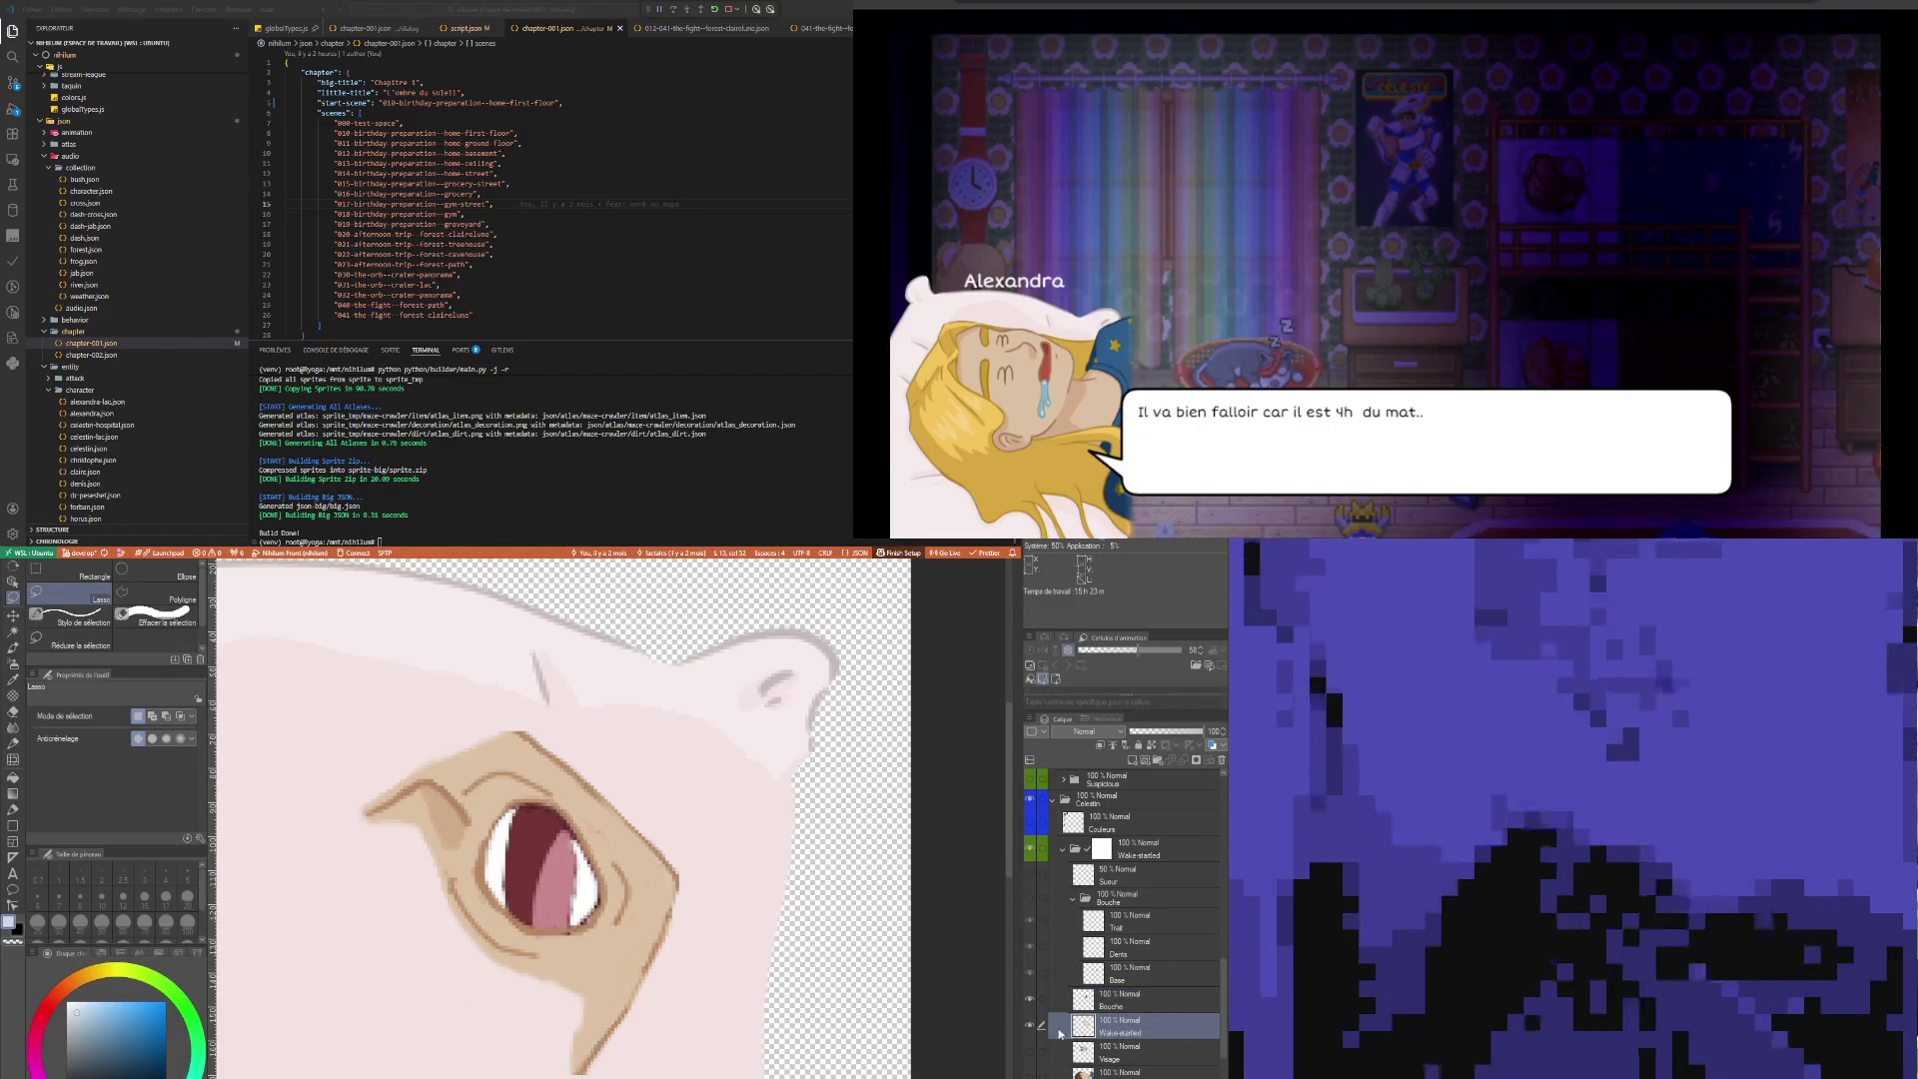
pyautogui.click(1029, 1025)
pyautogui.click(1103, 1053)
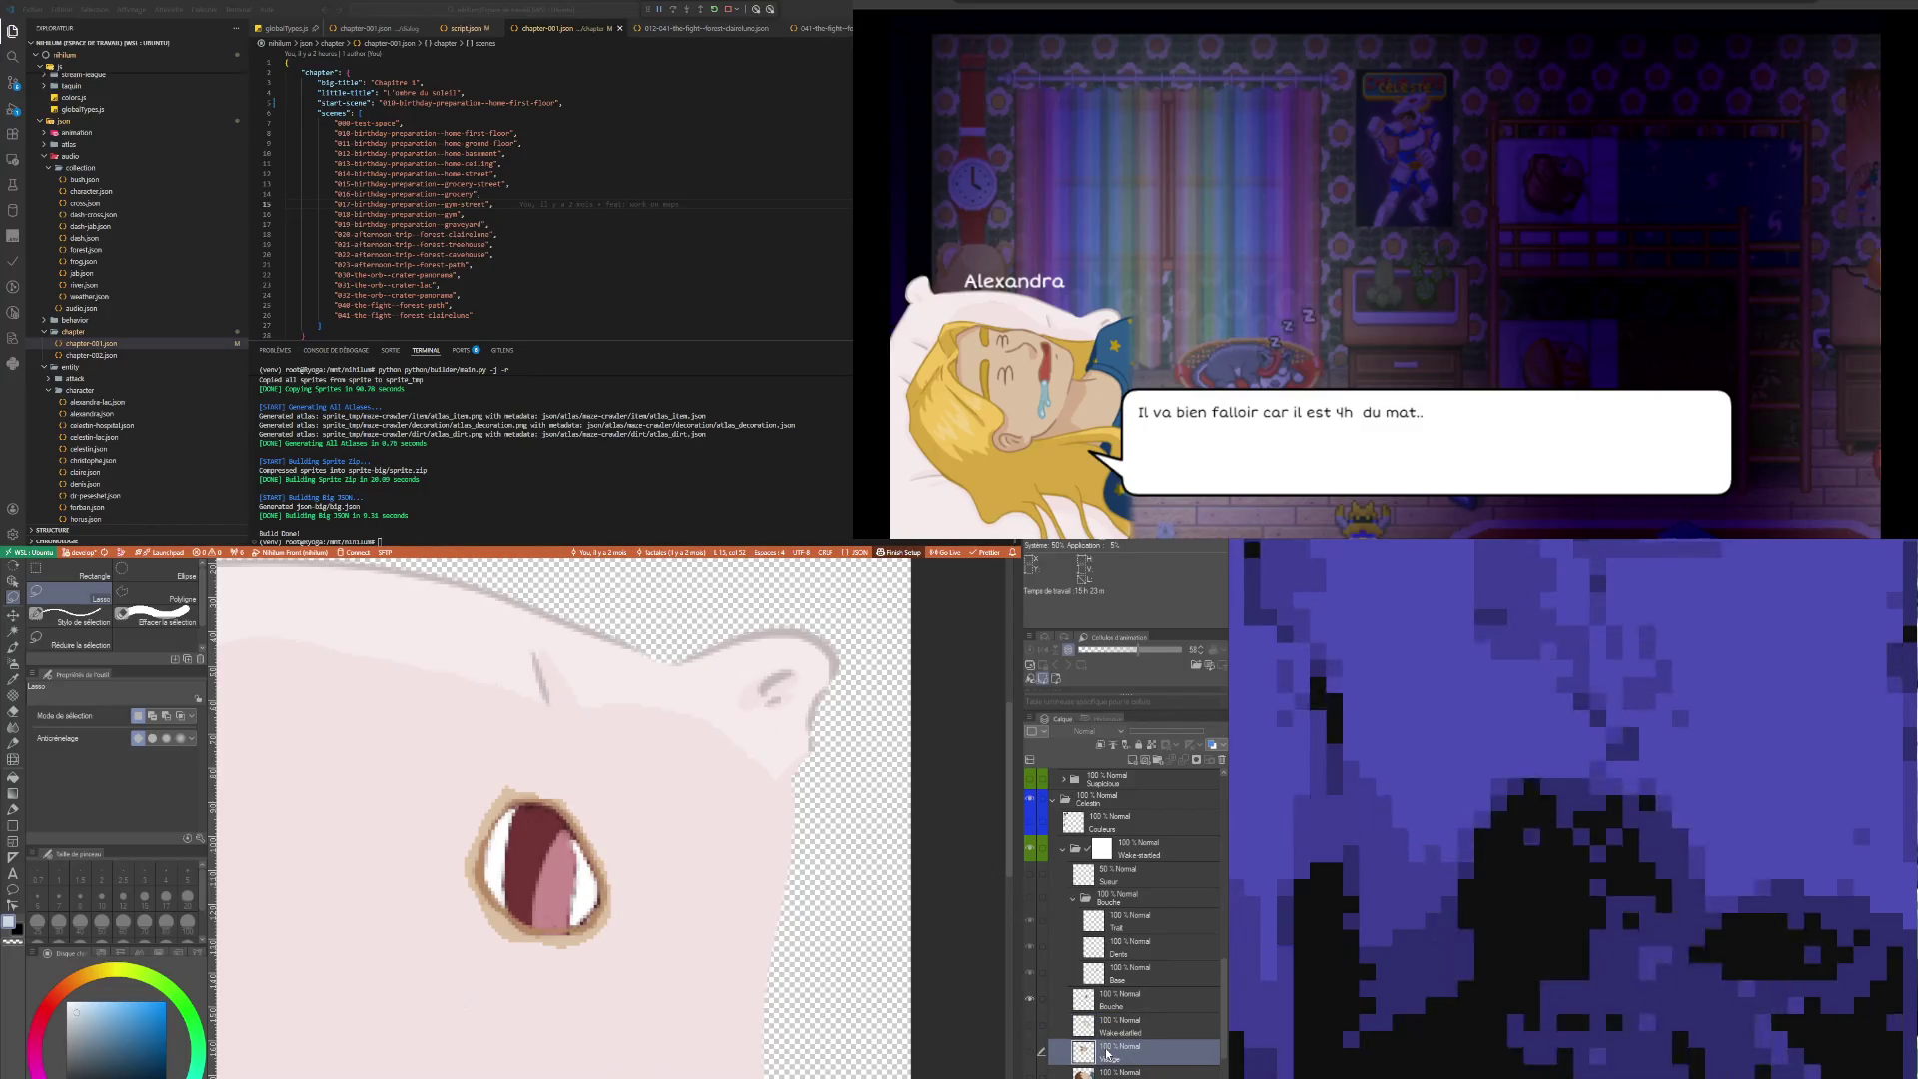
pyautogui.click(1029, 1051)
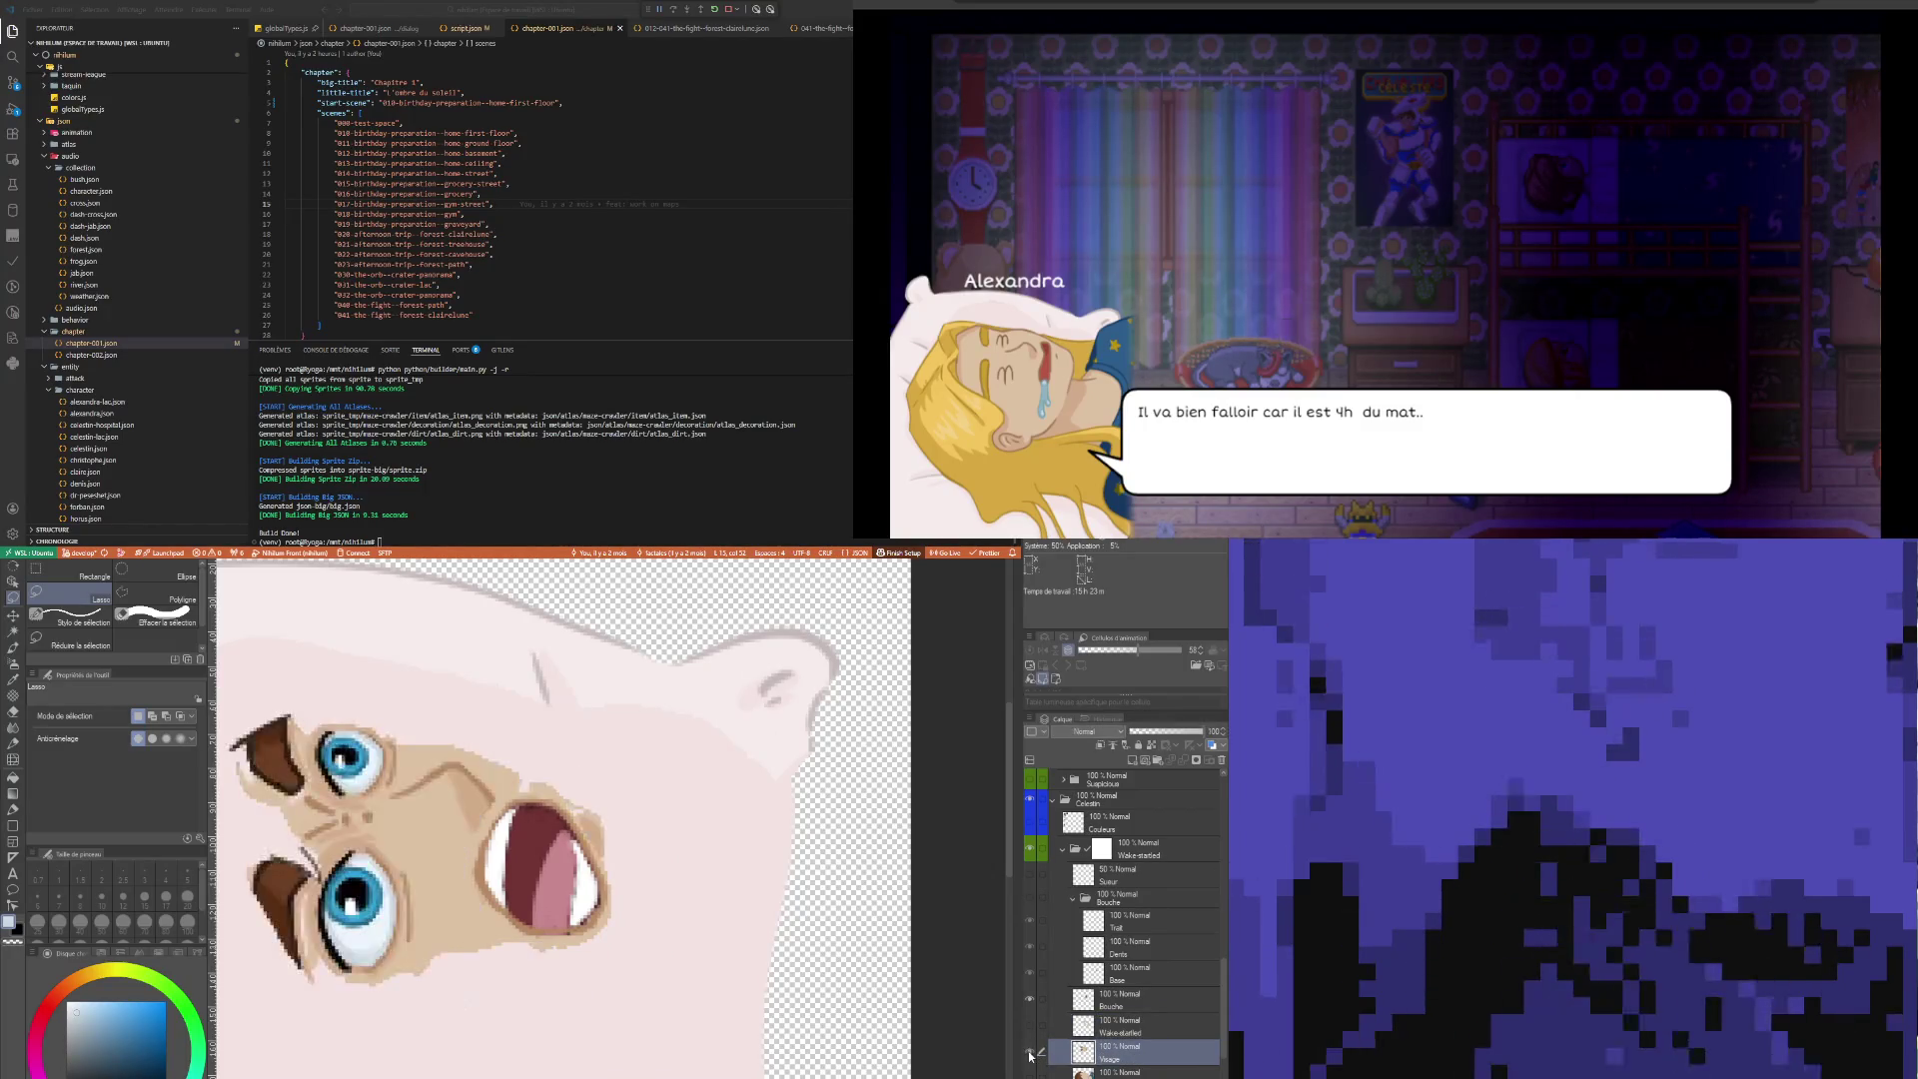
pyautogui.click(1127, 1024)
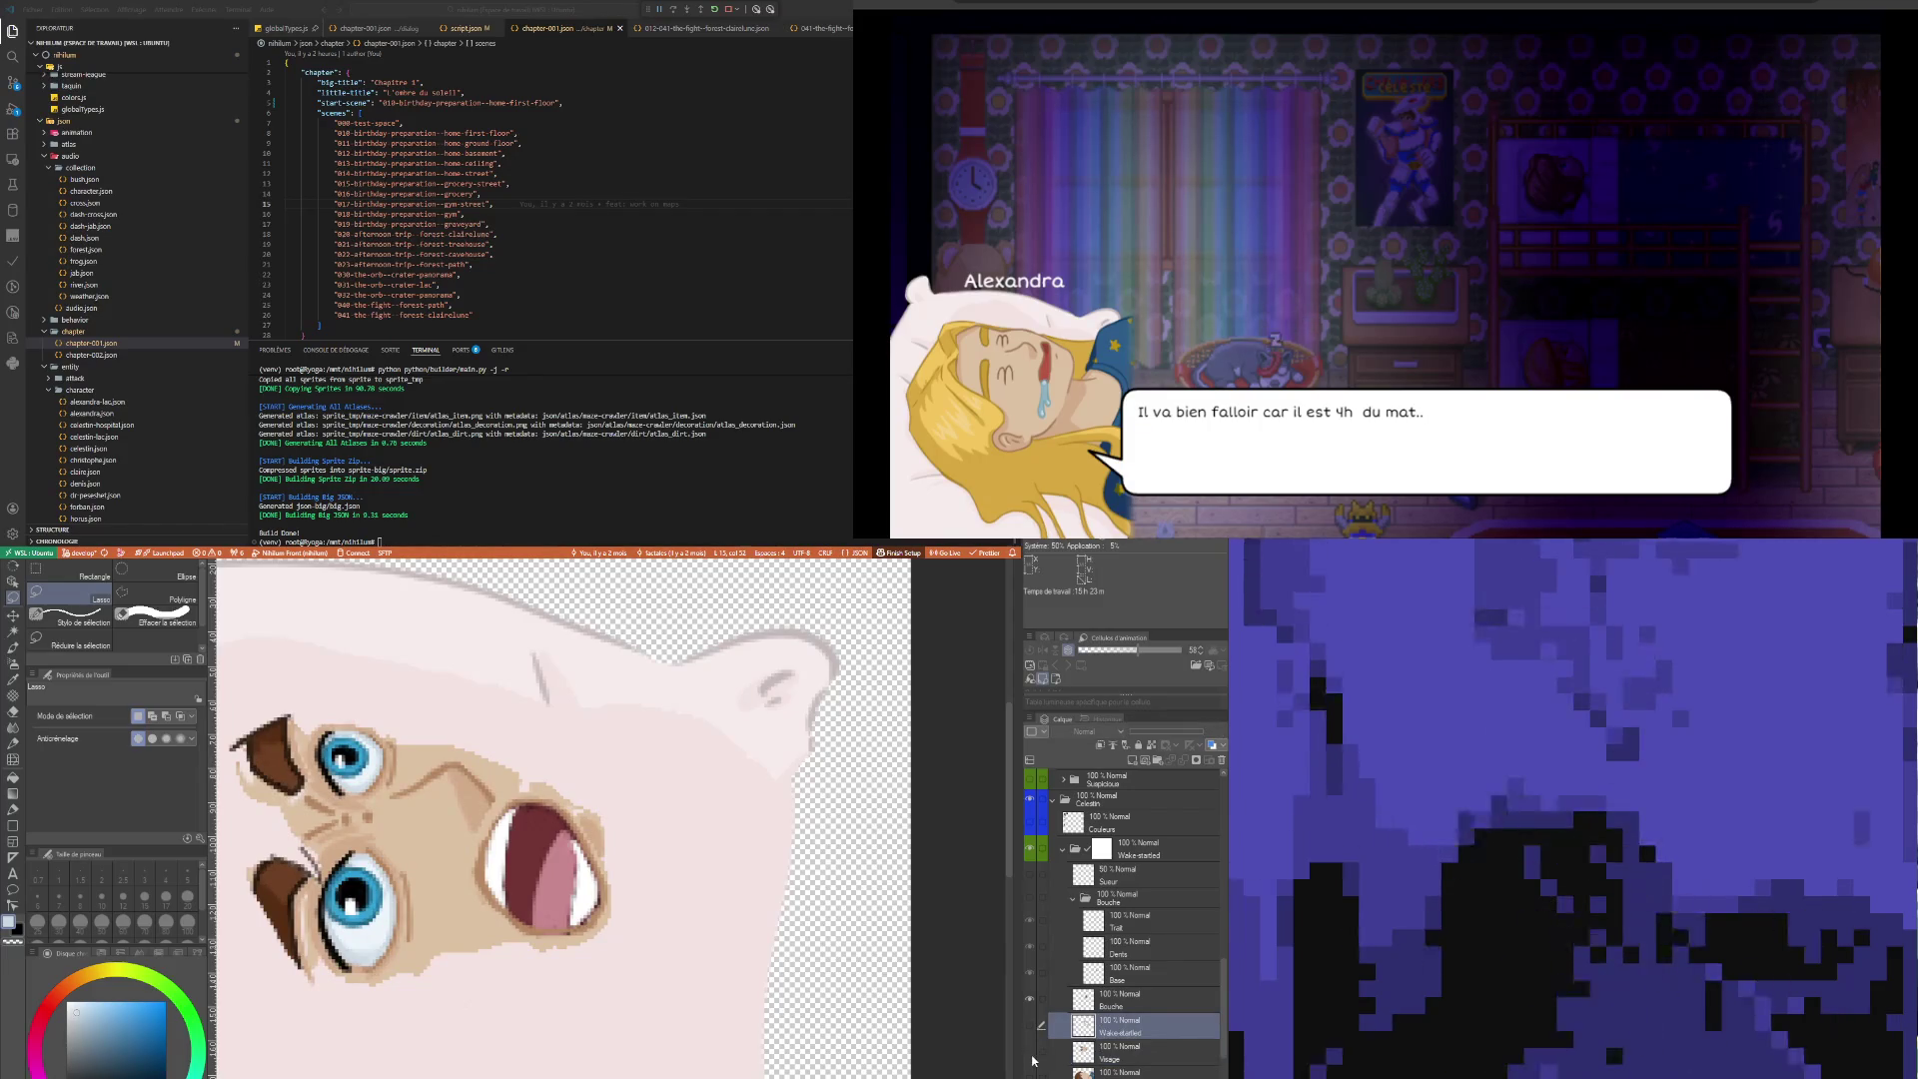
pyautogui.hotkey('ctrl', 'z')
pyautogui.click(1039, 1026)
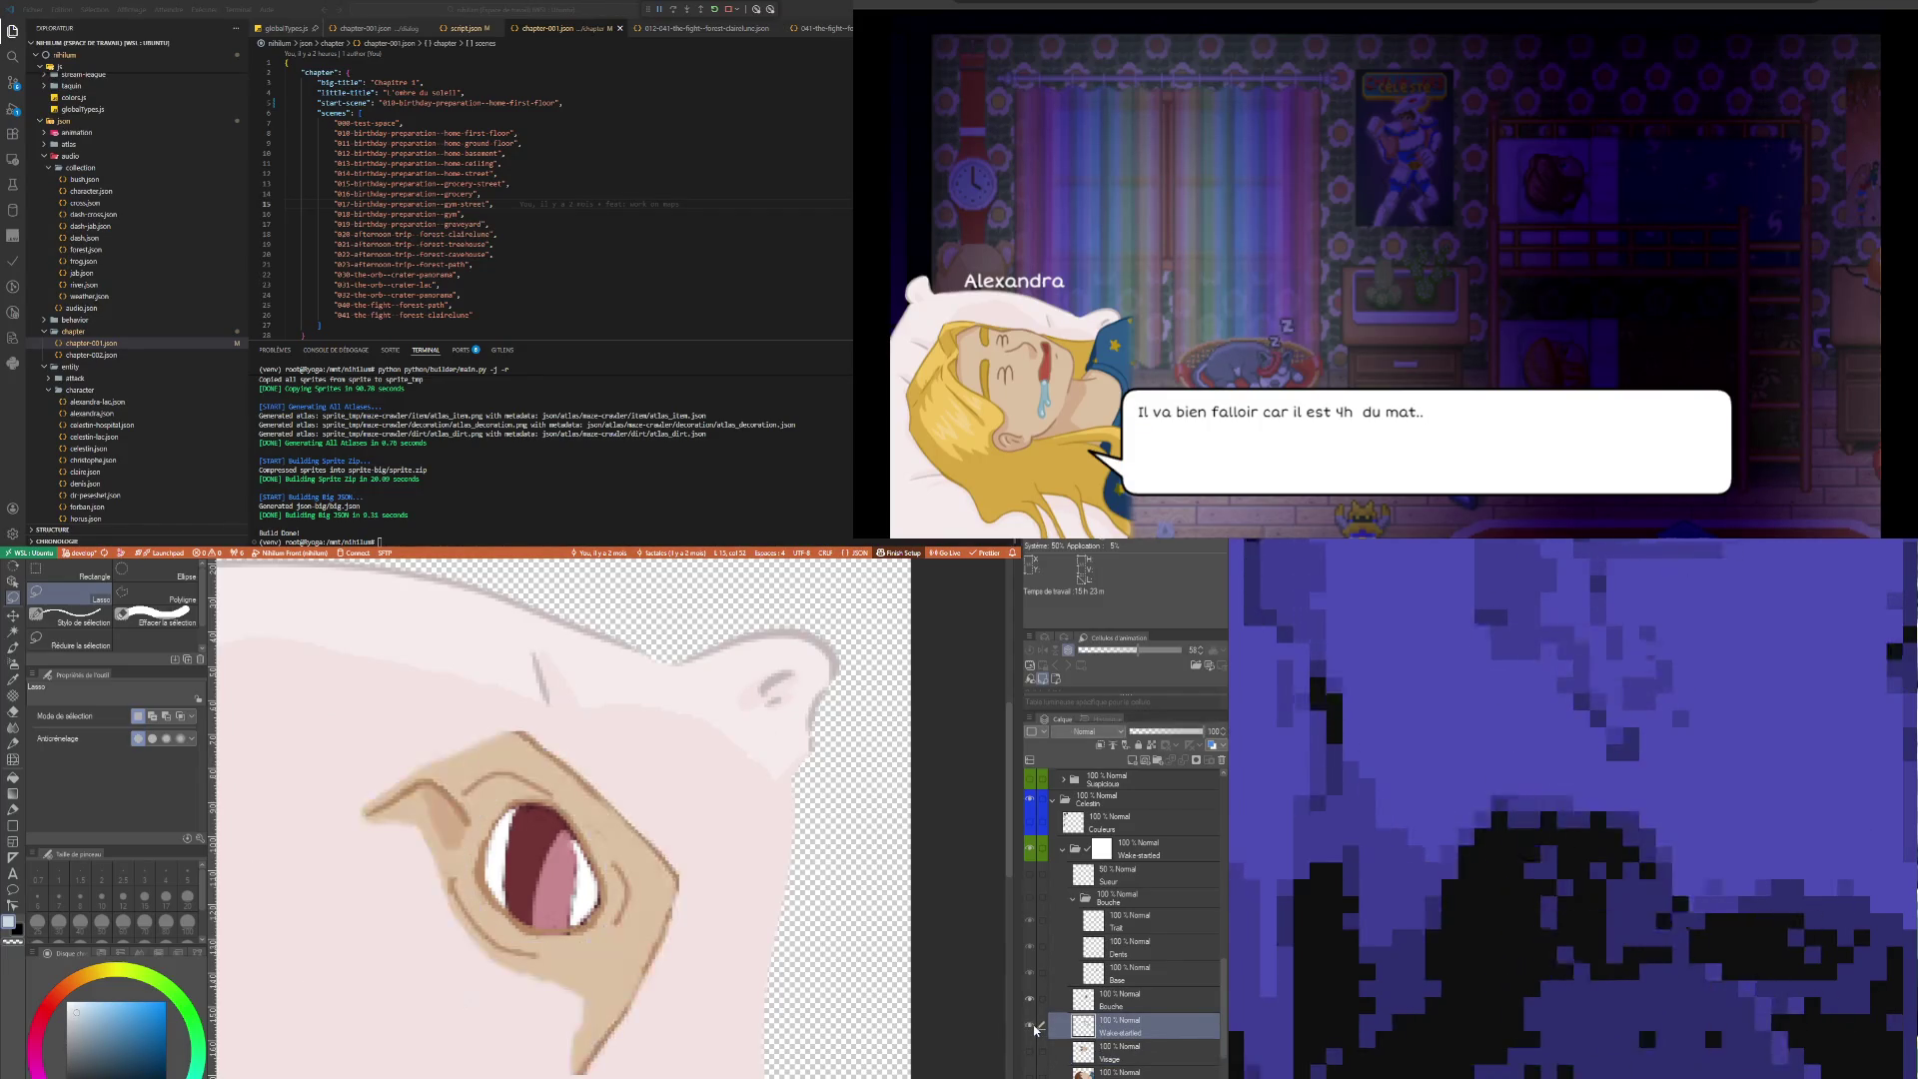
pyautogui.click(1042, 1001)
pyautogui.click(1040, 1001)
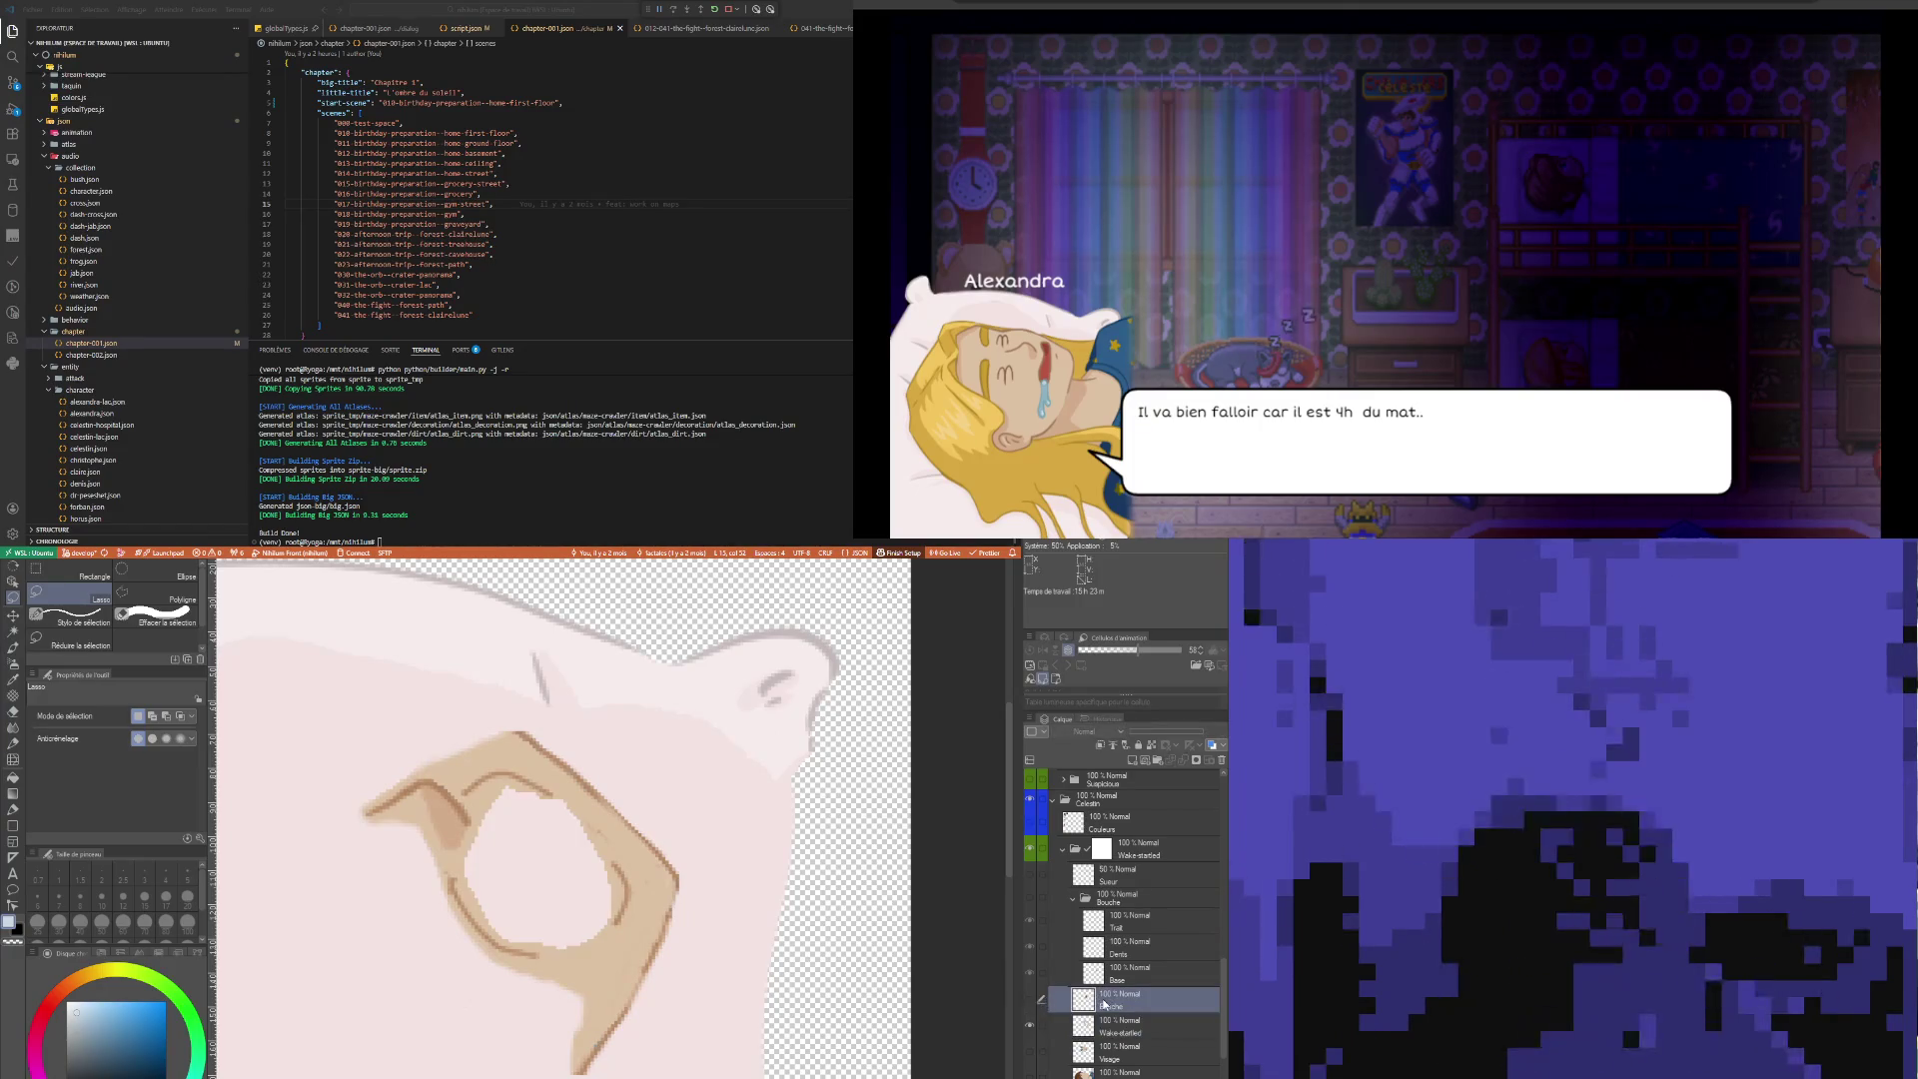
# Sample the tan skin colour and fill the mouth interior with it on Wake-startled
pyautogui.press('i')
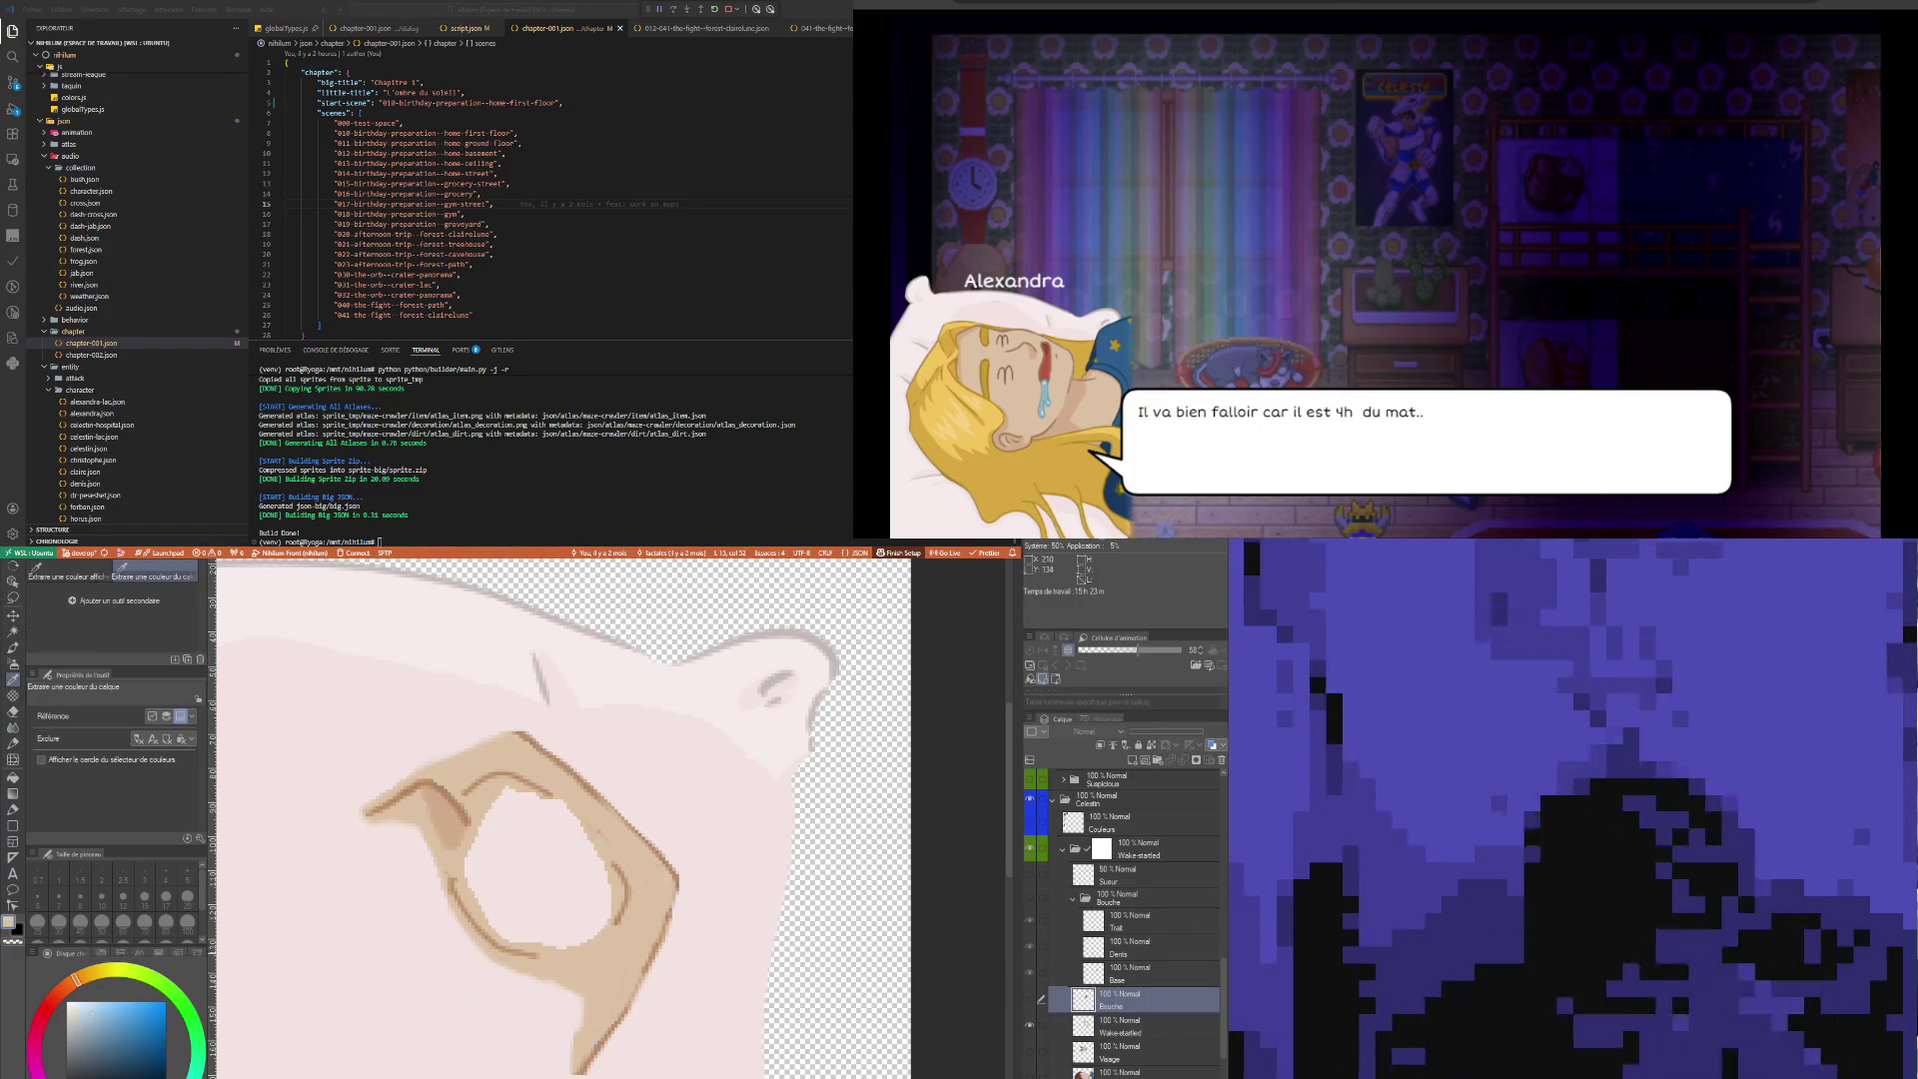
pyautogui.click(611, 947)
pyautogui.press('p')
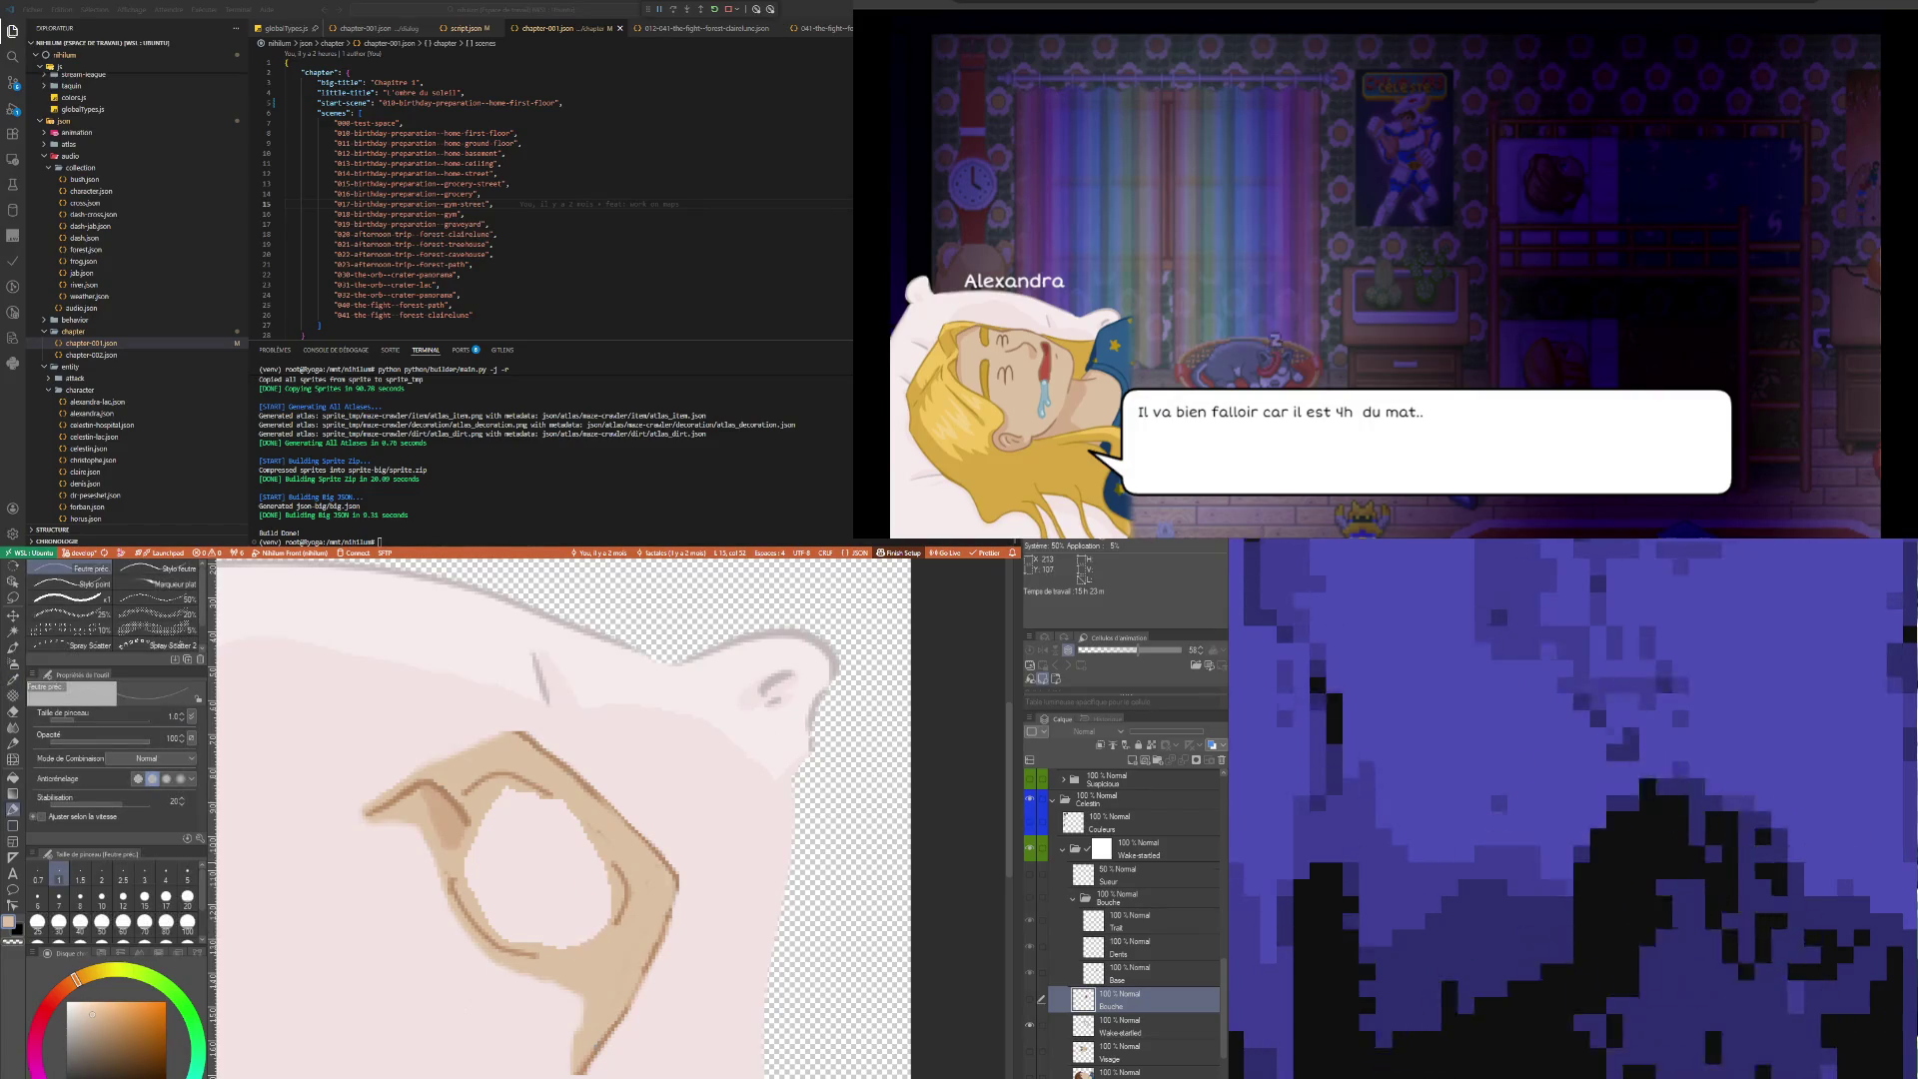
pyautogui.click(1029, 998)
pyautogui.click(1029, 998)
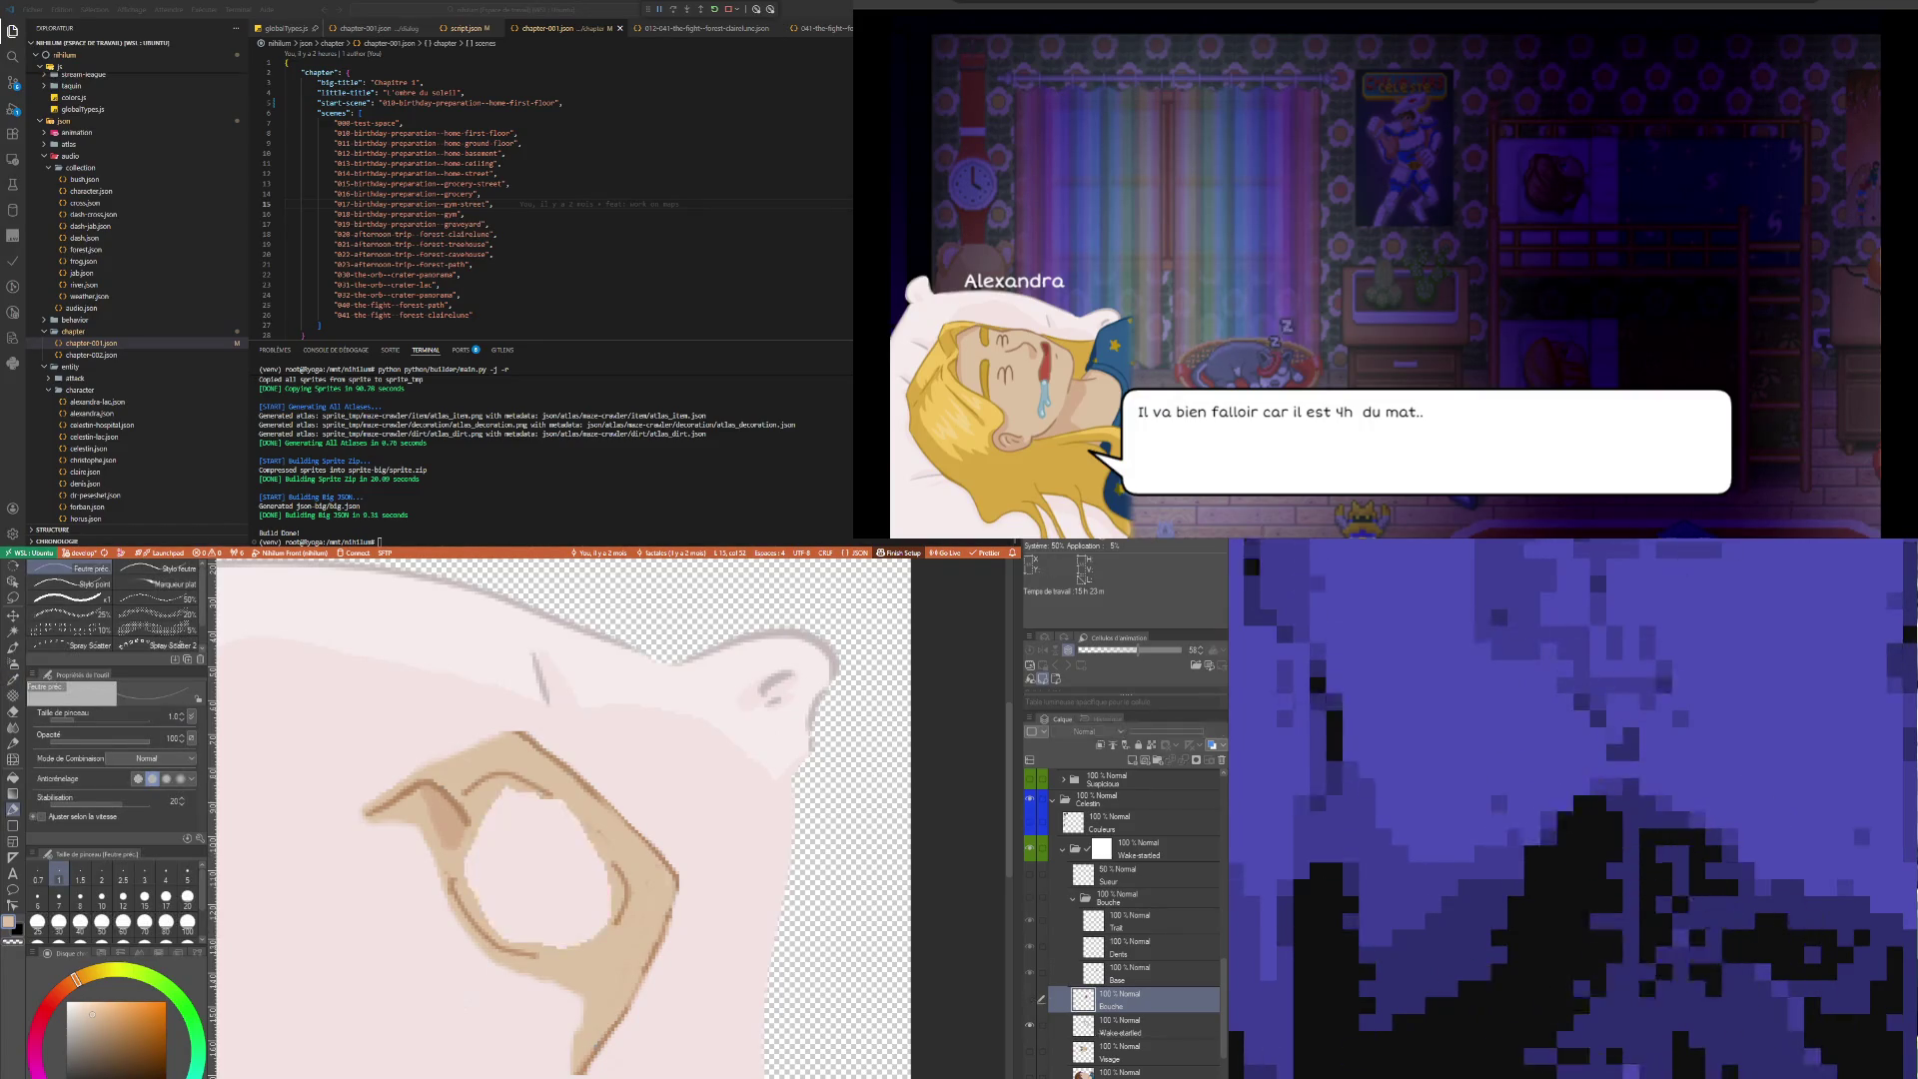
pyautogui.click(1149, 1025)
pyautogui.click(187, 896)
pyautogui.moveTo(505, 864)
pyautogui.mouseDown()
pyautogui.moveTo(490, 859)
pyautogui.moveTo(560, 859)
pyautogui.mouseUp()
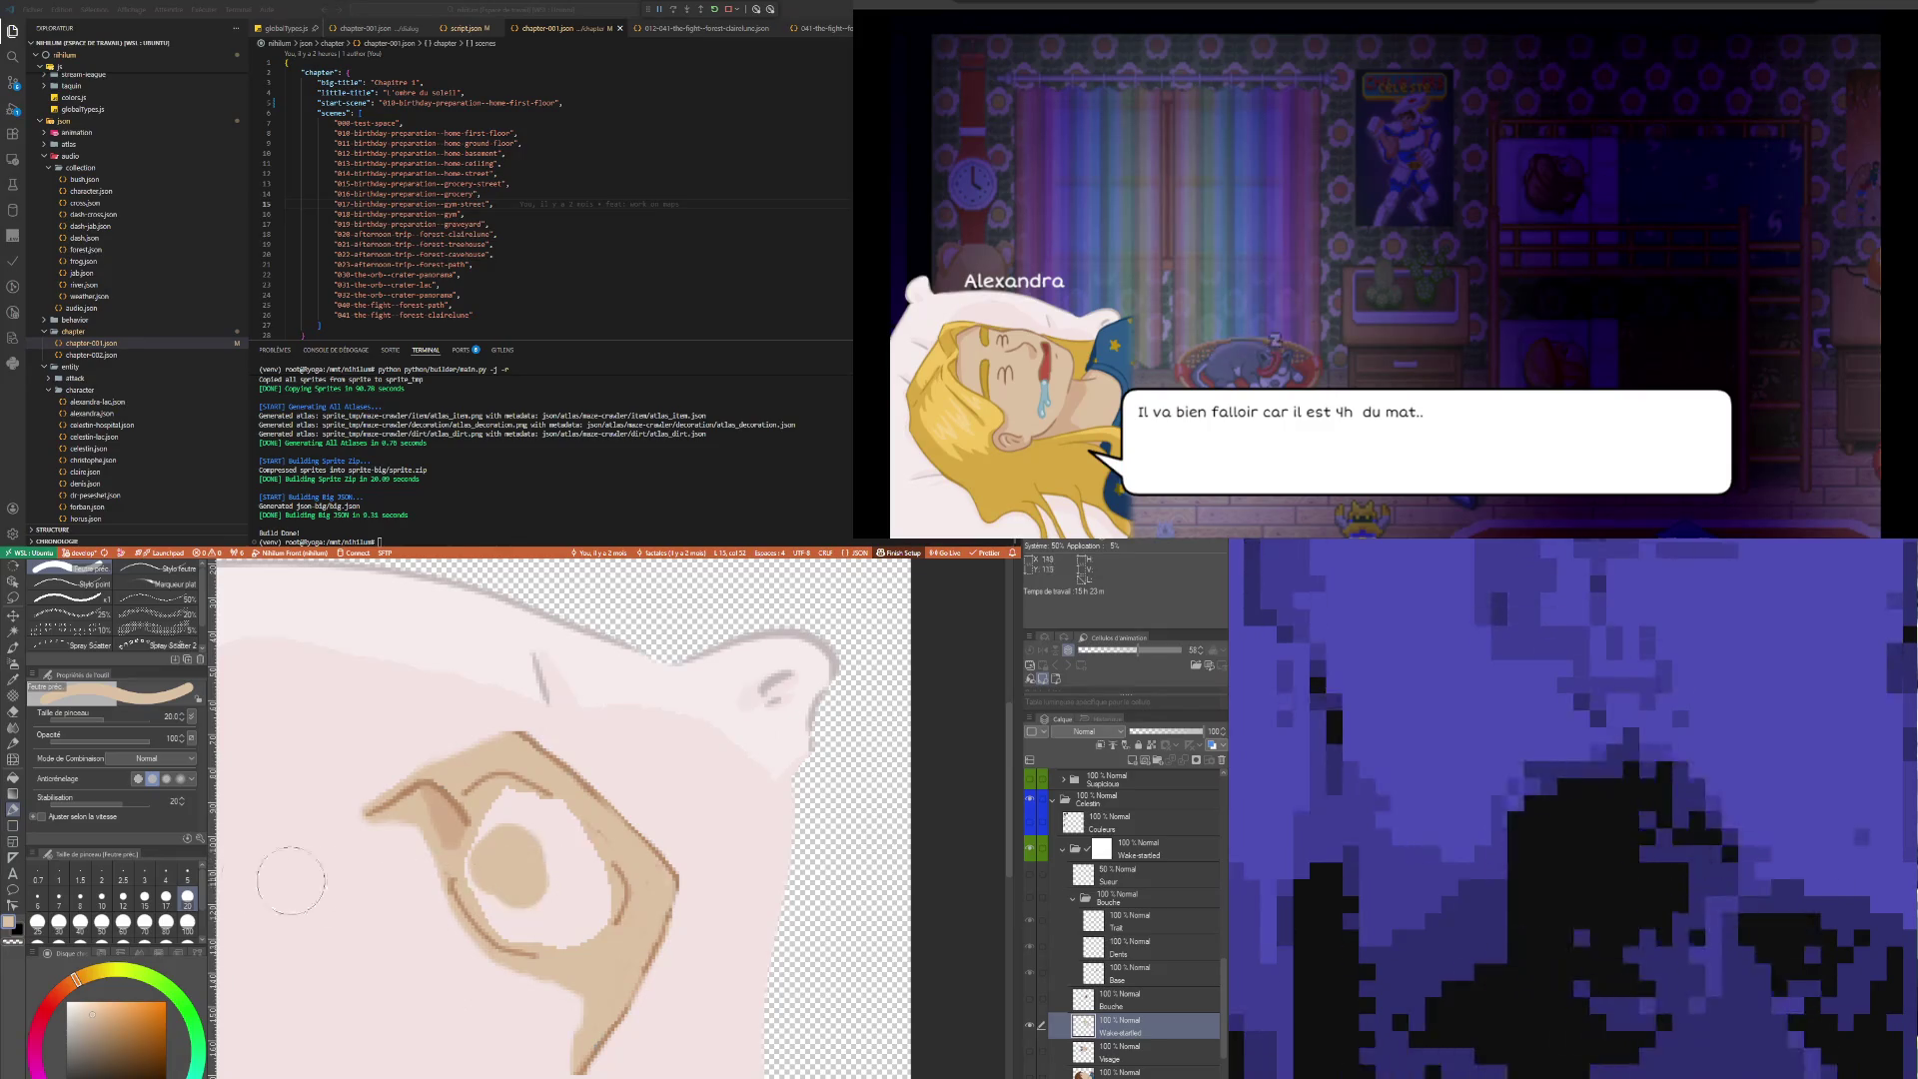
pyautogui.hotkey('ctrl', 'z')
pyautogui.press('g')
pyautogui.click(529, 860)
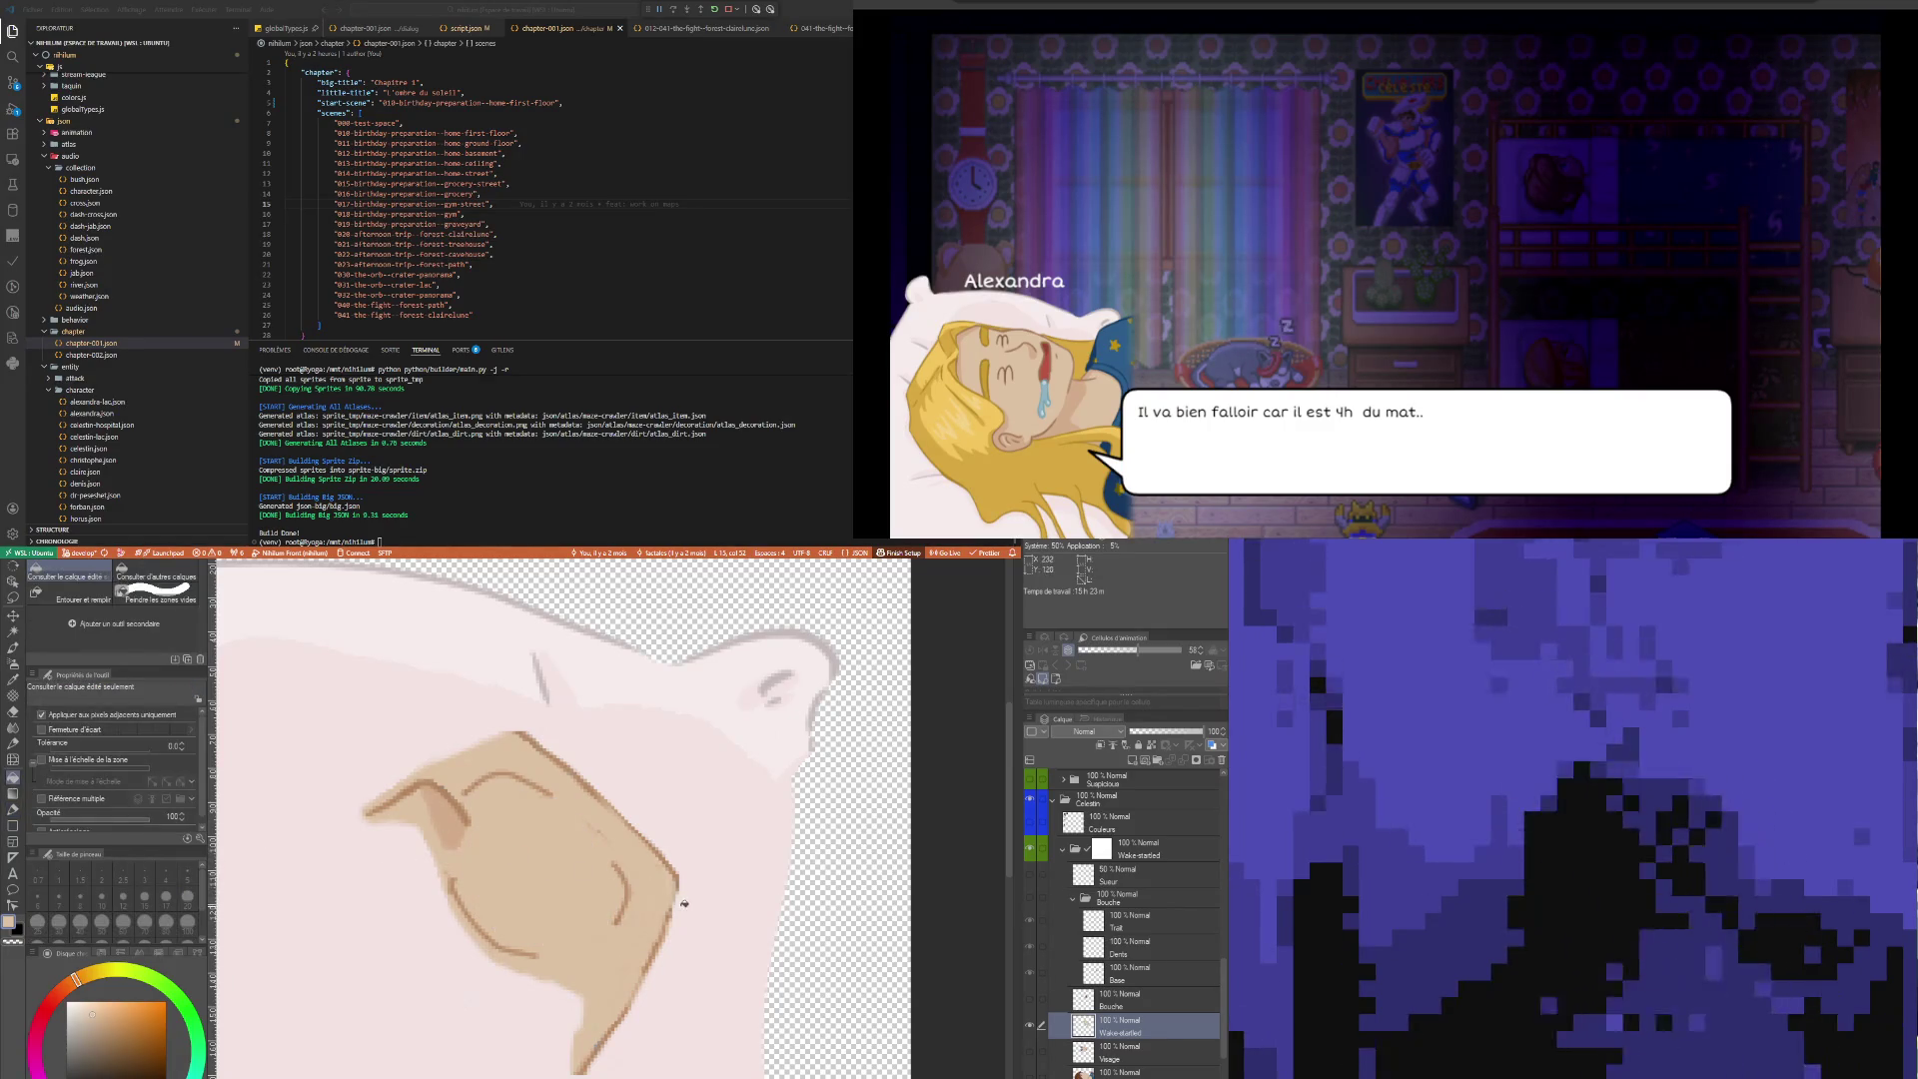
pyautogui.press('p')
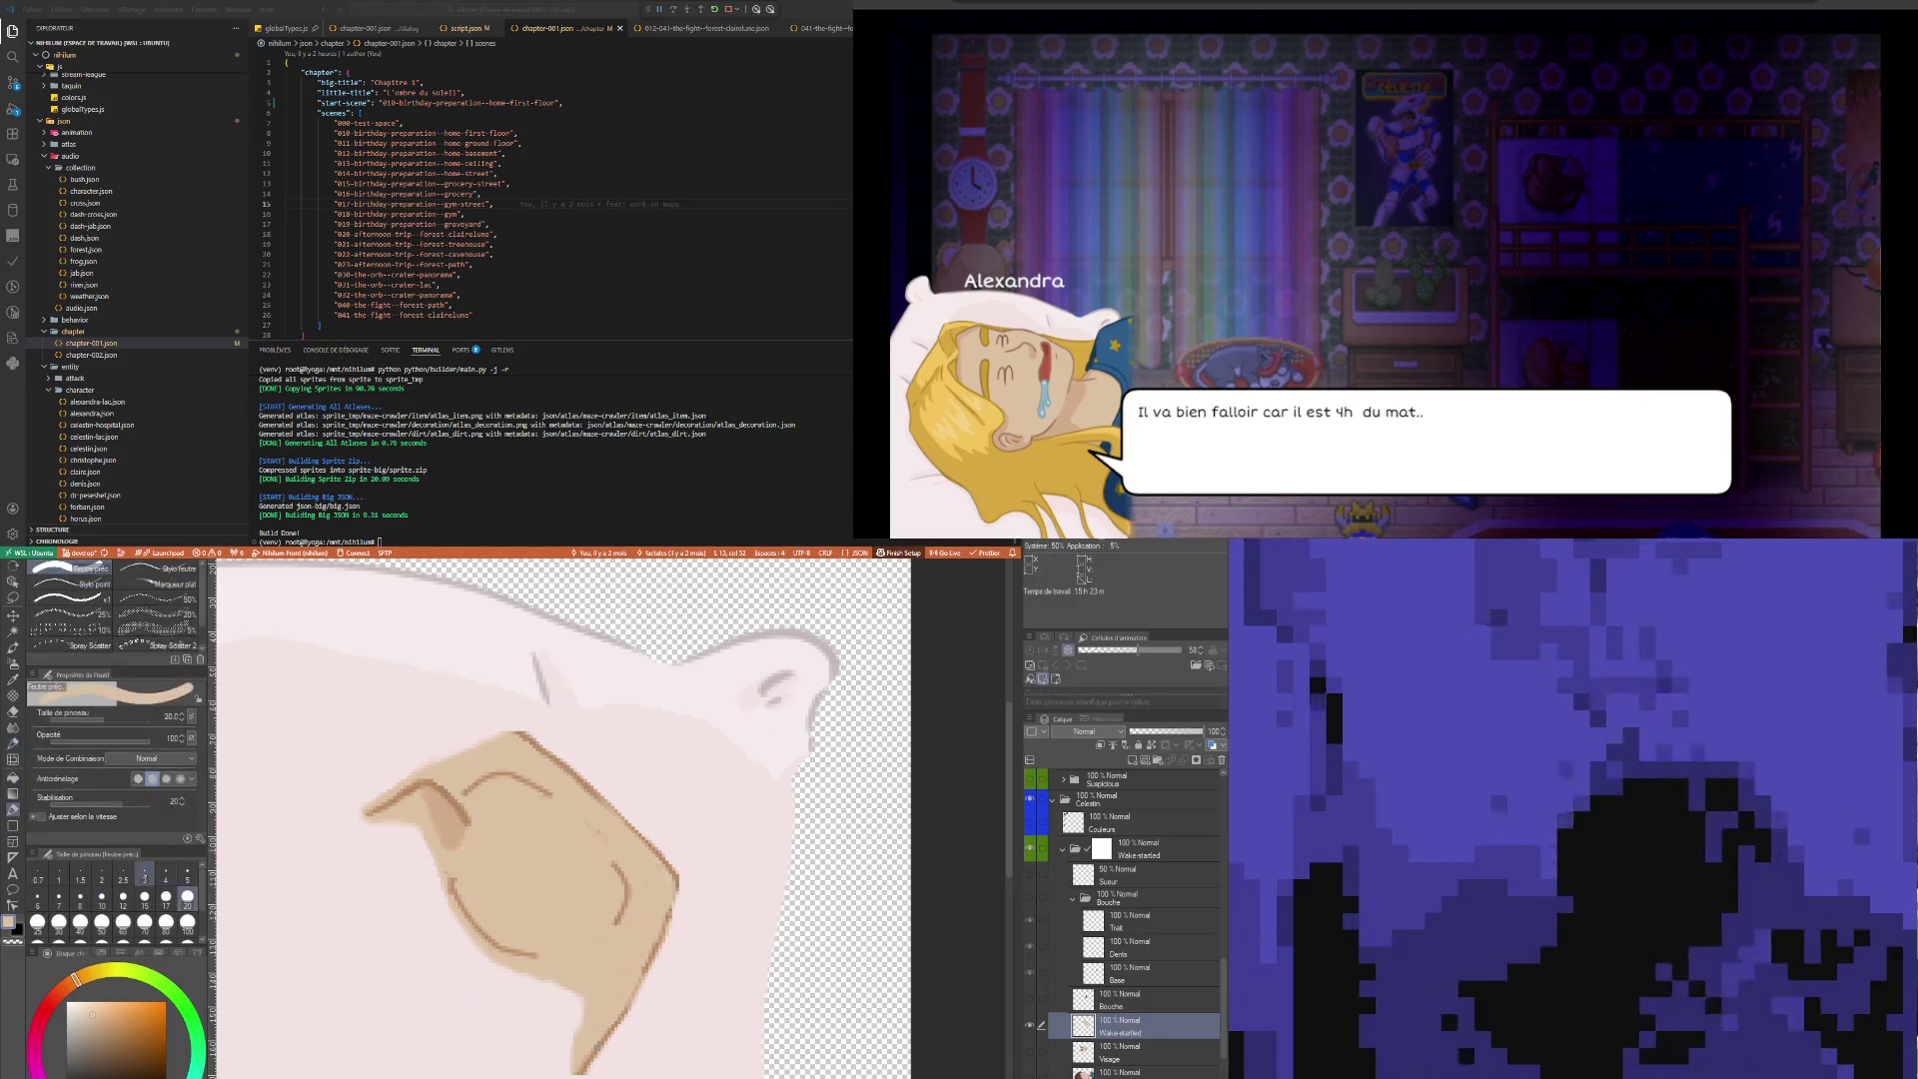
# Draw crease lines on the face with the pen, stepping its size down from 10 to 7, 5 and 3
pyautogui.click(101, 897)
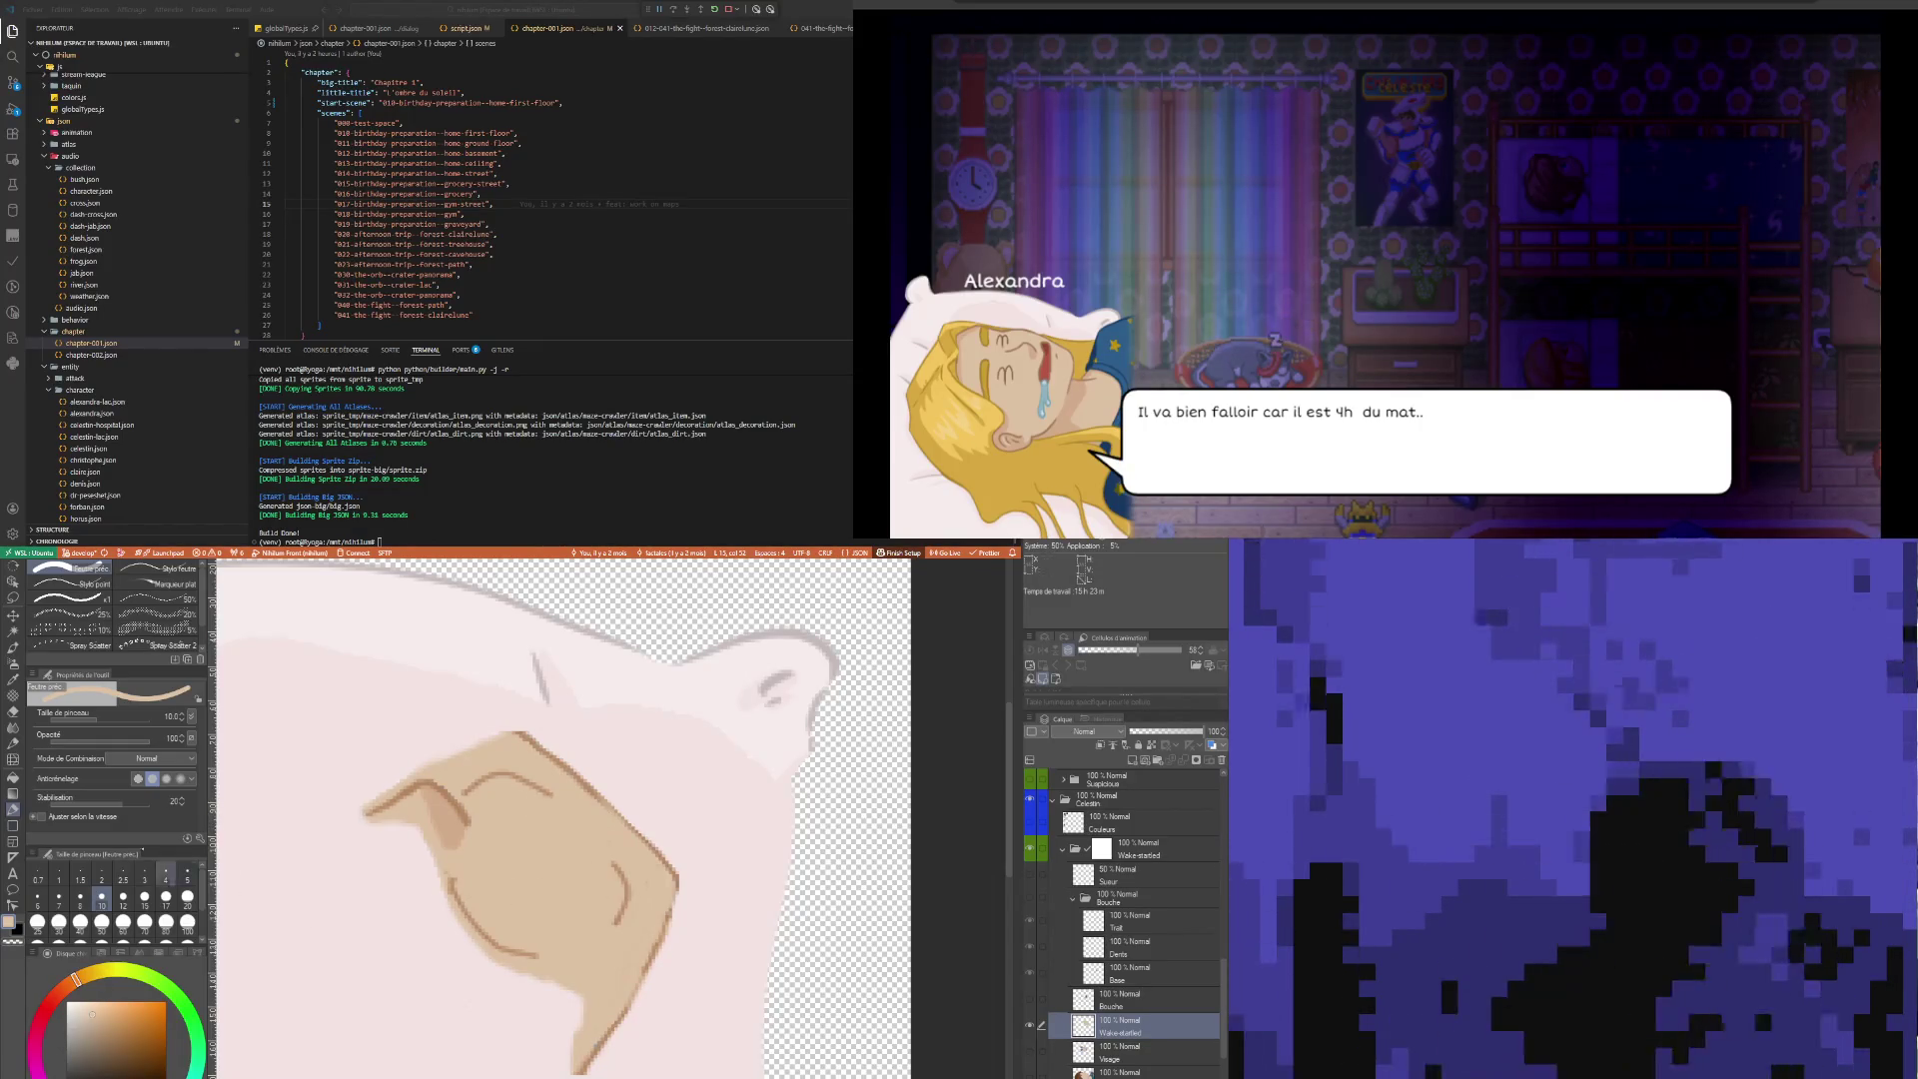
pyautogui.press('[')
pyautogui.press('[')
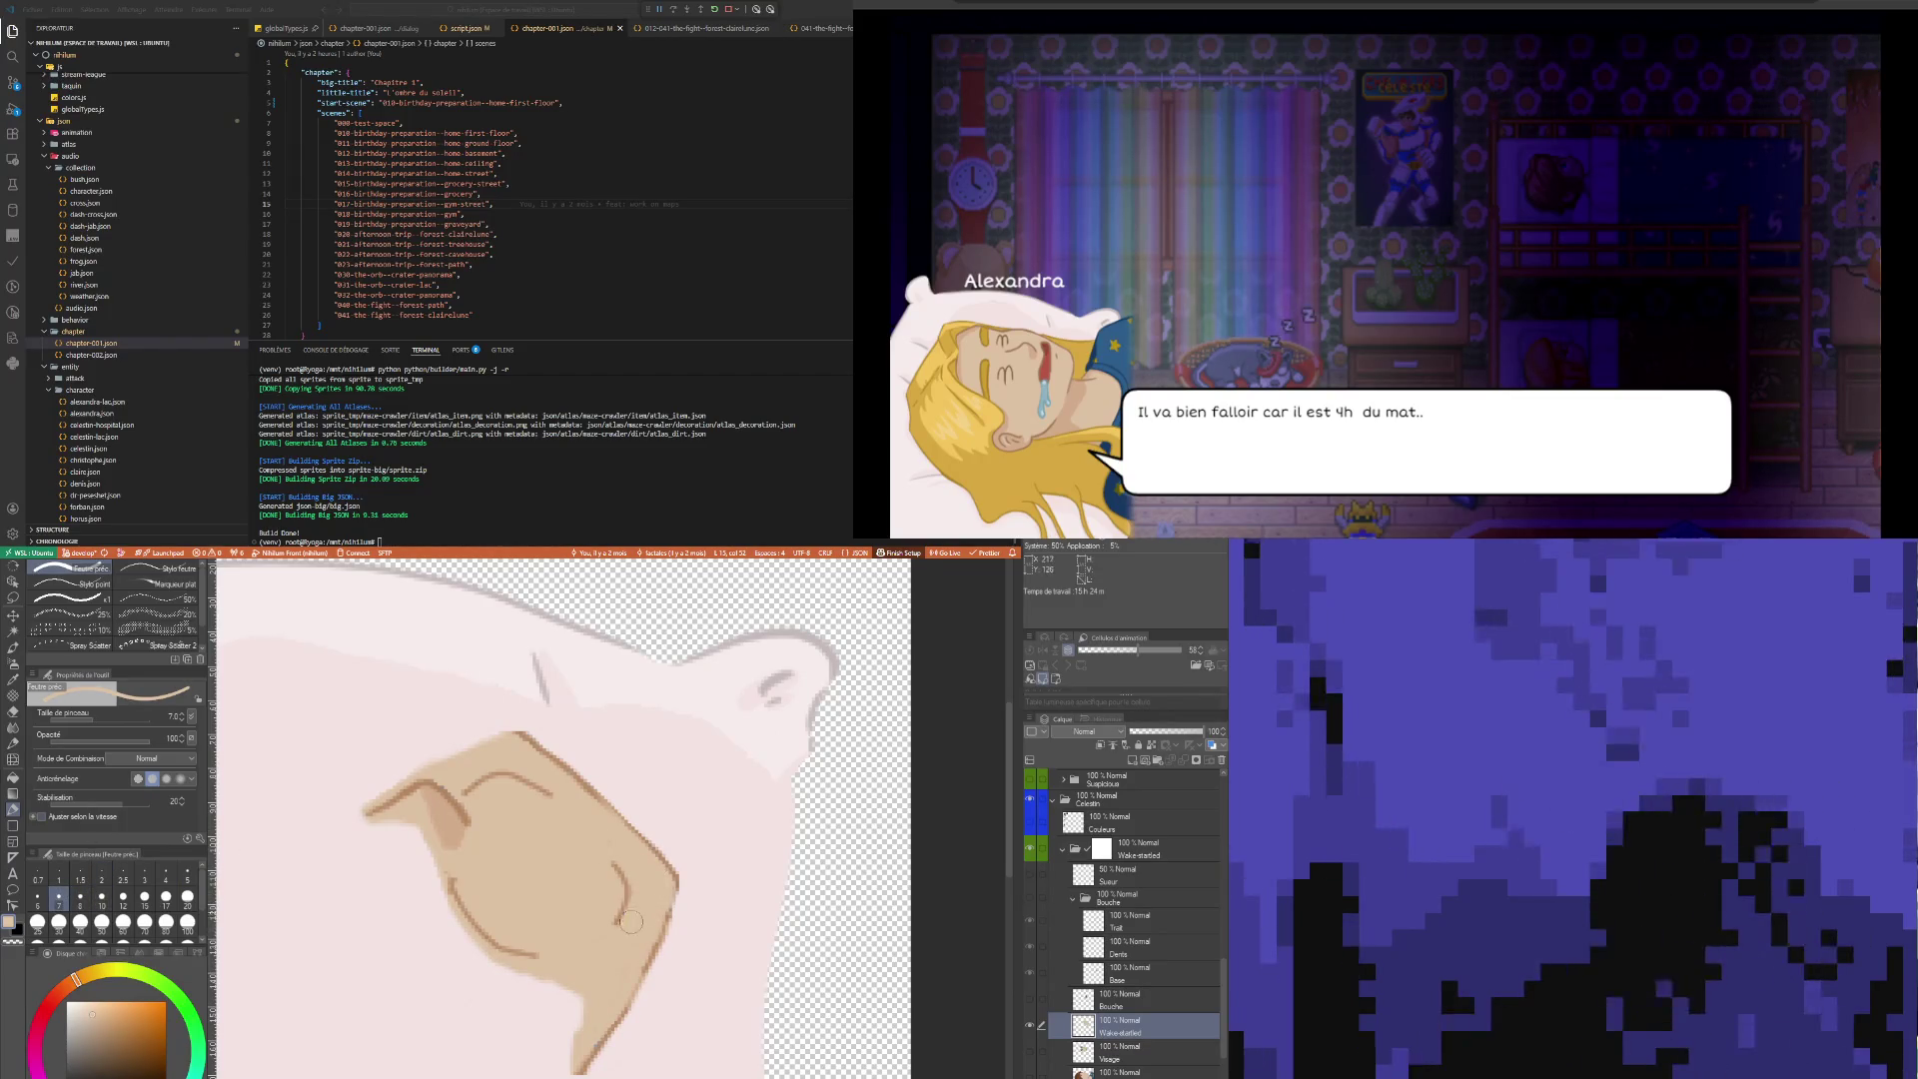
pyautogui.press('[')
pyautogui.press('[')
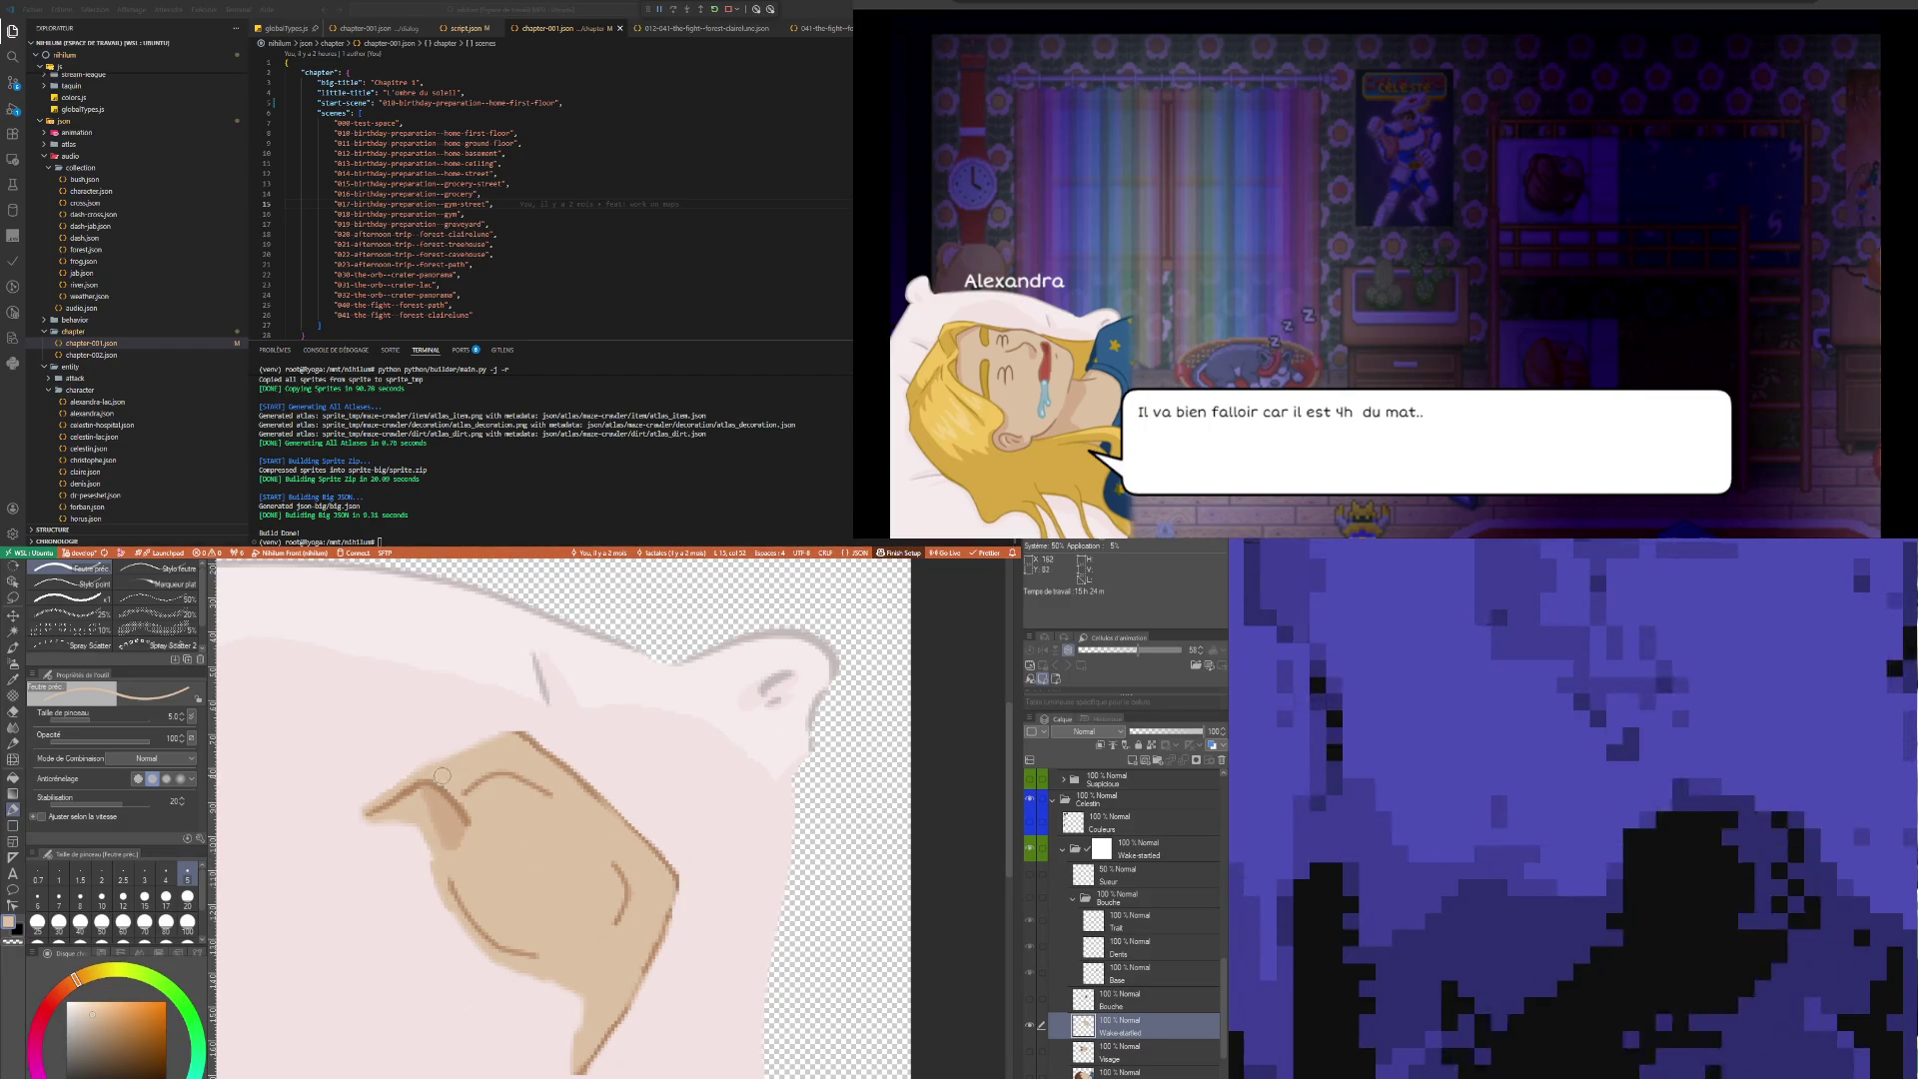
pyautogui.press('[')
pyautogui.press('[')
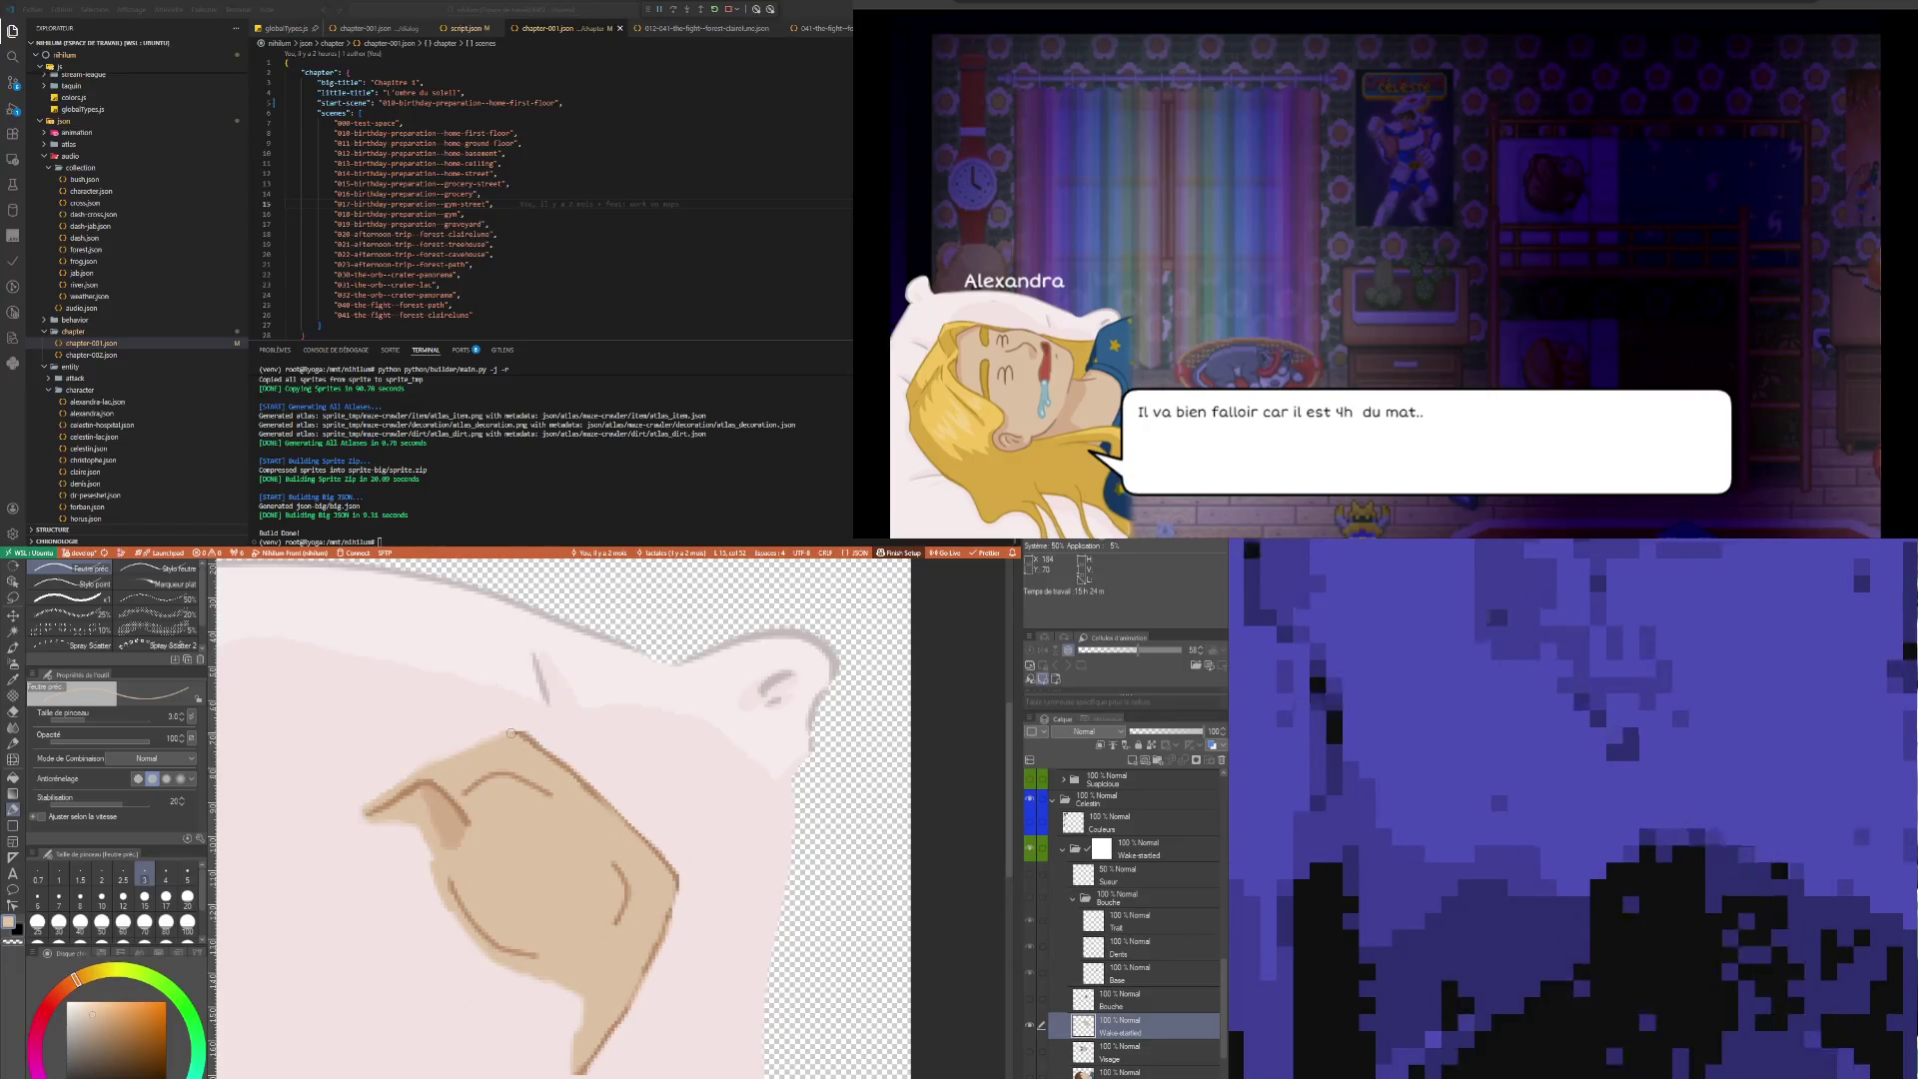
pyautogui.press('i')
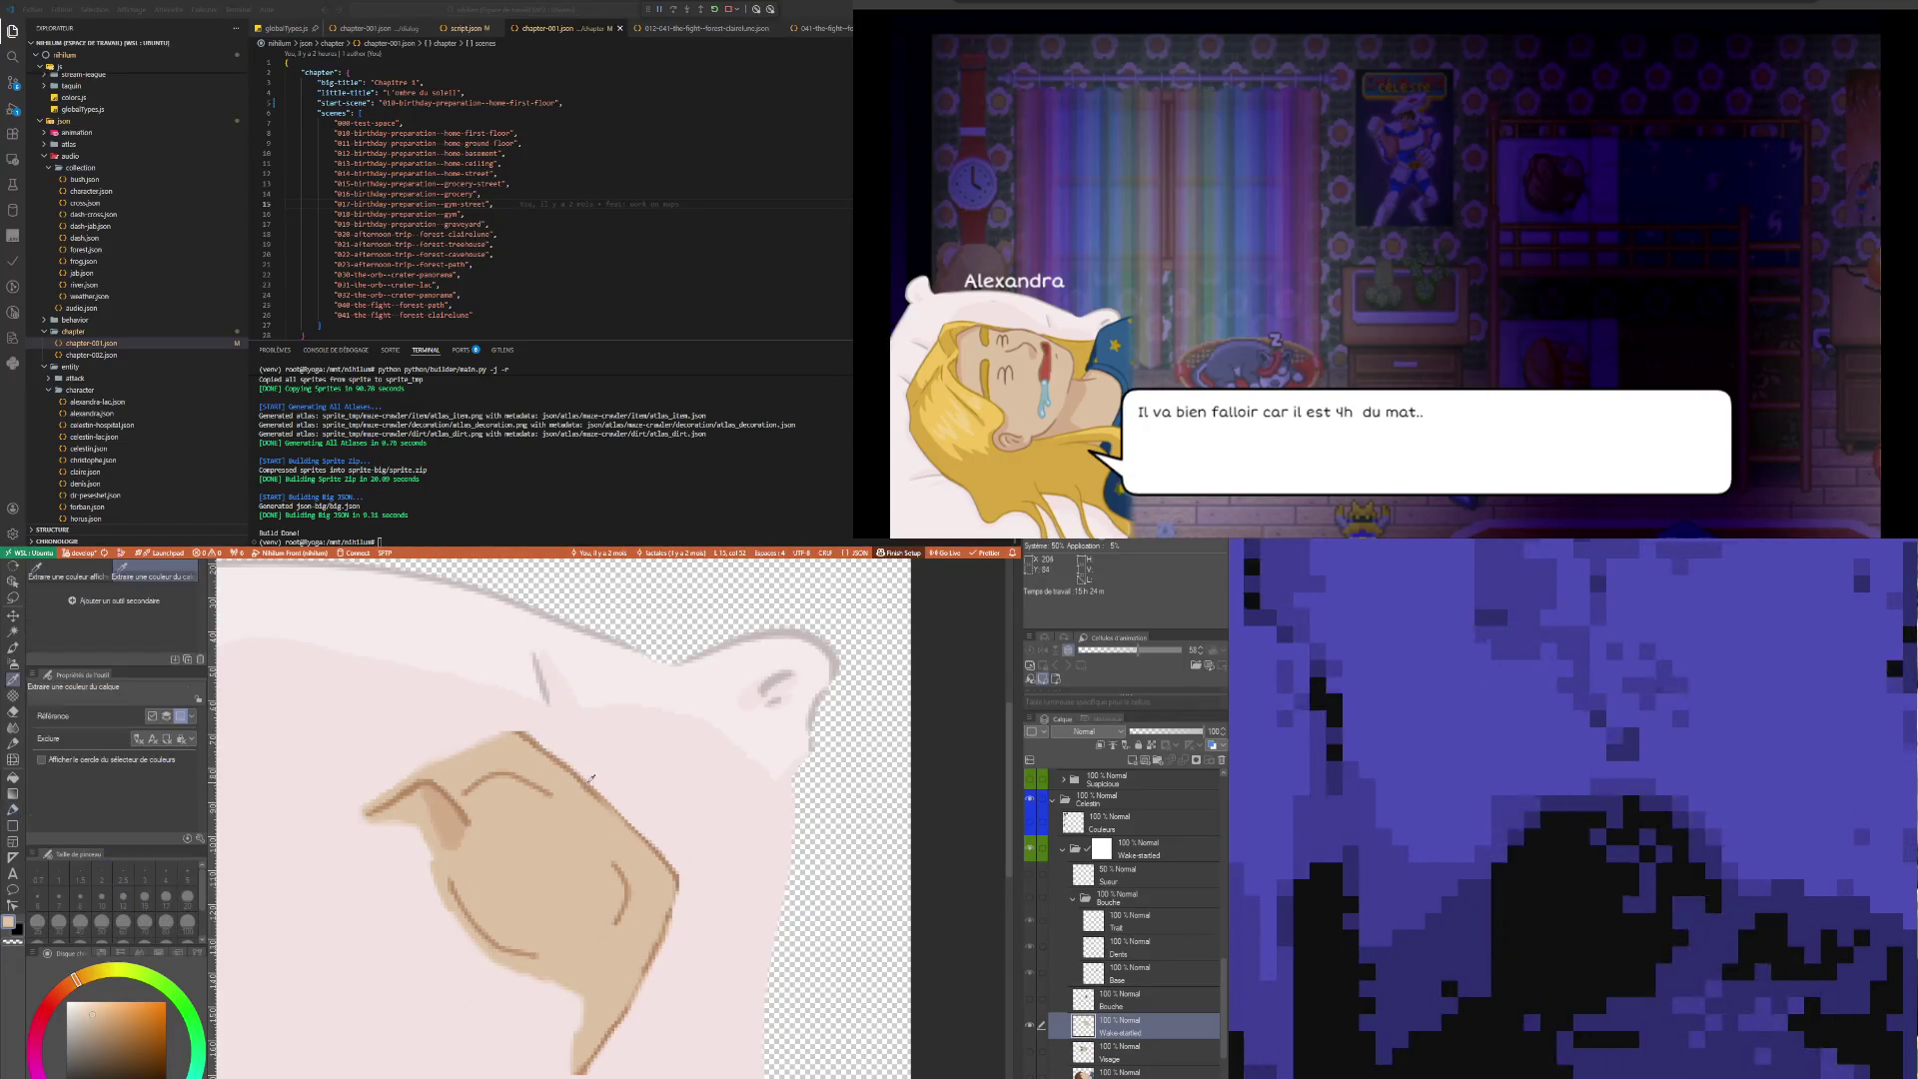
# Draw fine lines with a size-1 pen, undo a stray diagonal stroke, and show the Visage layer
pyautogui.press('p')
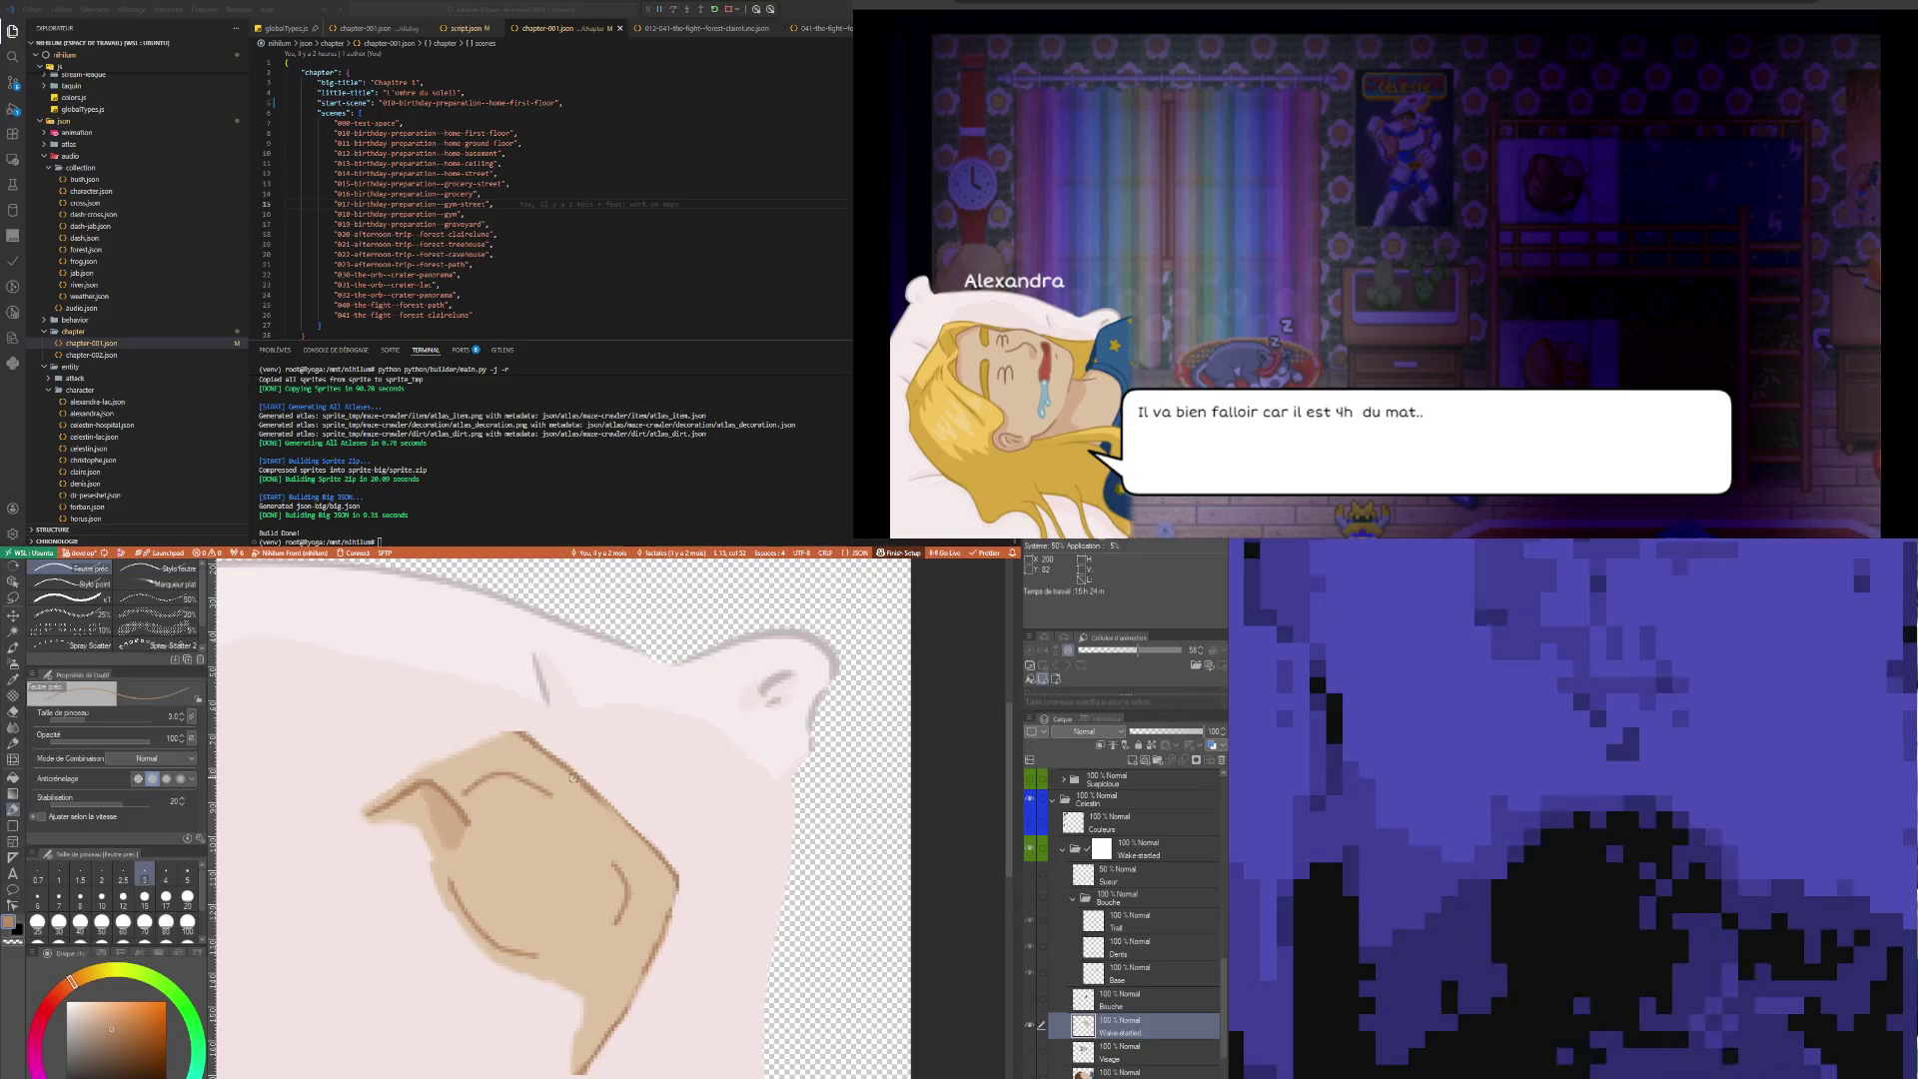
pyautogui.click(59, 877)
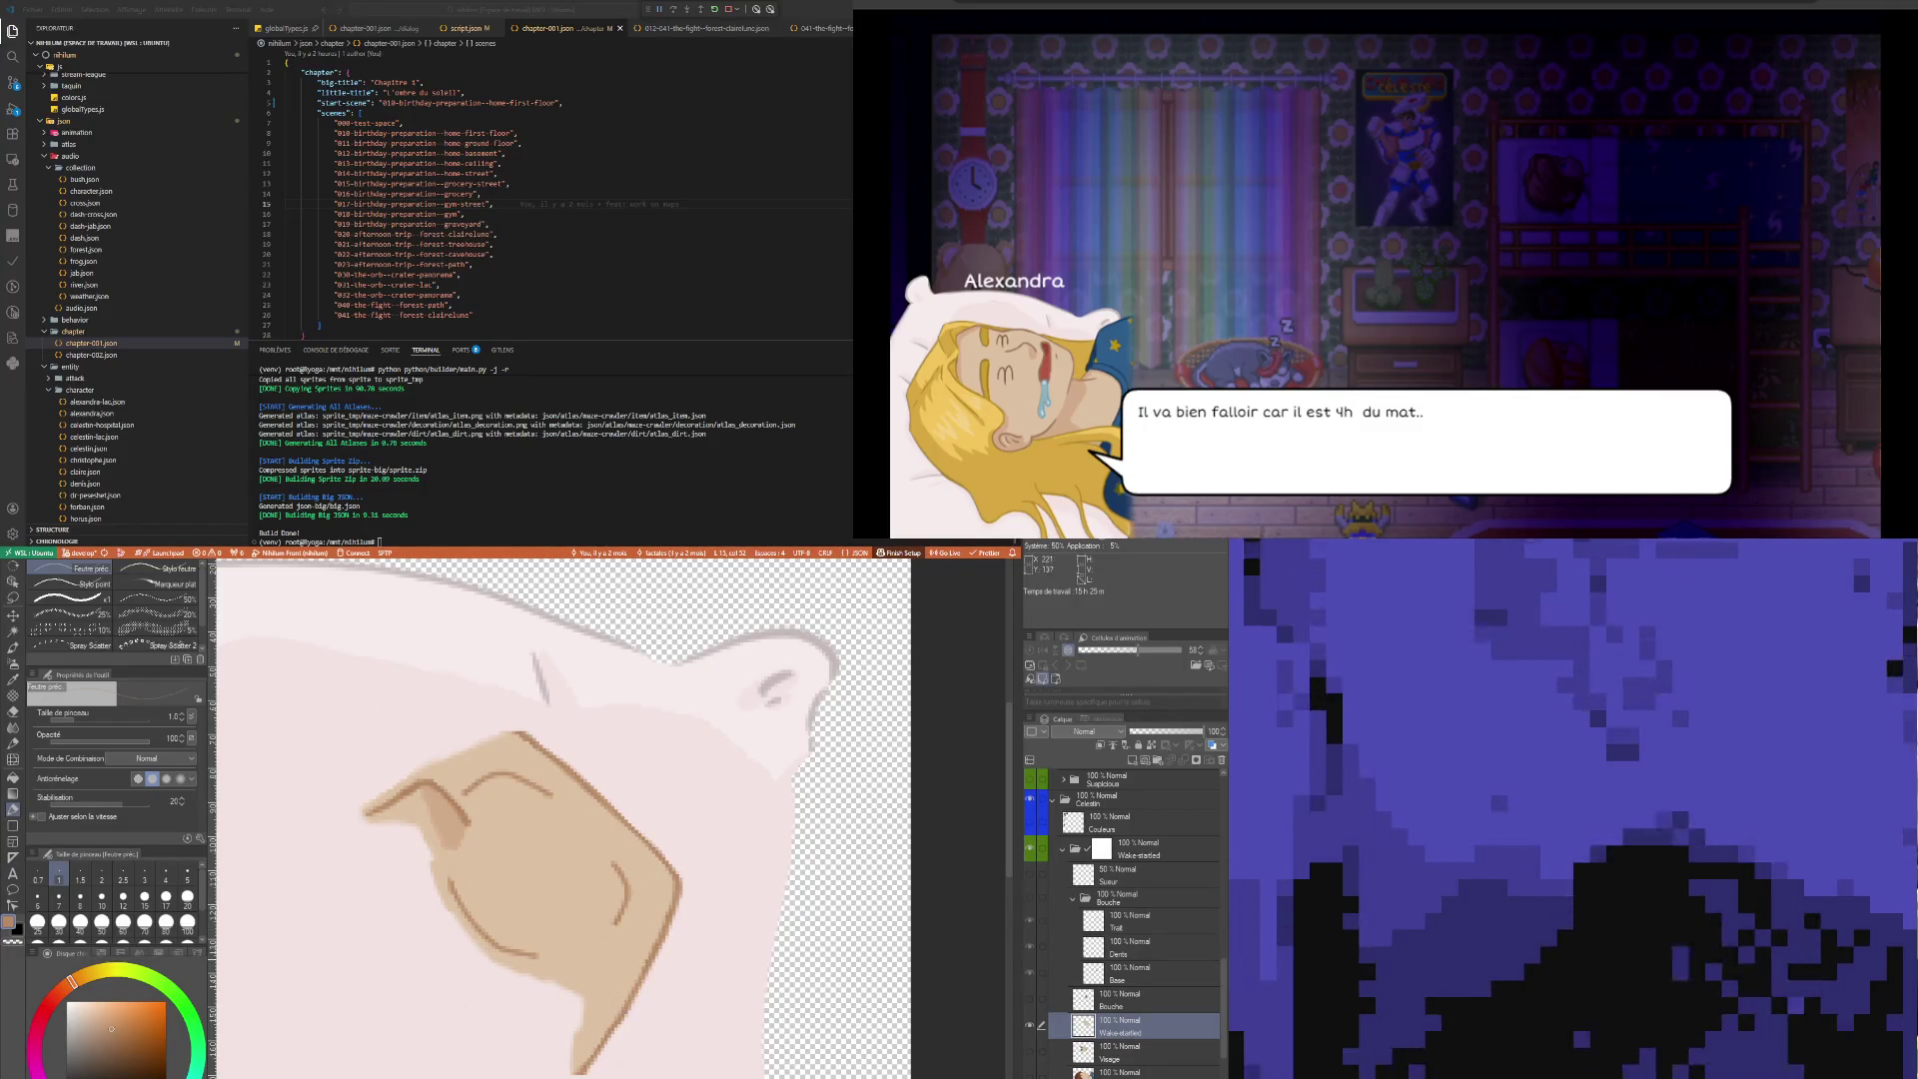
pyautogui.hotkey('ctrl', 'z')
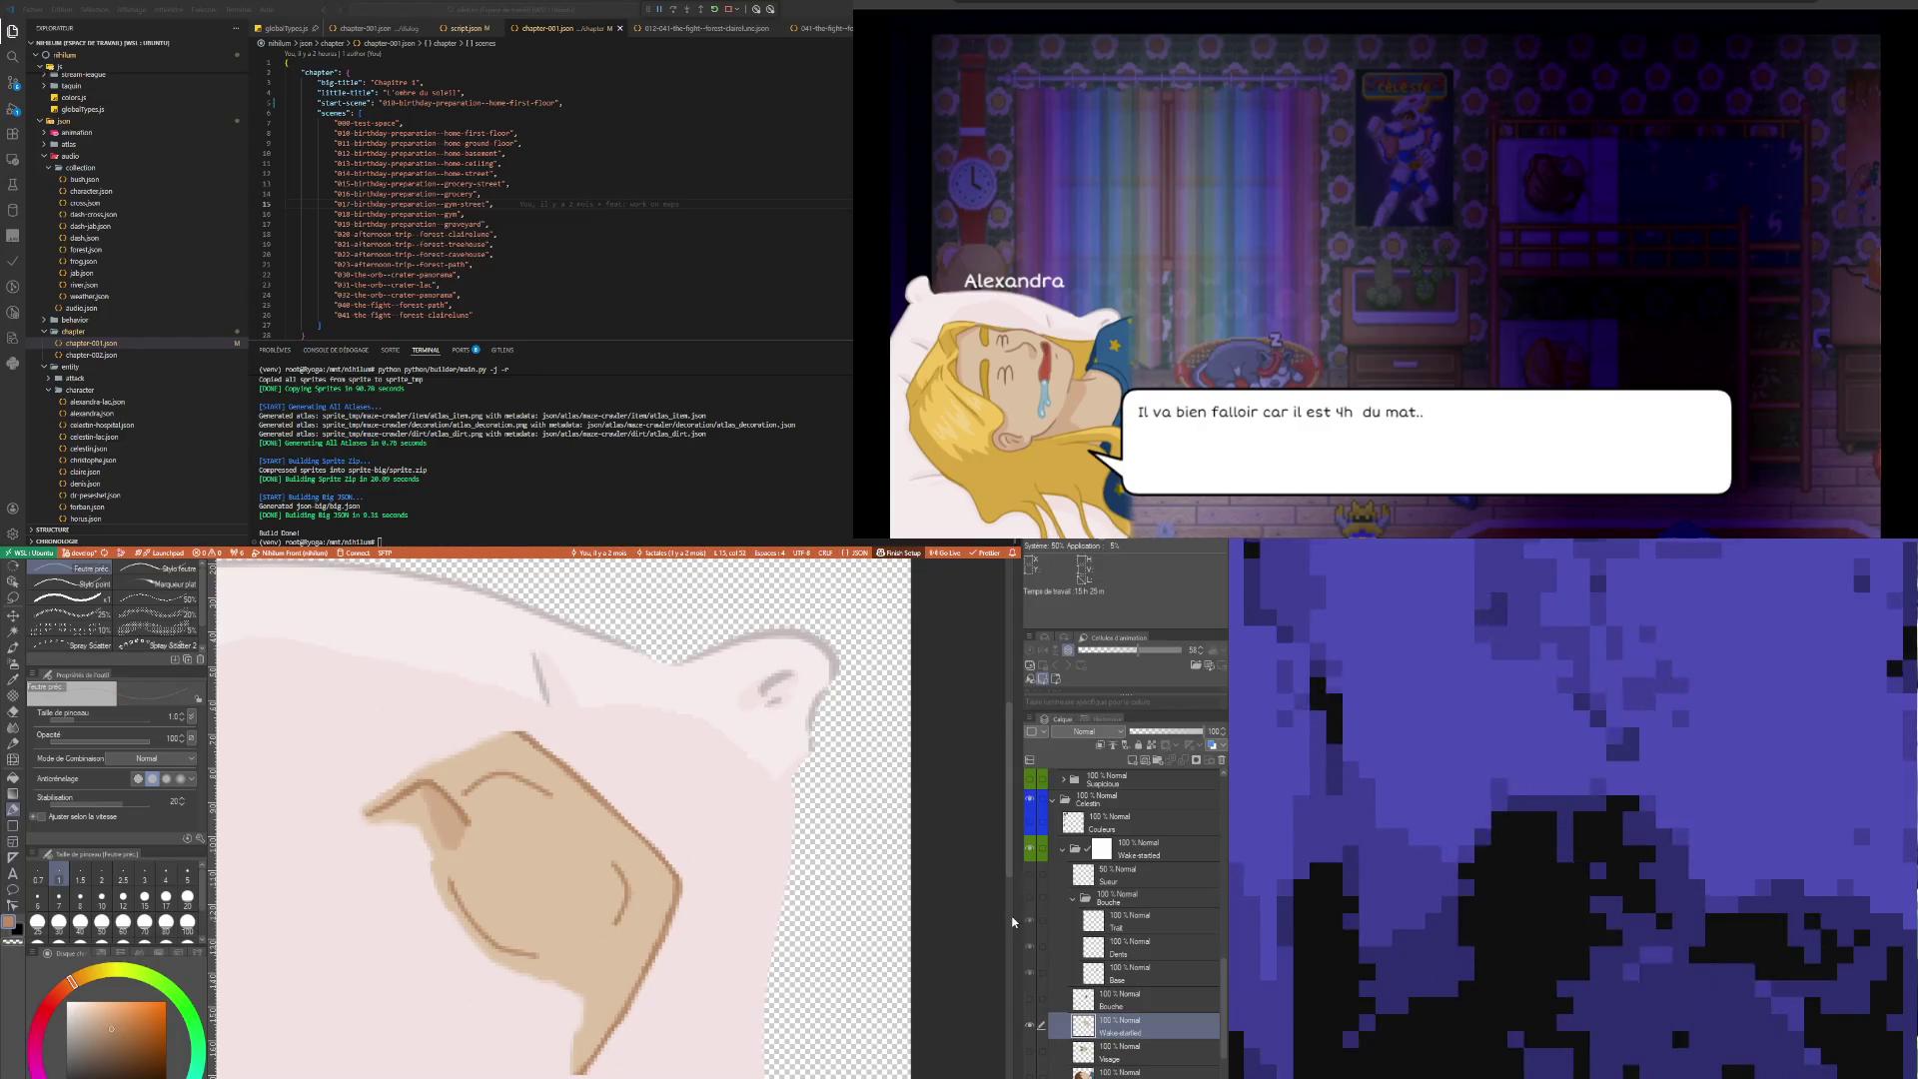
pyautogui.click(1030, 1051)
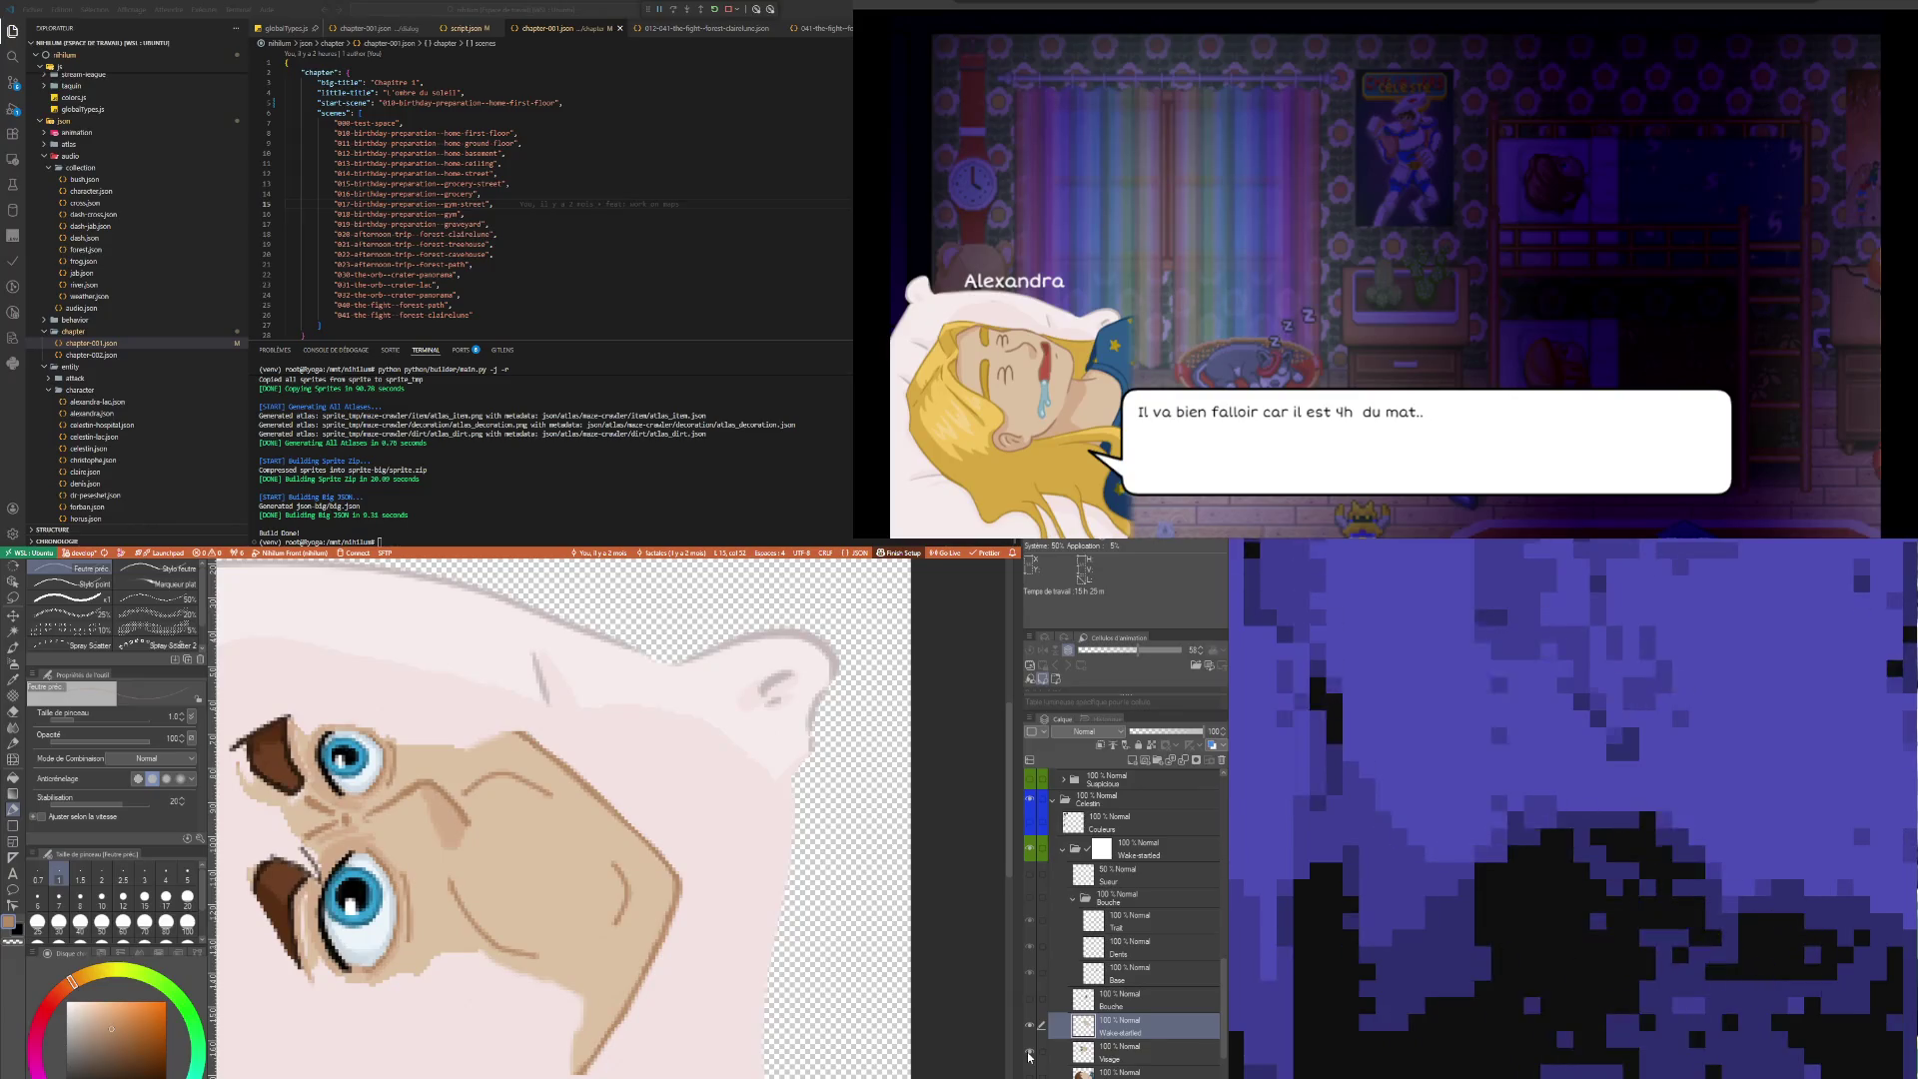
# Select the Bouche layer and toggle the mouth variants' visibility to compare them
pyautogui.click(1030, 1055)
pyautogui.click(1030, 1055)
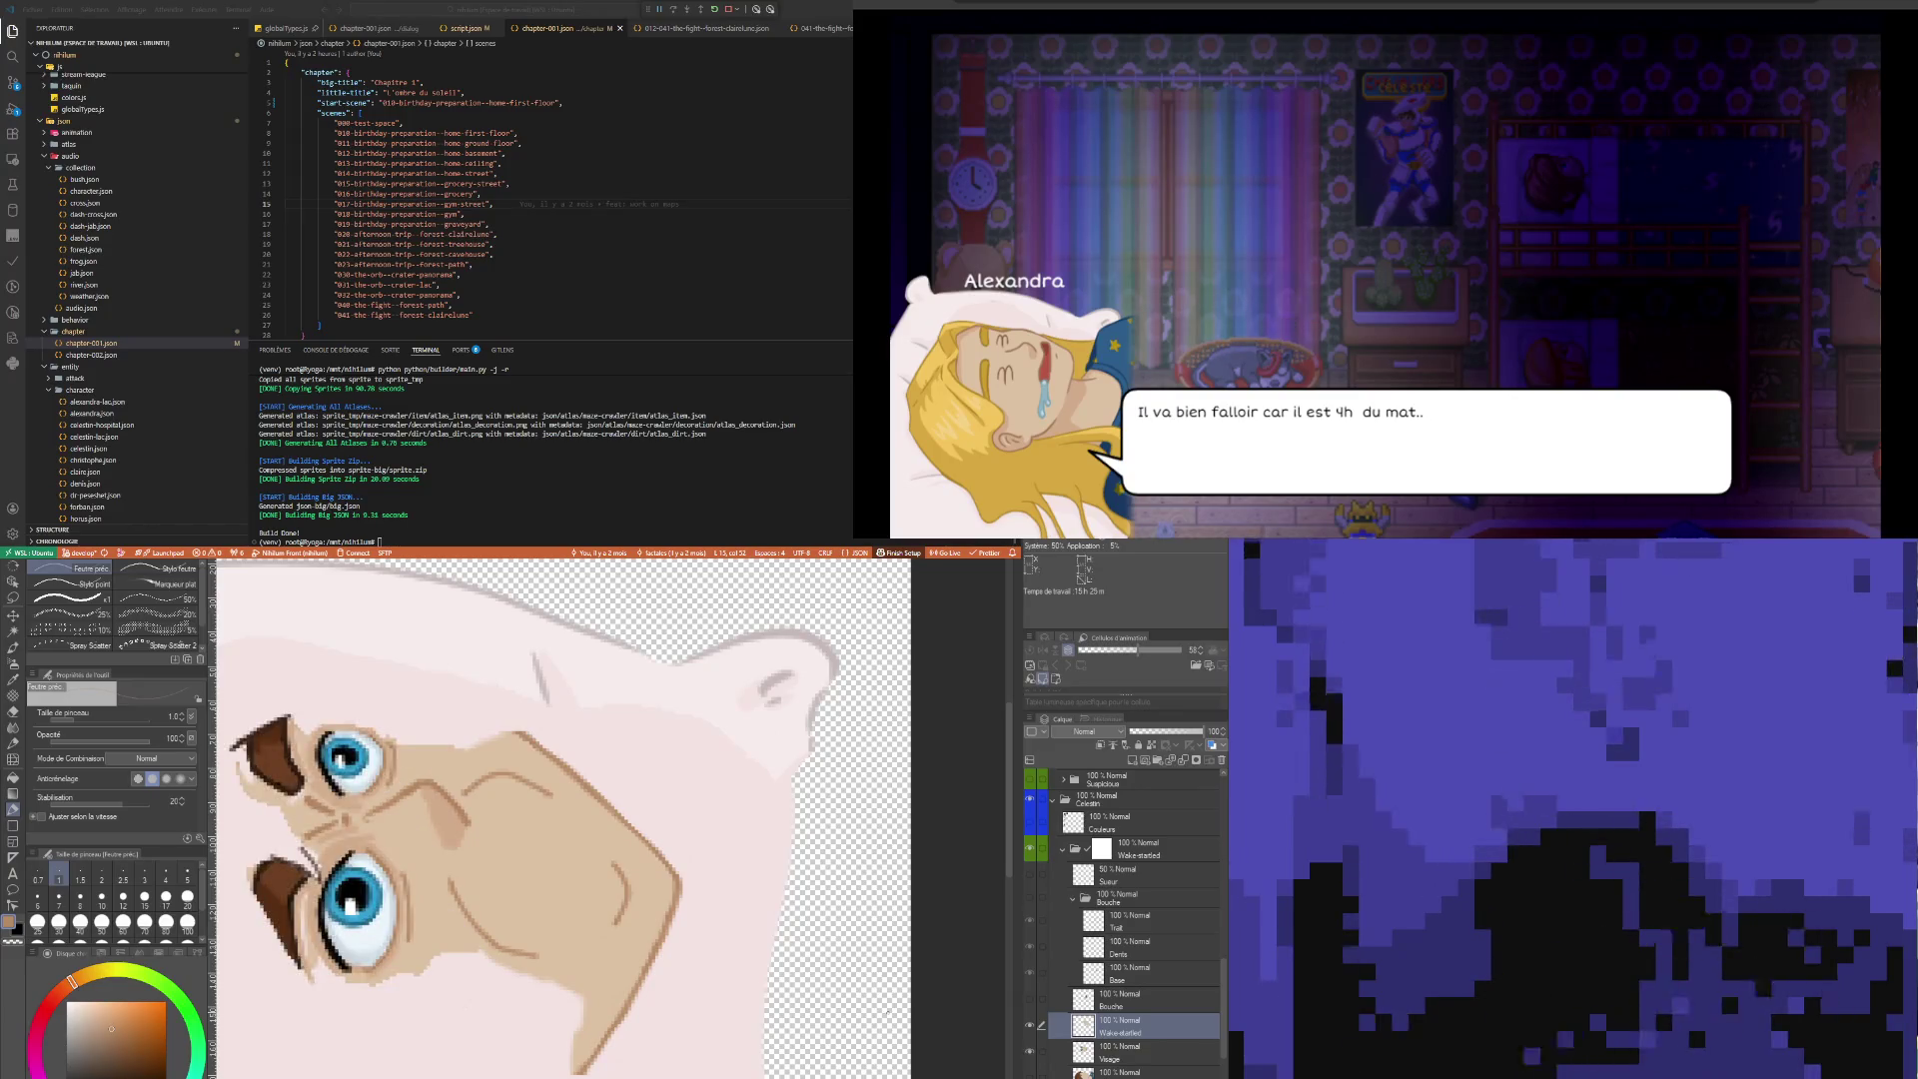
pyautogui.scroll(-2, 628, 906)
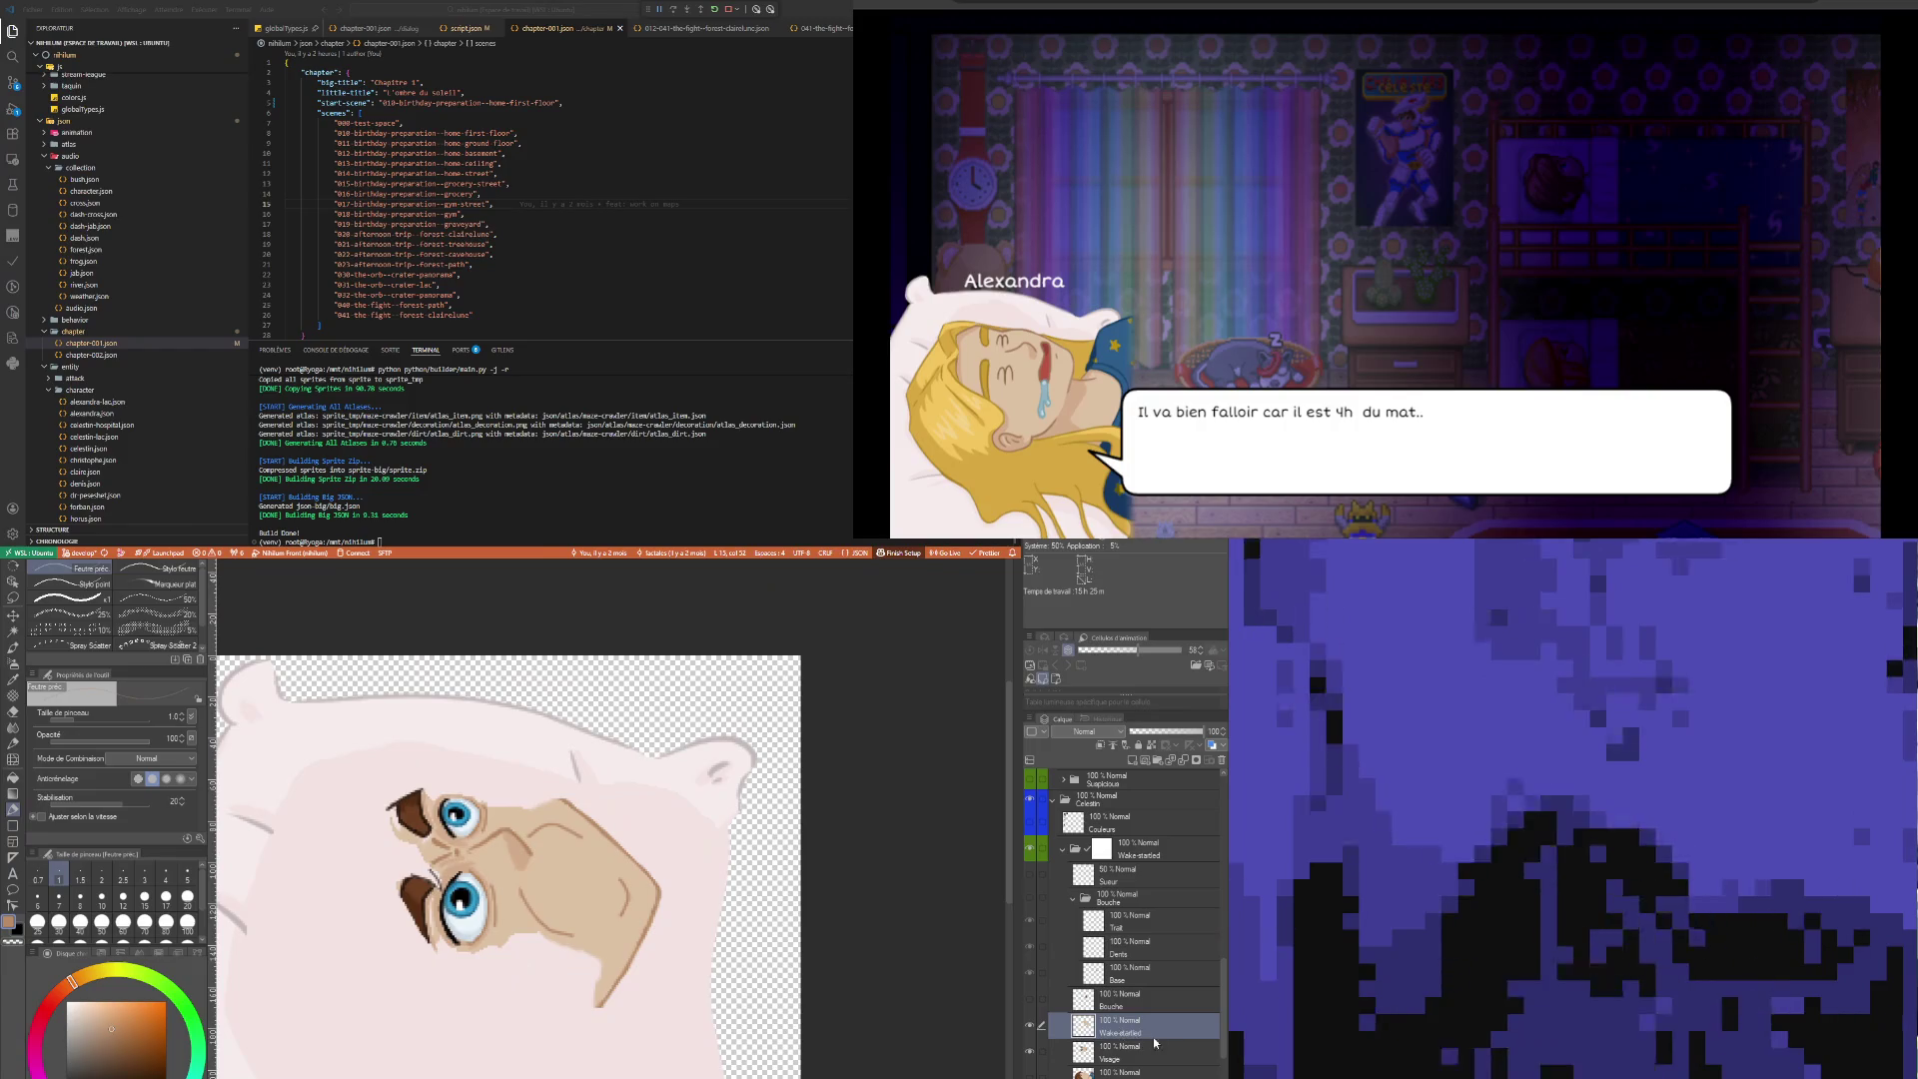
pyautogui.click(1120, 995)
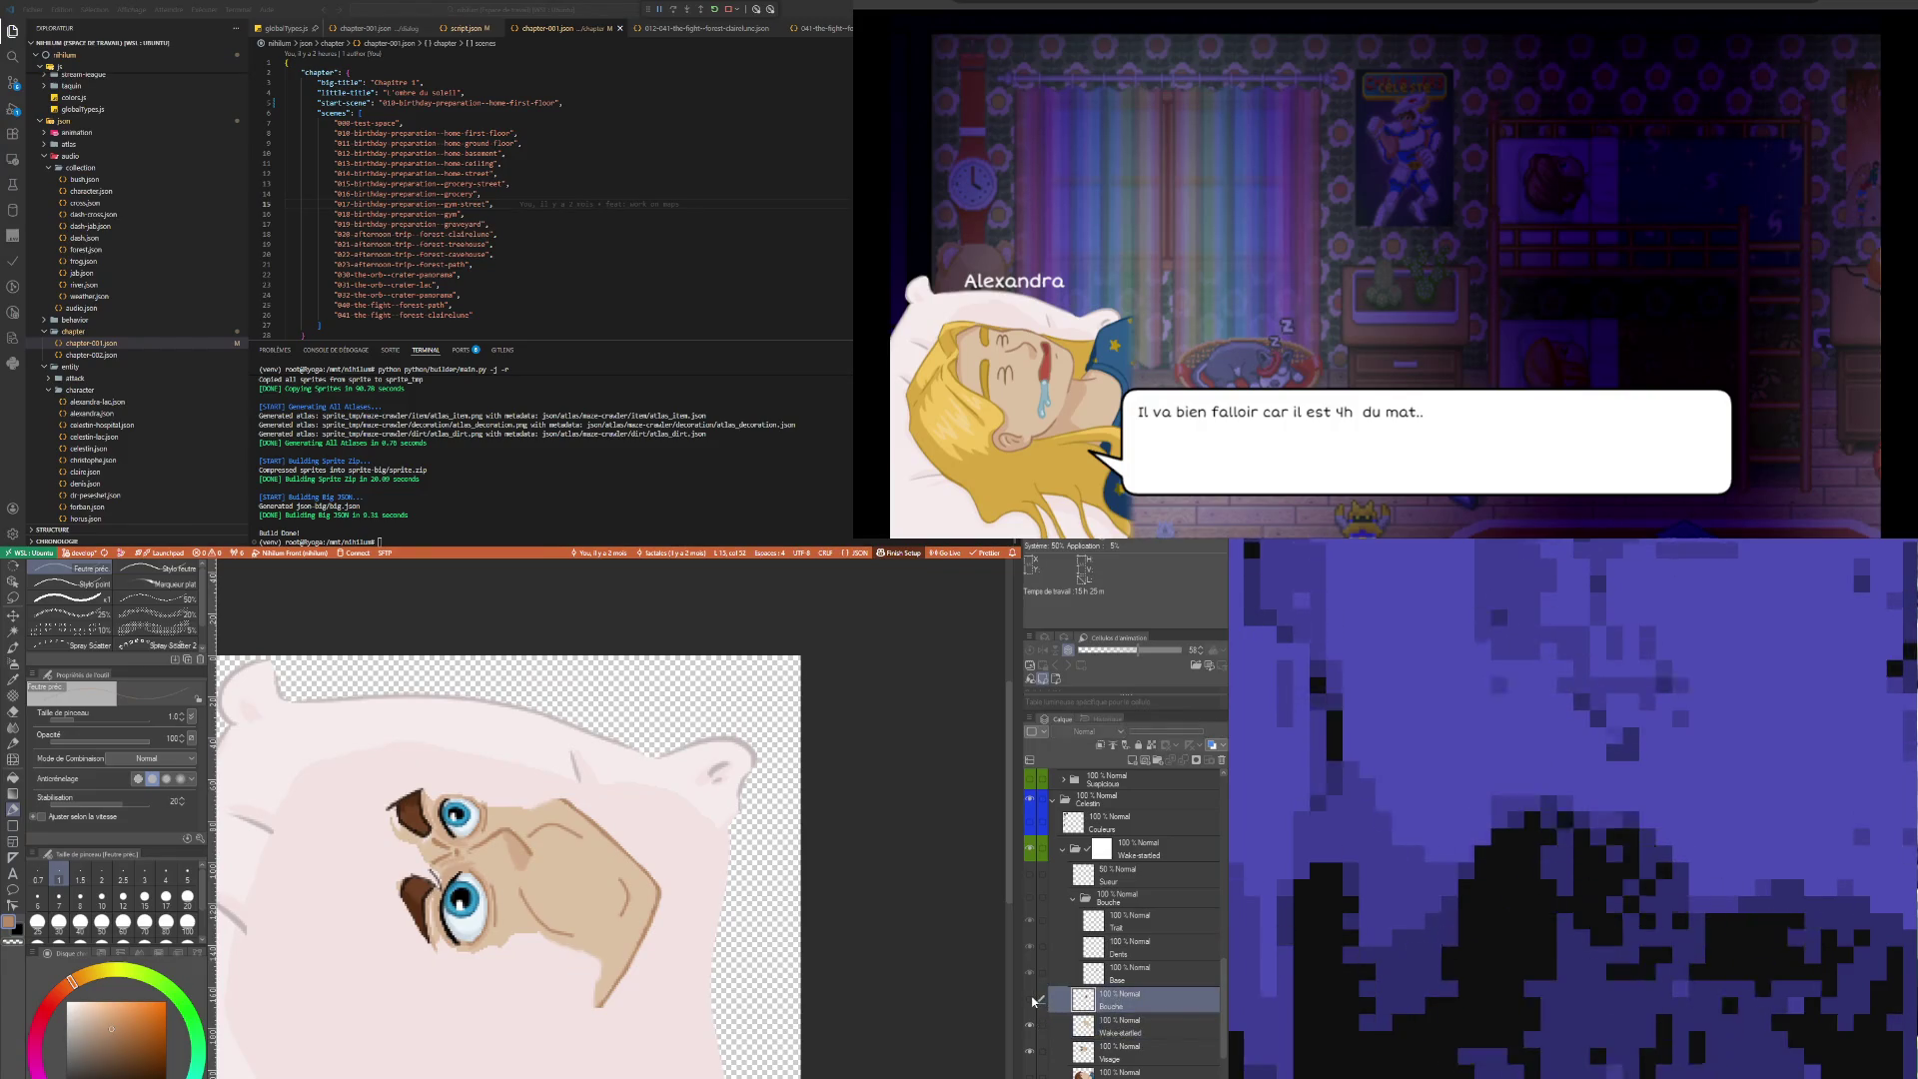
pyautogui.click(1030, 1002)
pyautogui.click(1032, 1003)
pyautogui.click(1032, 1003)
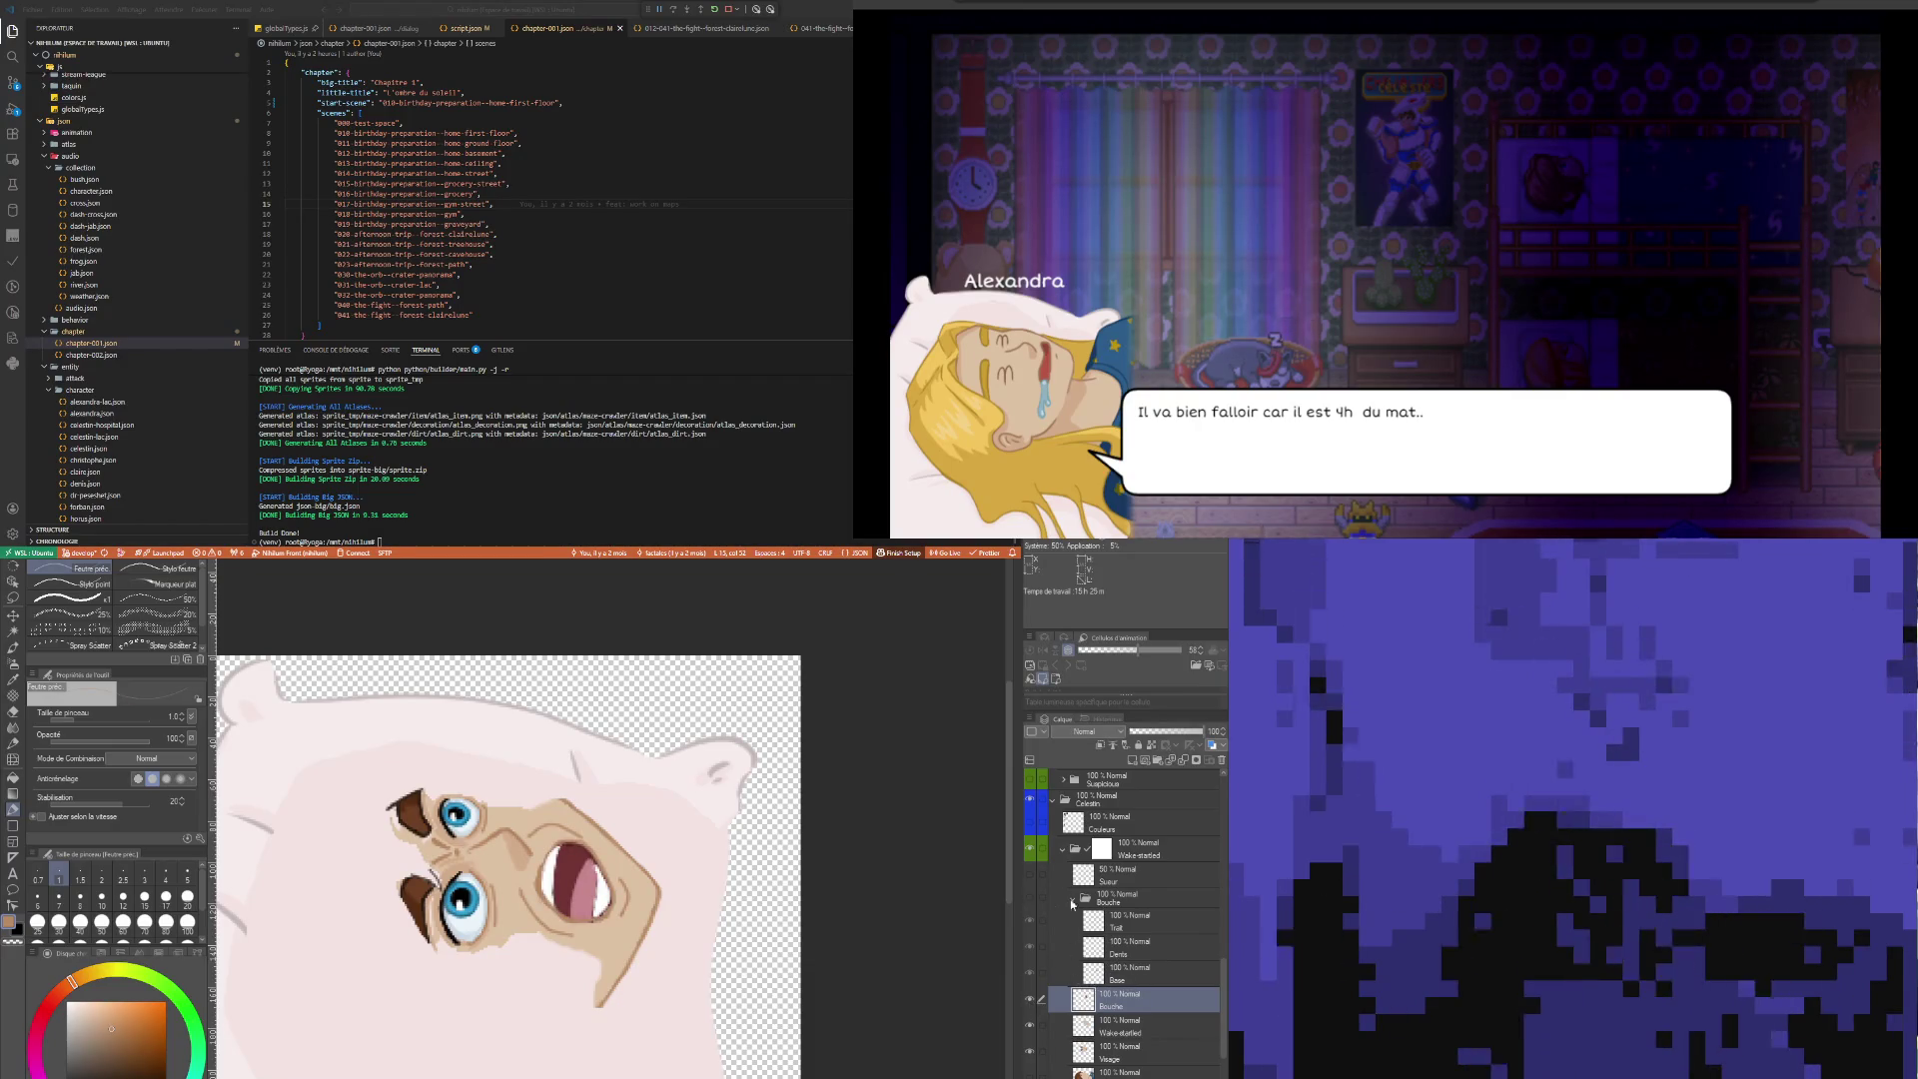
pyautogui.click(1034, 898)
# Sample the mouth's red, hide the teeth variant, and paint at brush sizes 3 and 2
pyautogui.scroll(5, 566, 879)
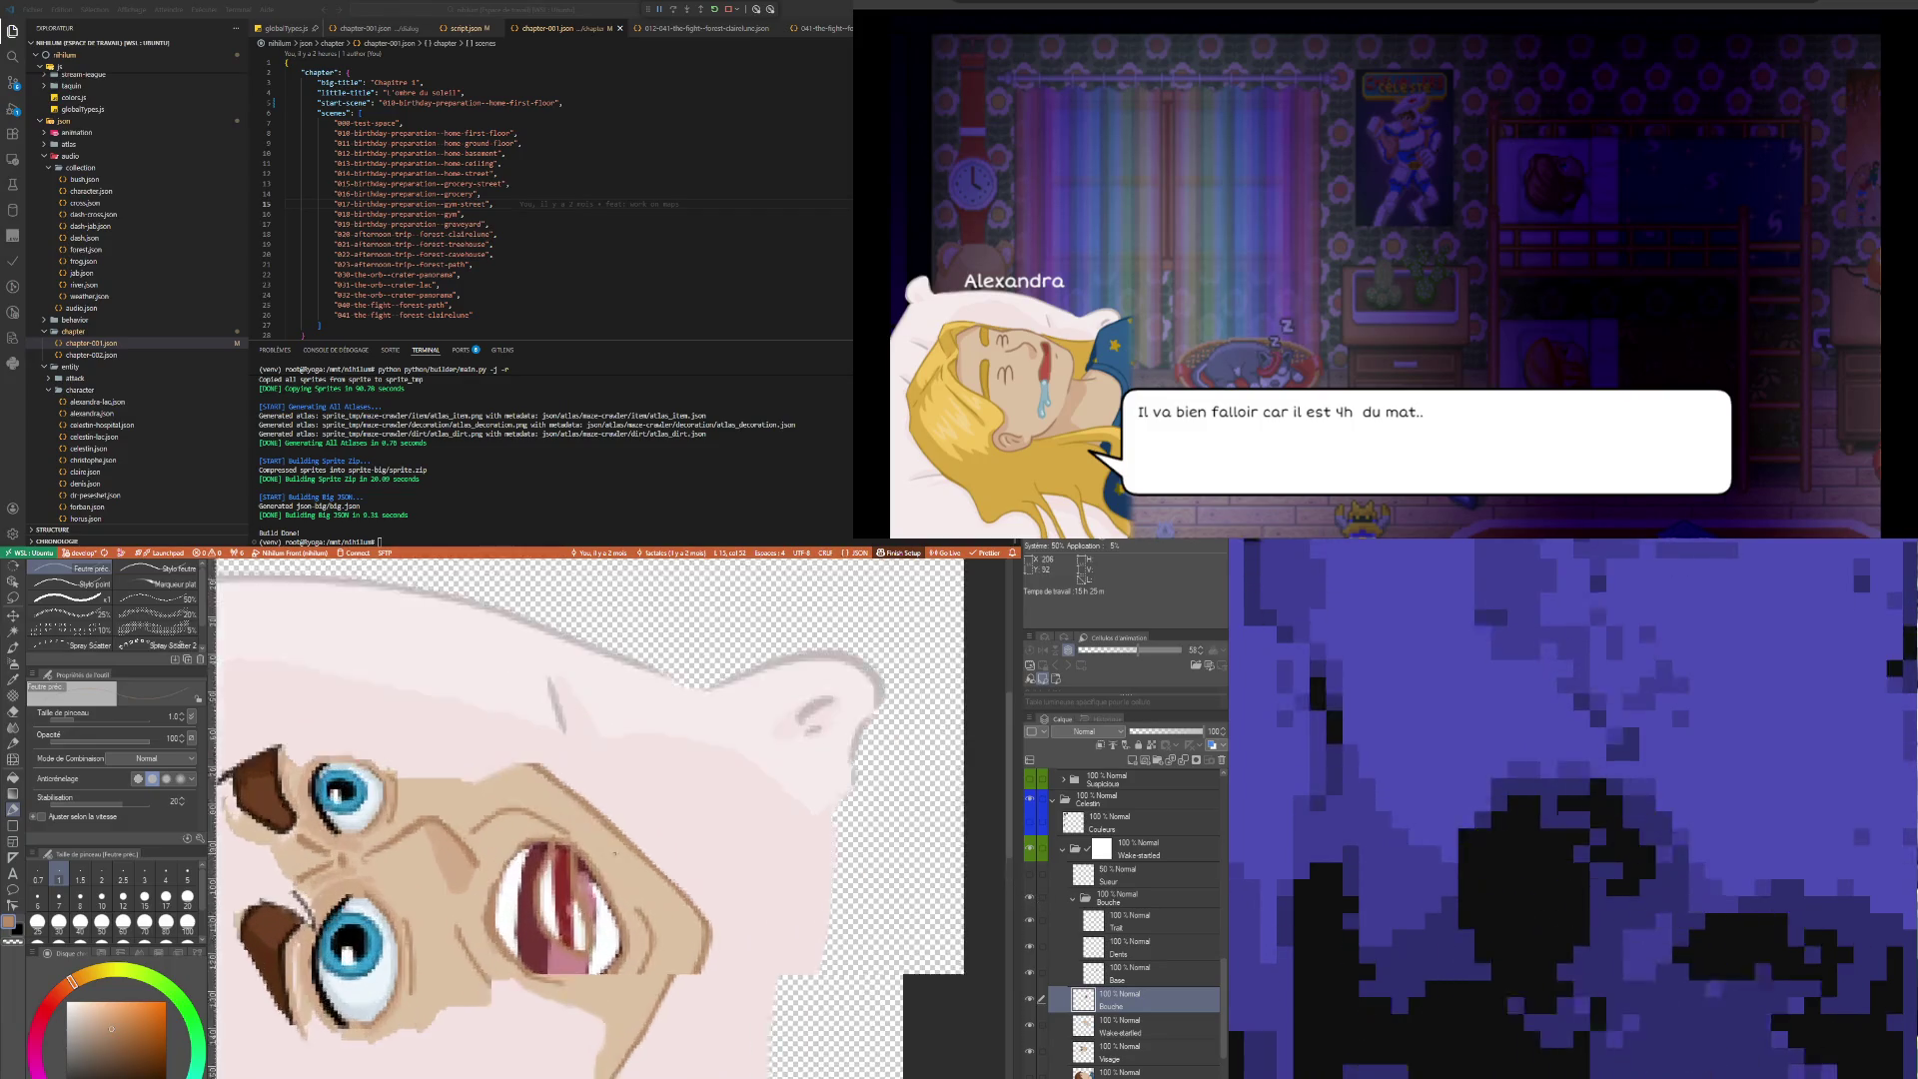
pyautogui.press('i')
pyautogui.click(552, 883)
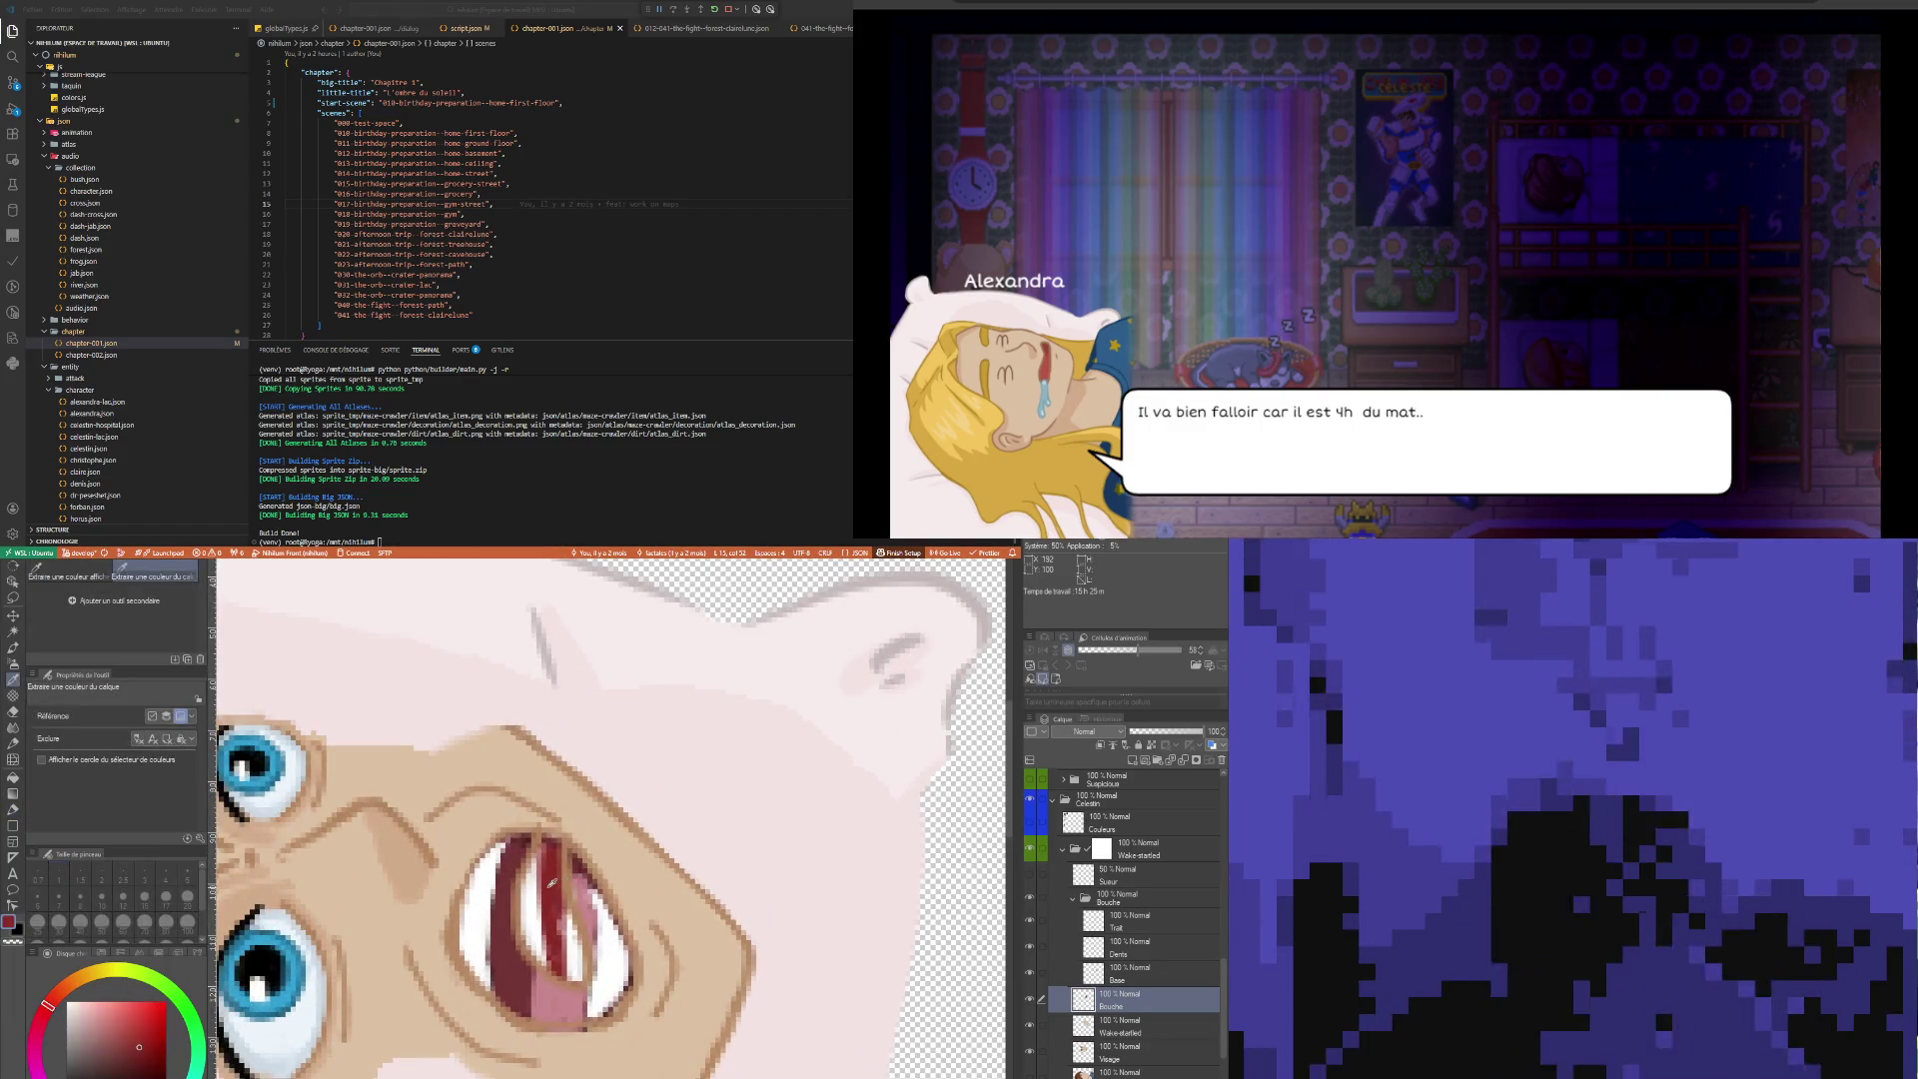
pyautogui.press('p')
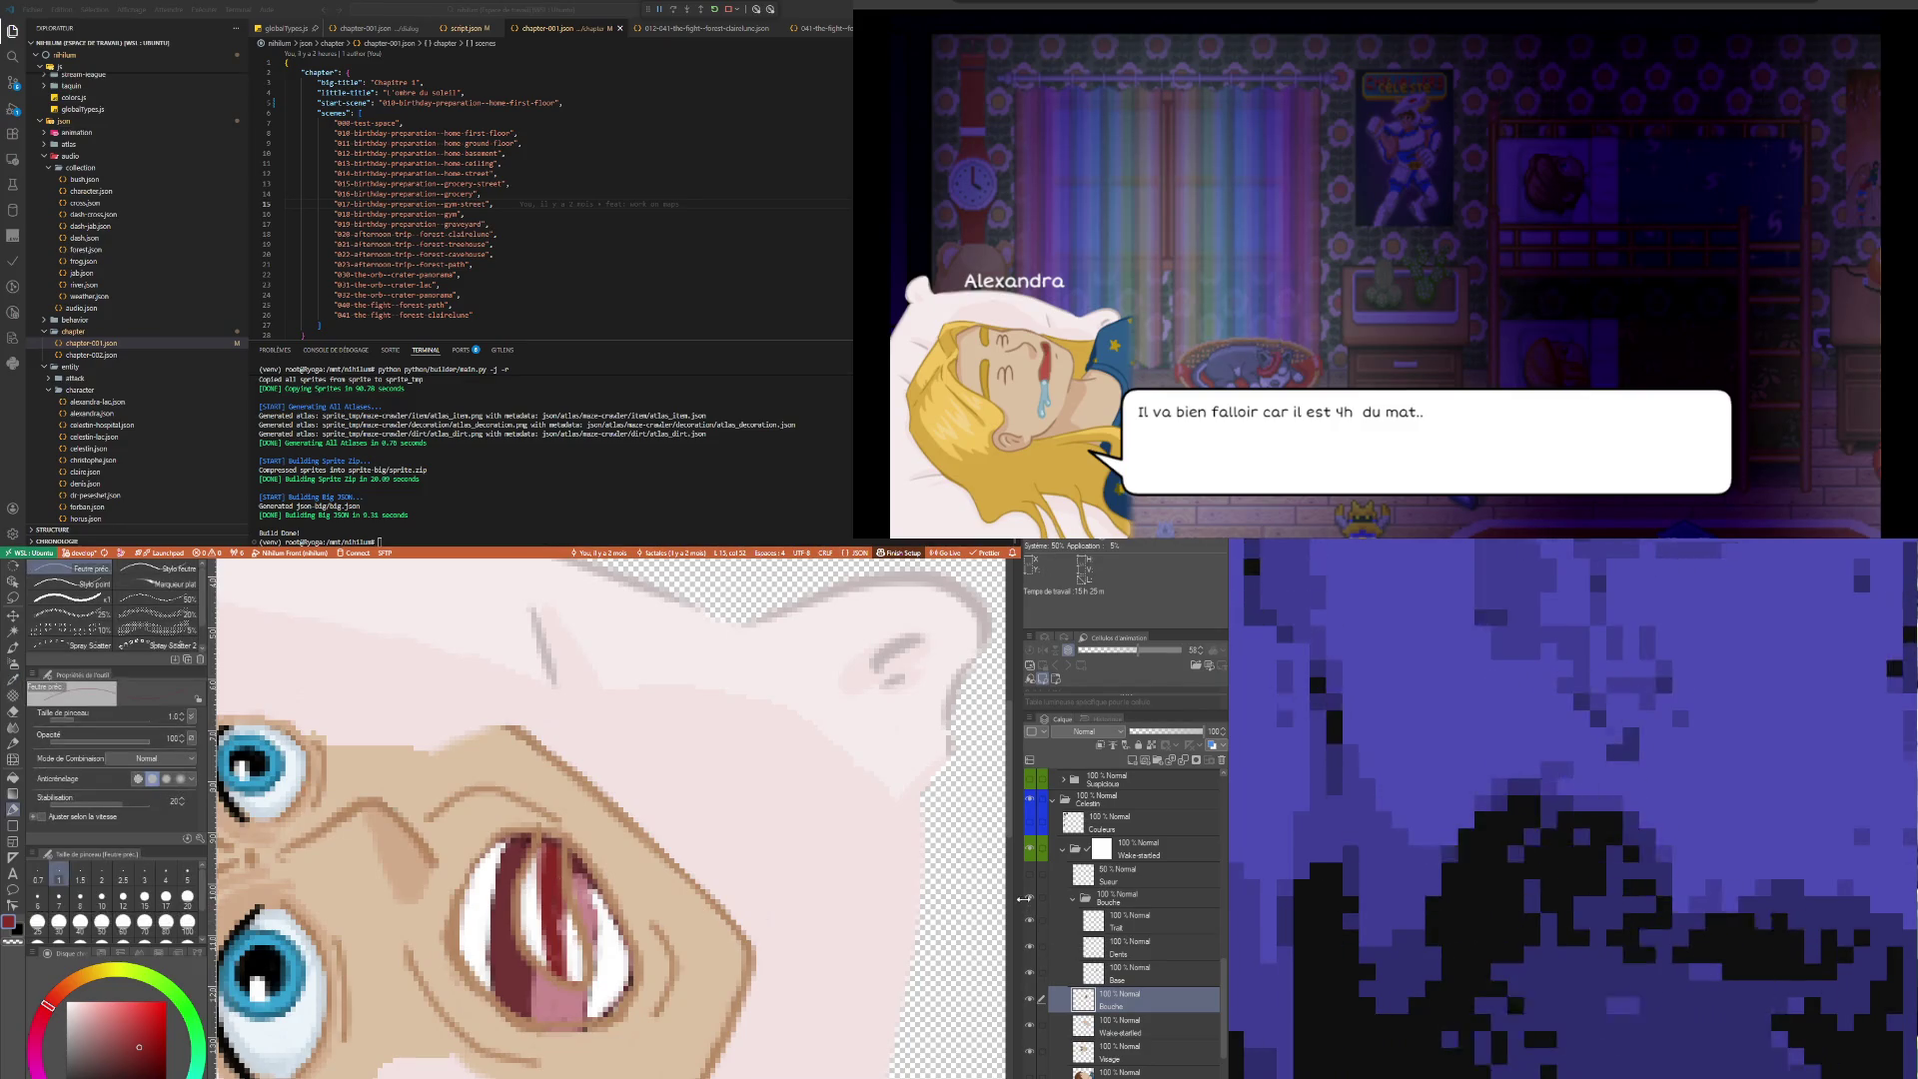
pyautogui.click(1030, 900)
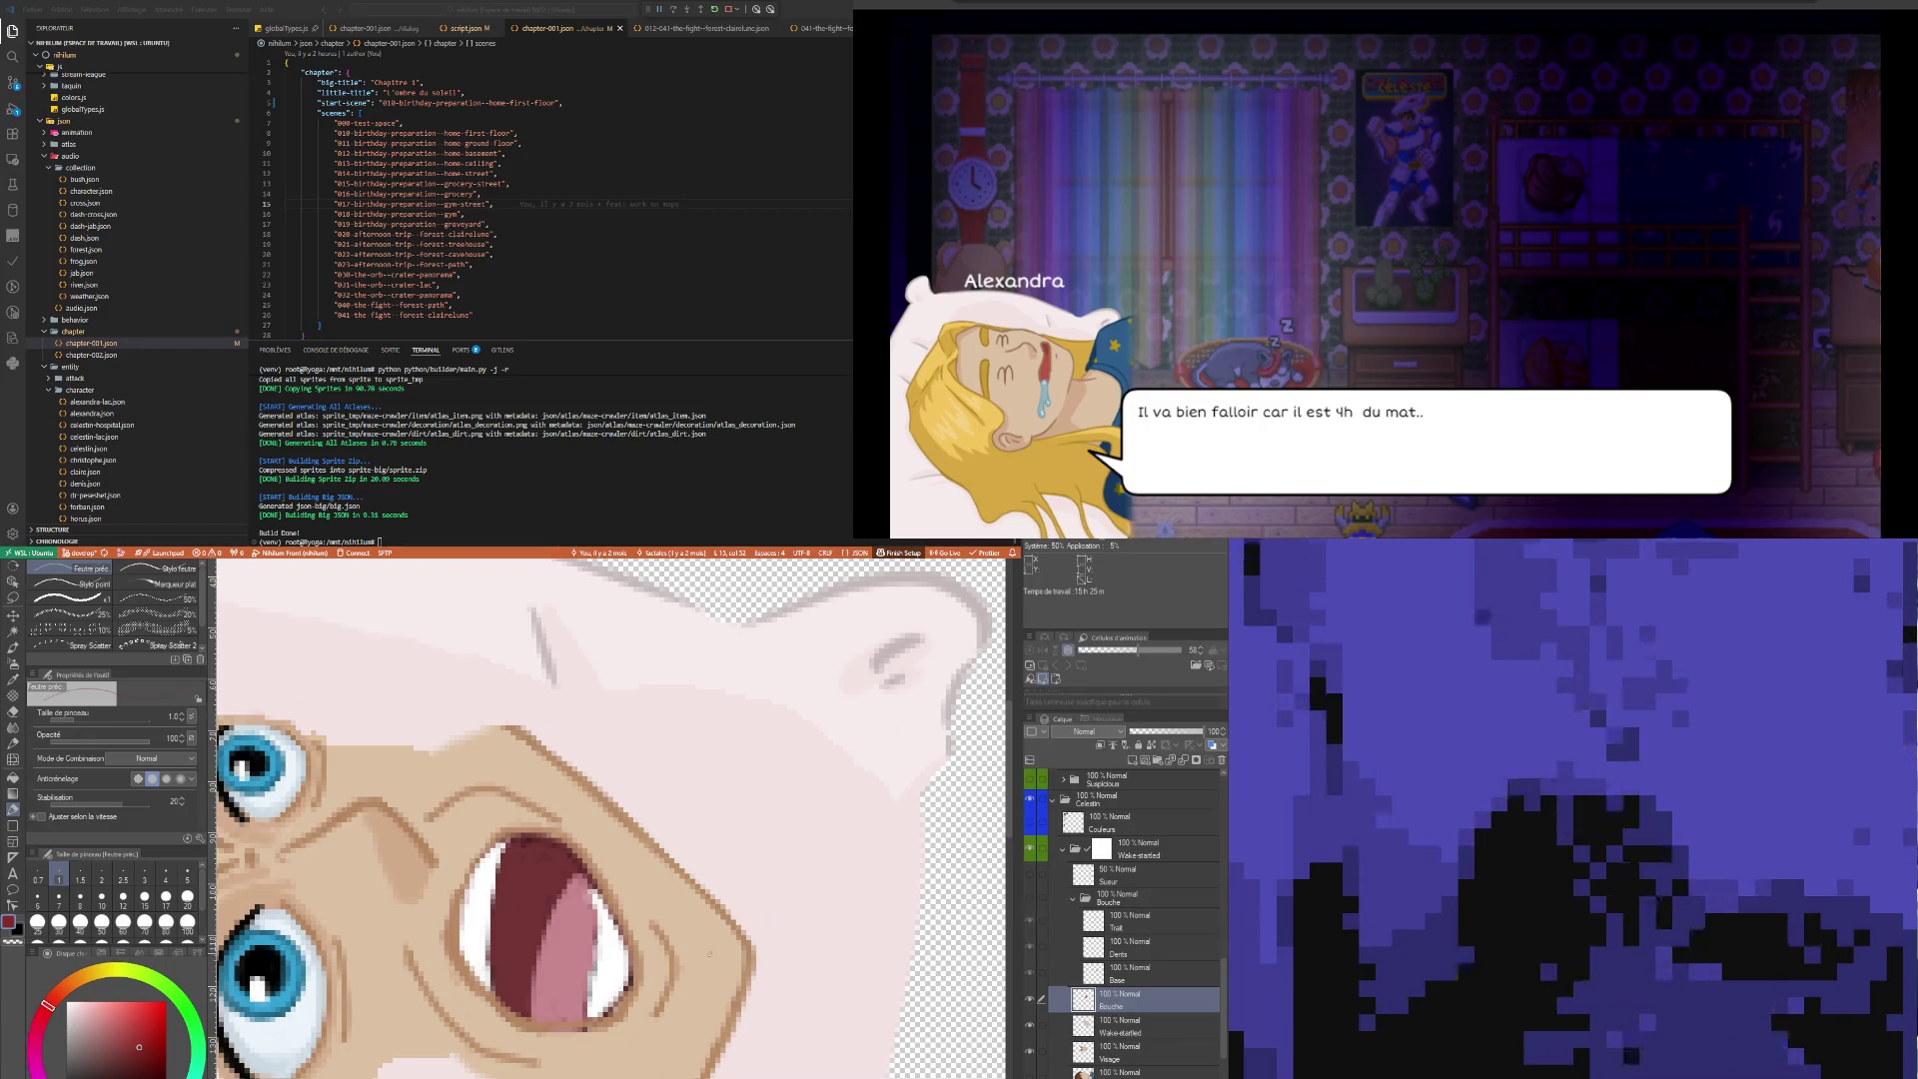
pyautogui.scroll(1, 541, 920)
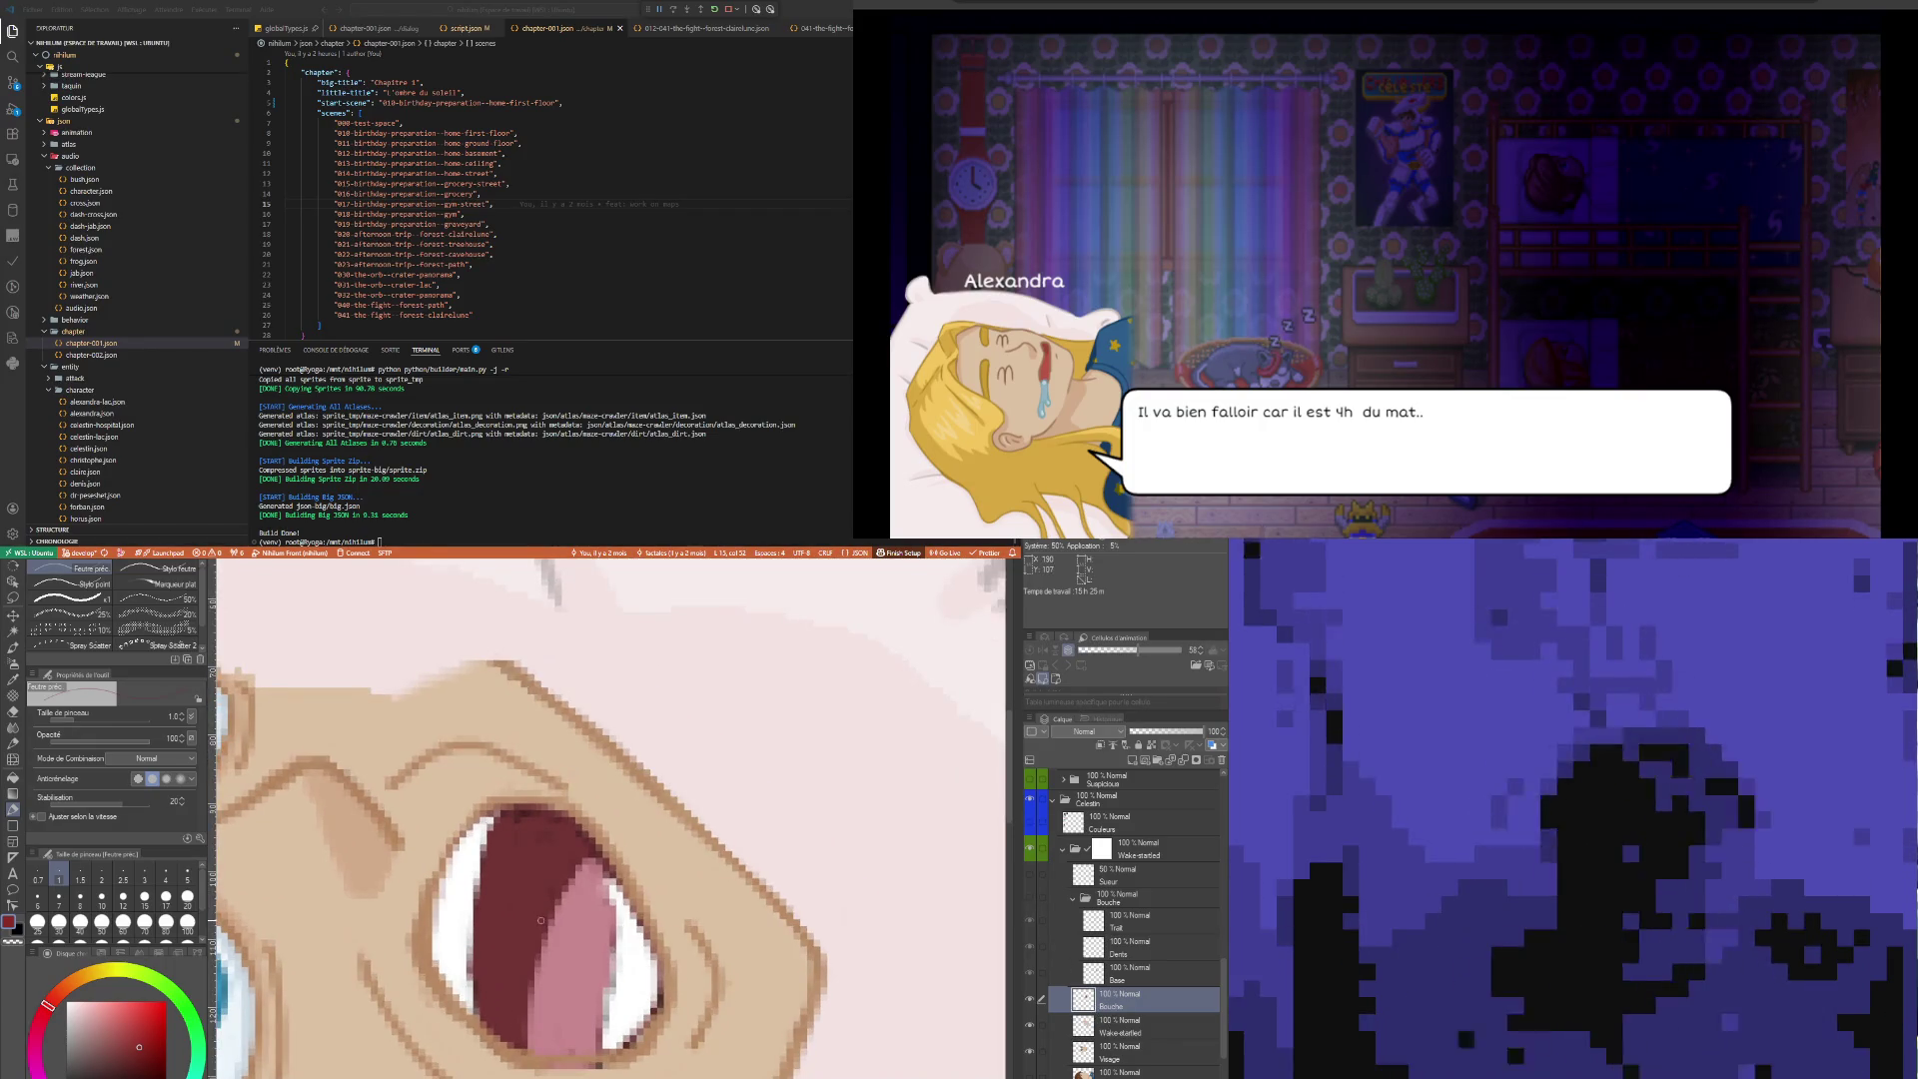
pyautogui.press(']')
pyautogui.press(']')
pyautogui.press(']')
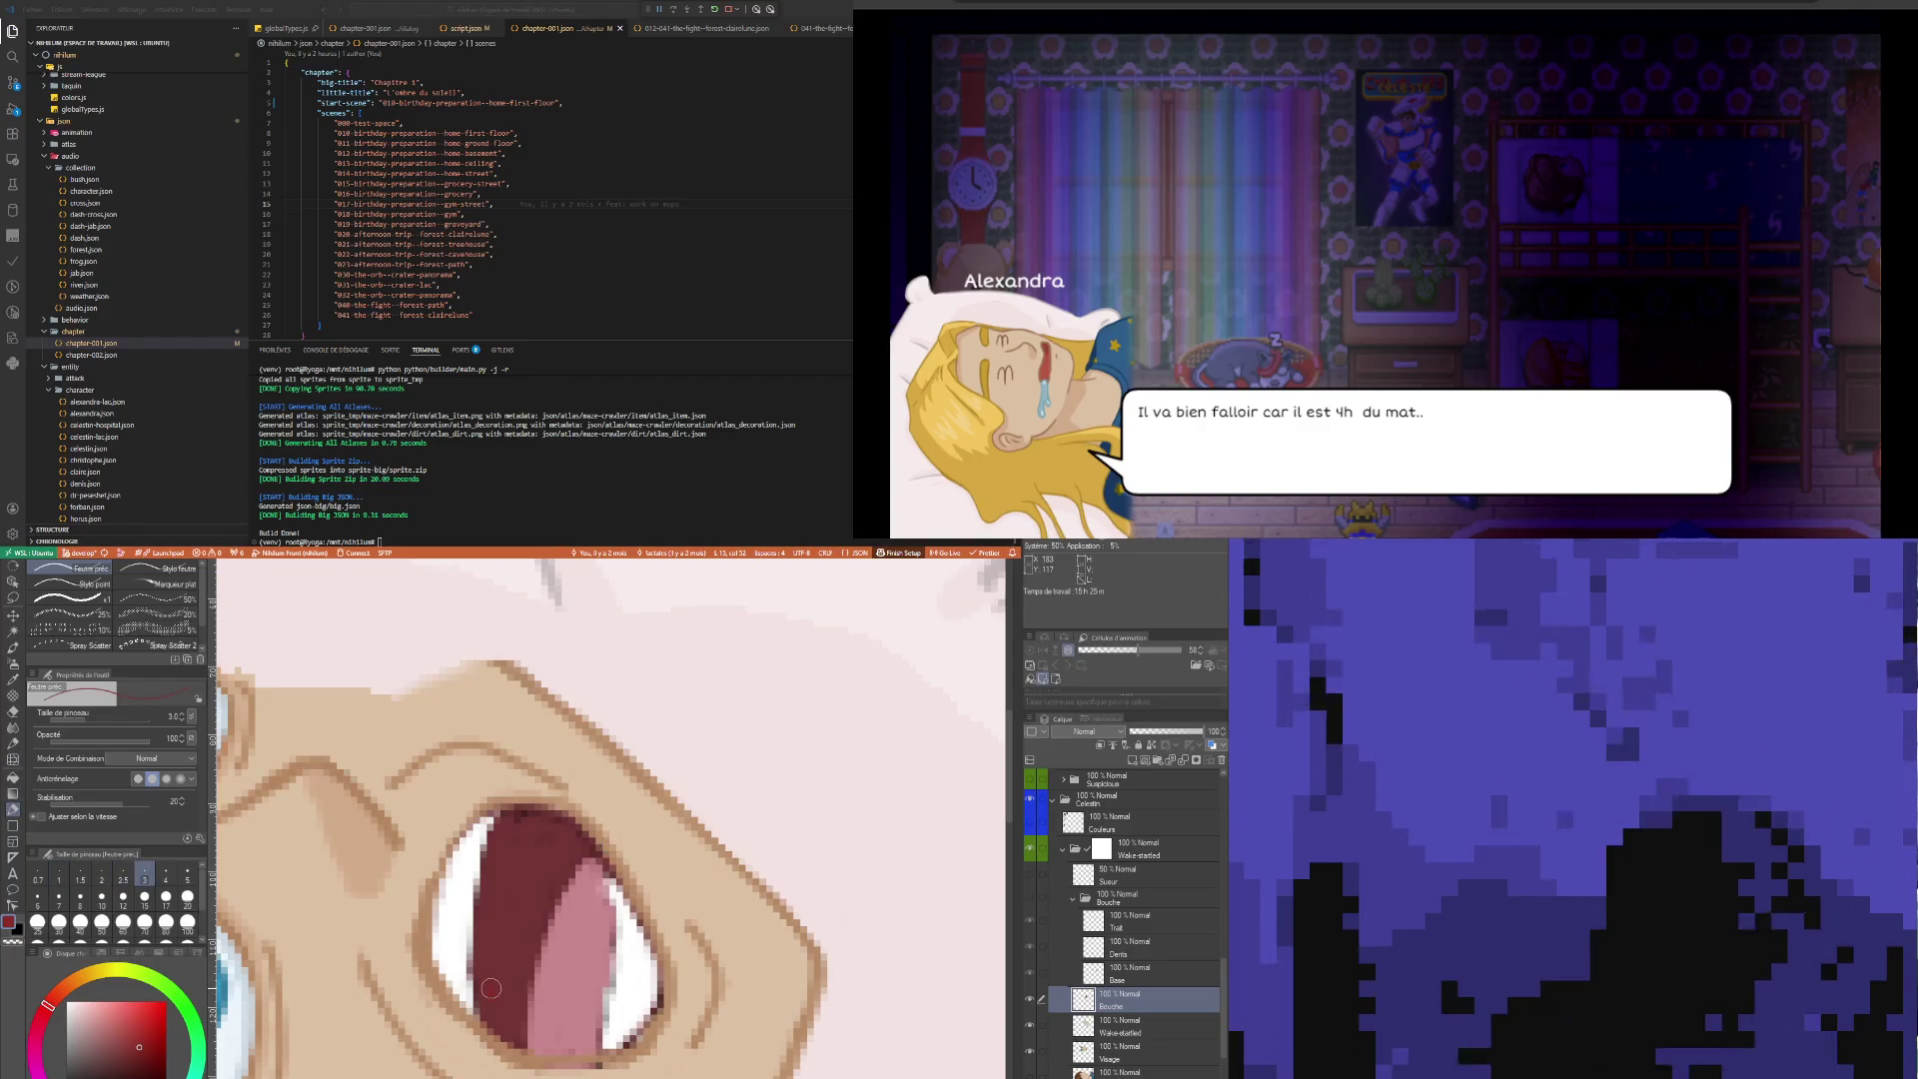
pyautogui.press('[')
pyautogui.press('[')
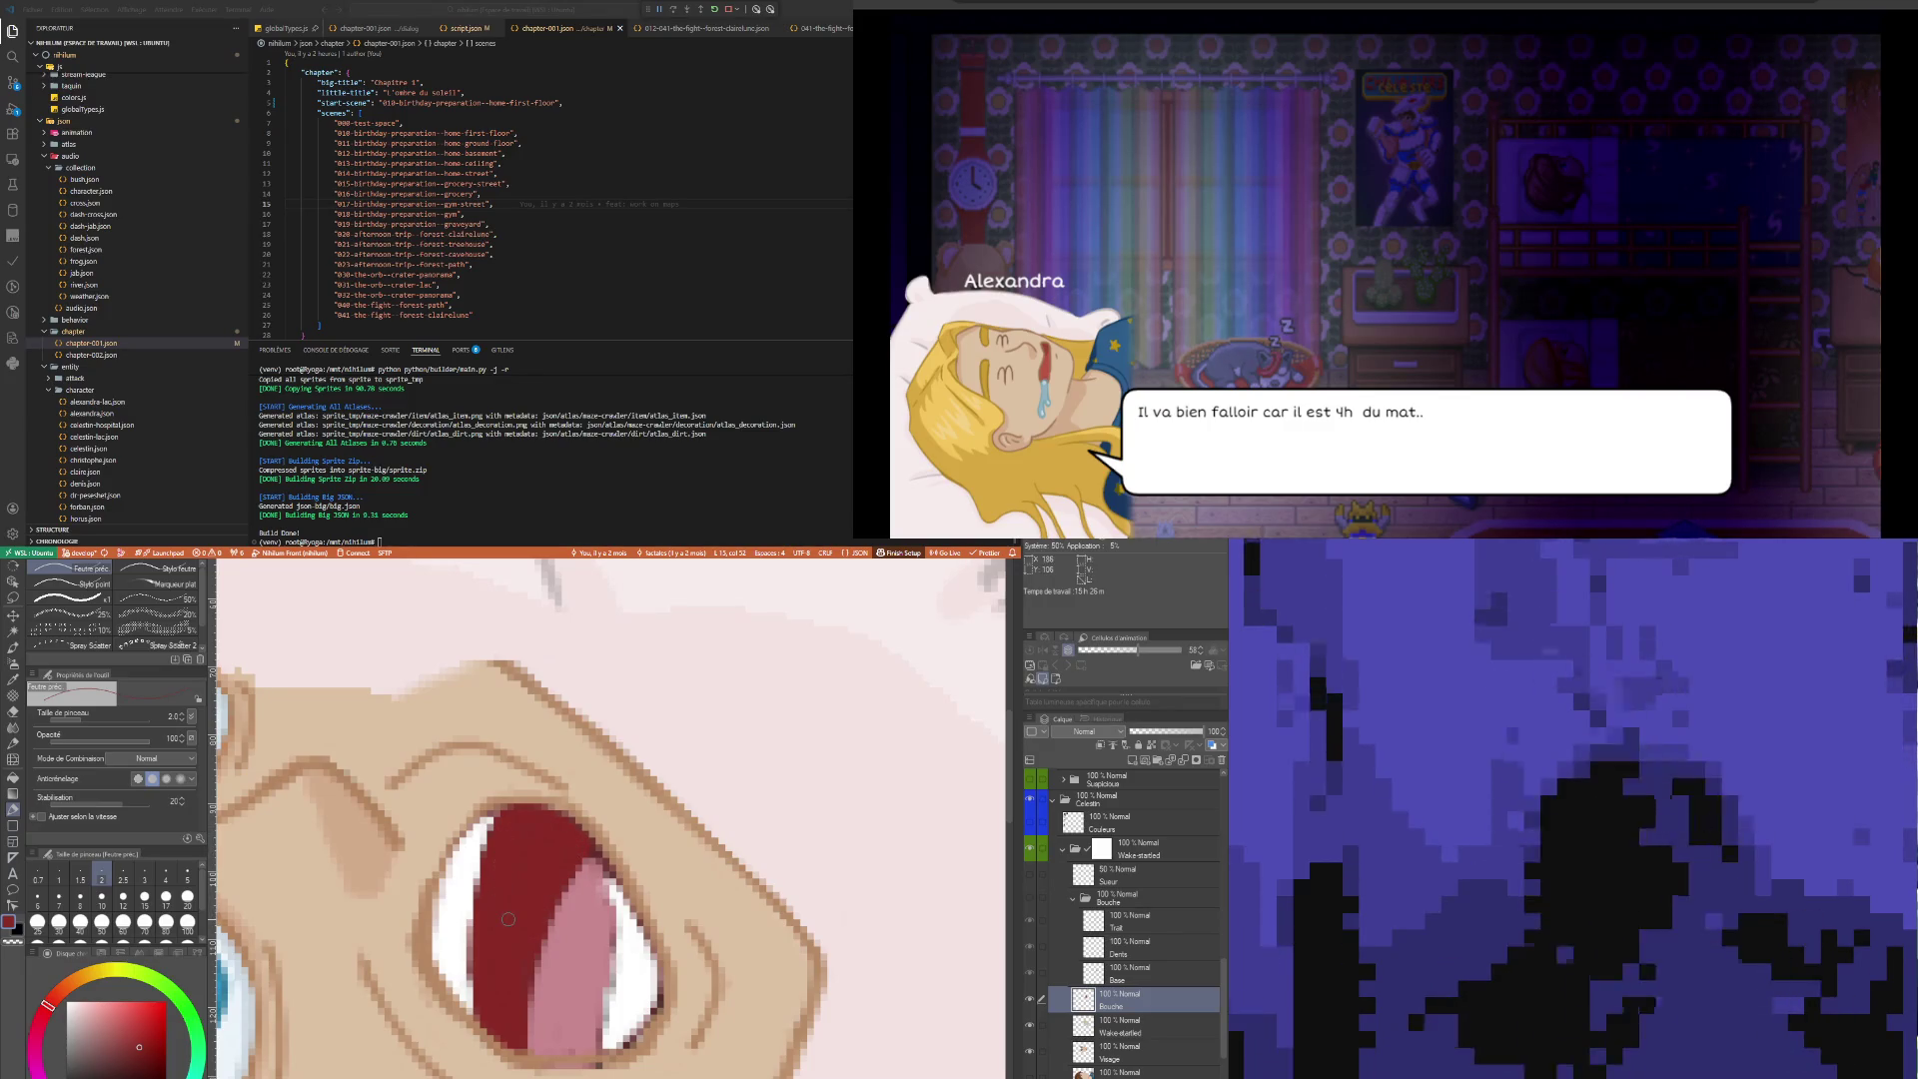
pyautogui.scroll(-5, 508, 918)
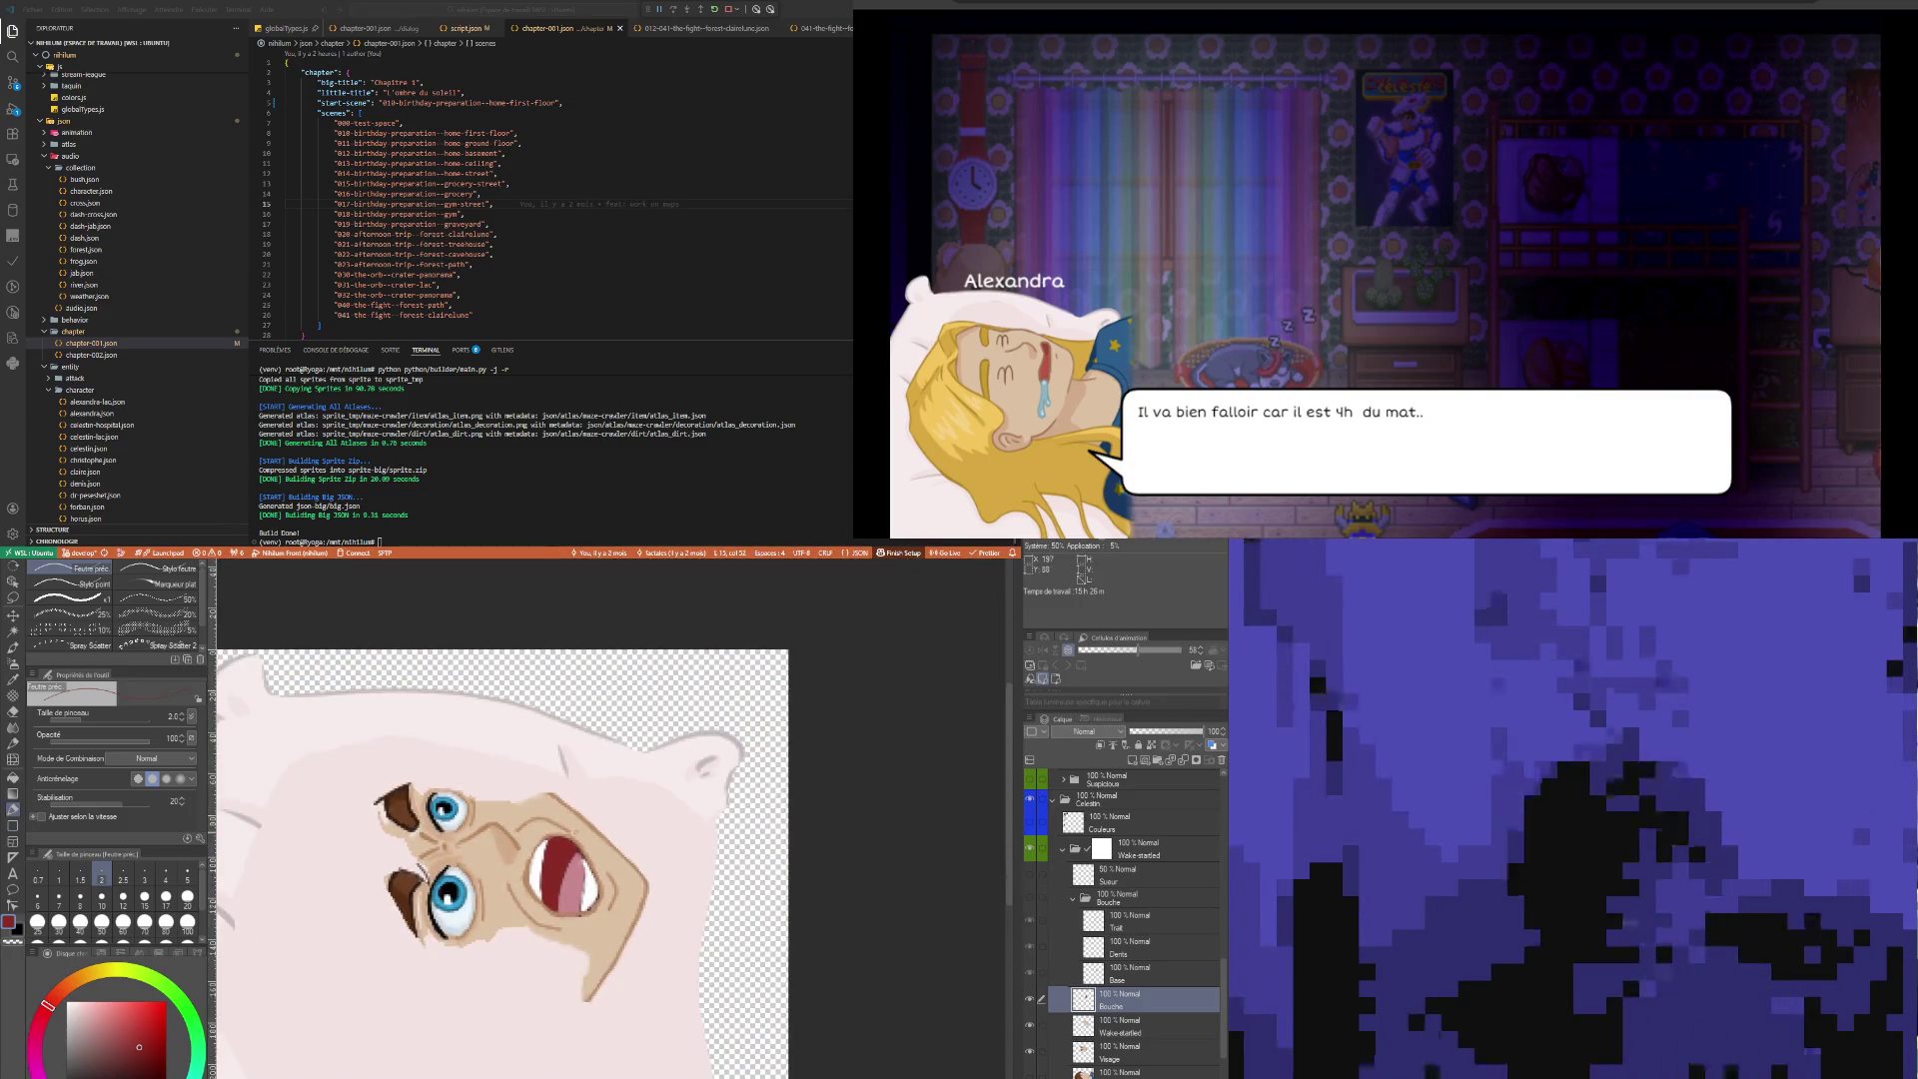
# Create a new folder and move the Bouche layer inside it
pyautogui.scroll(4, 604, 839)
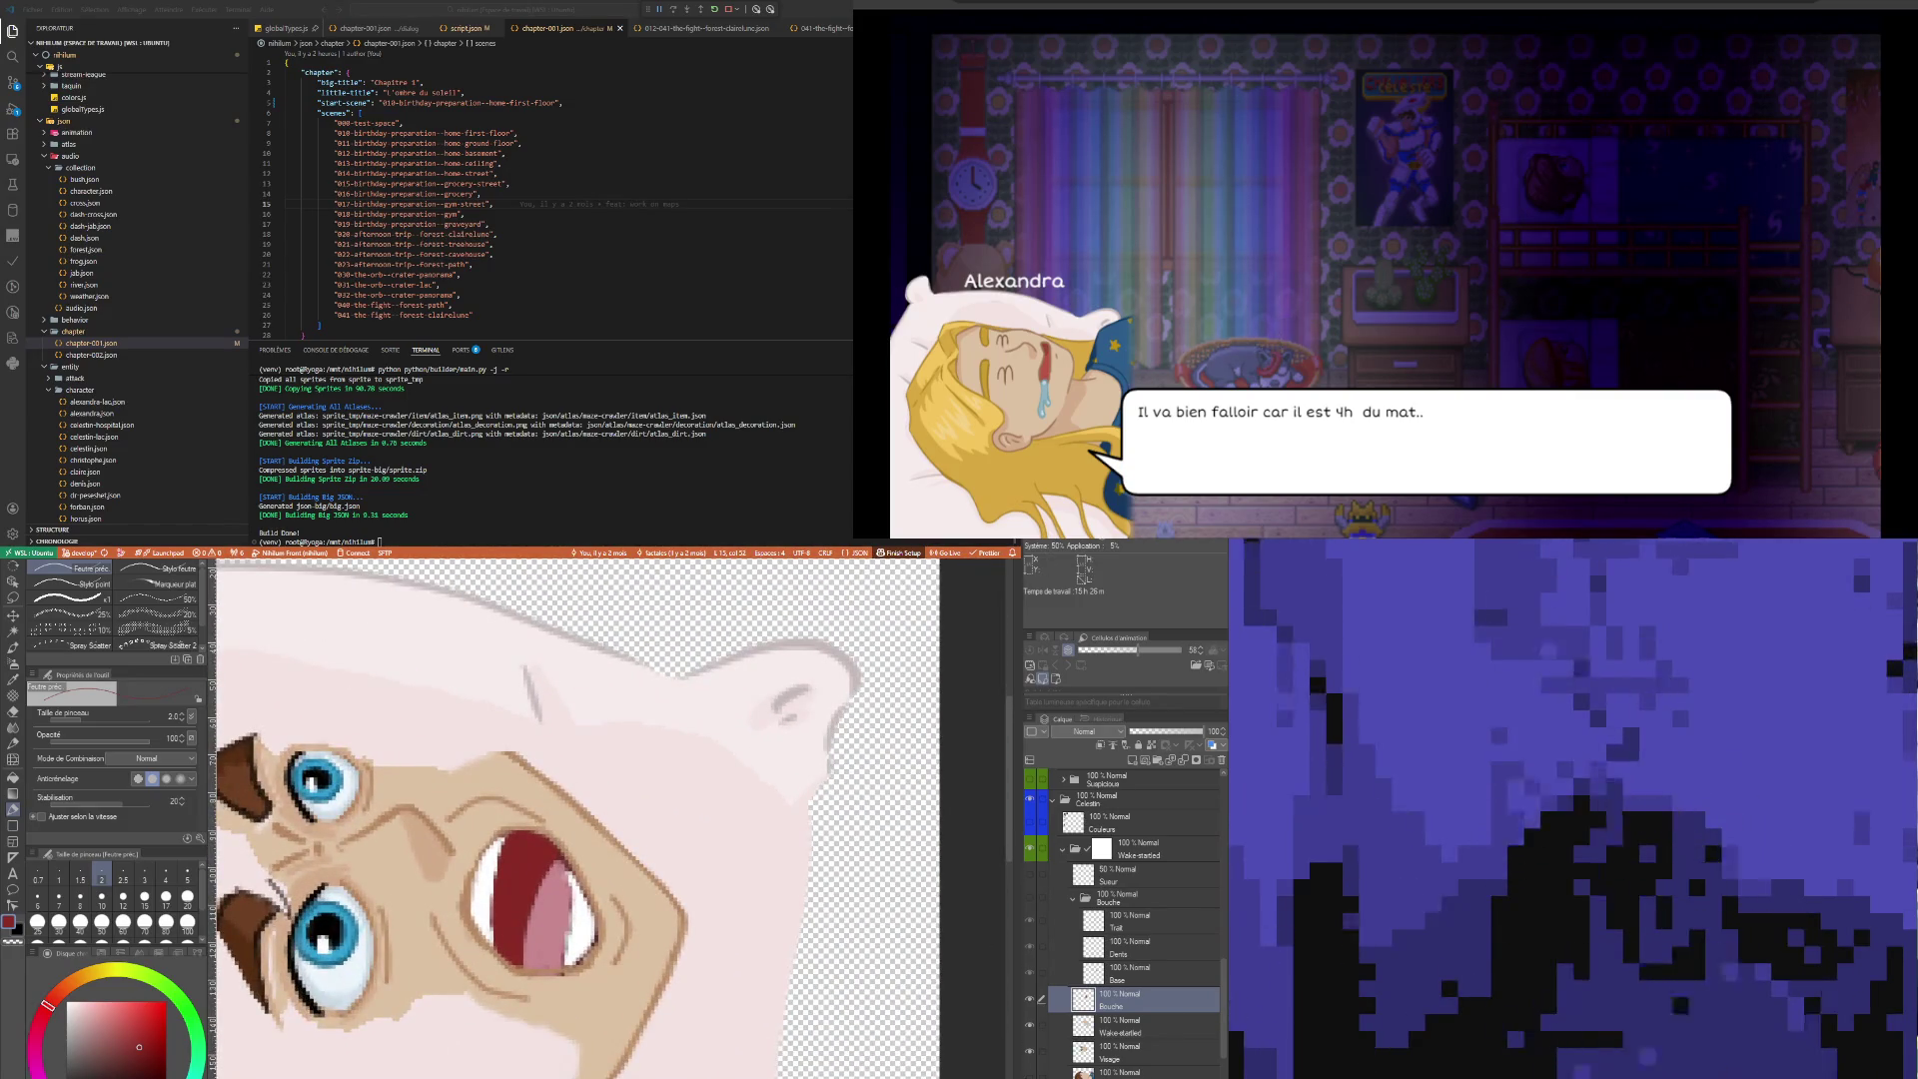
pyautogui.scroll(2, 507, 884)
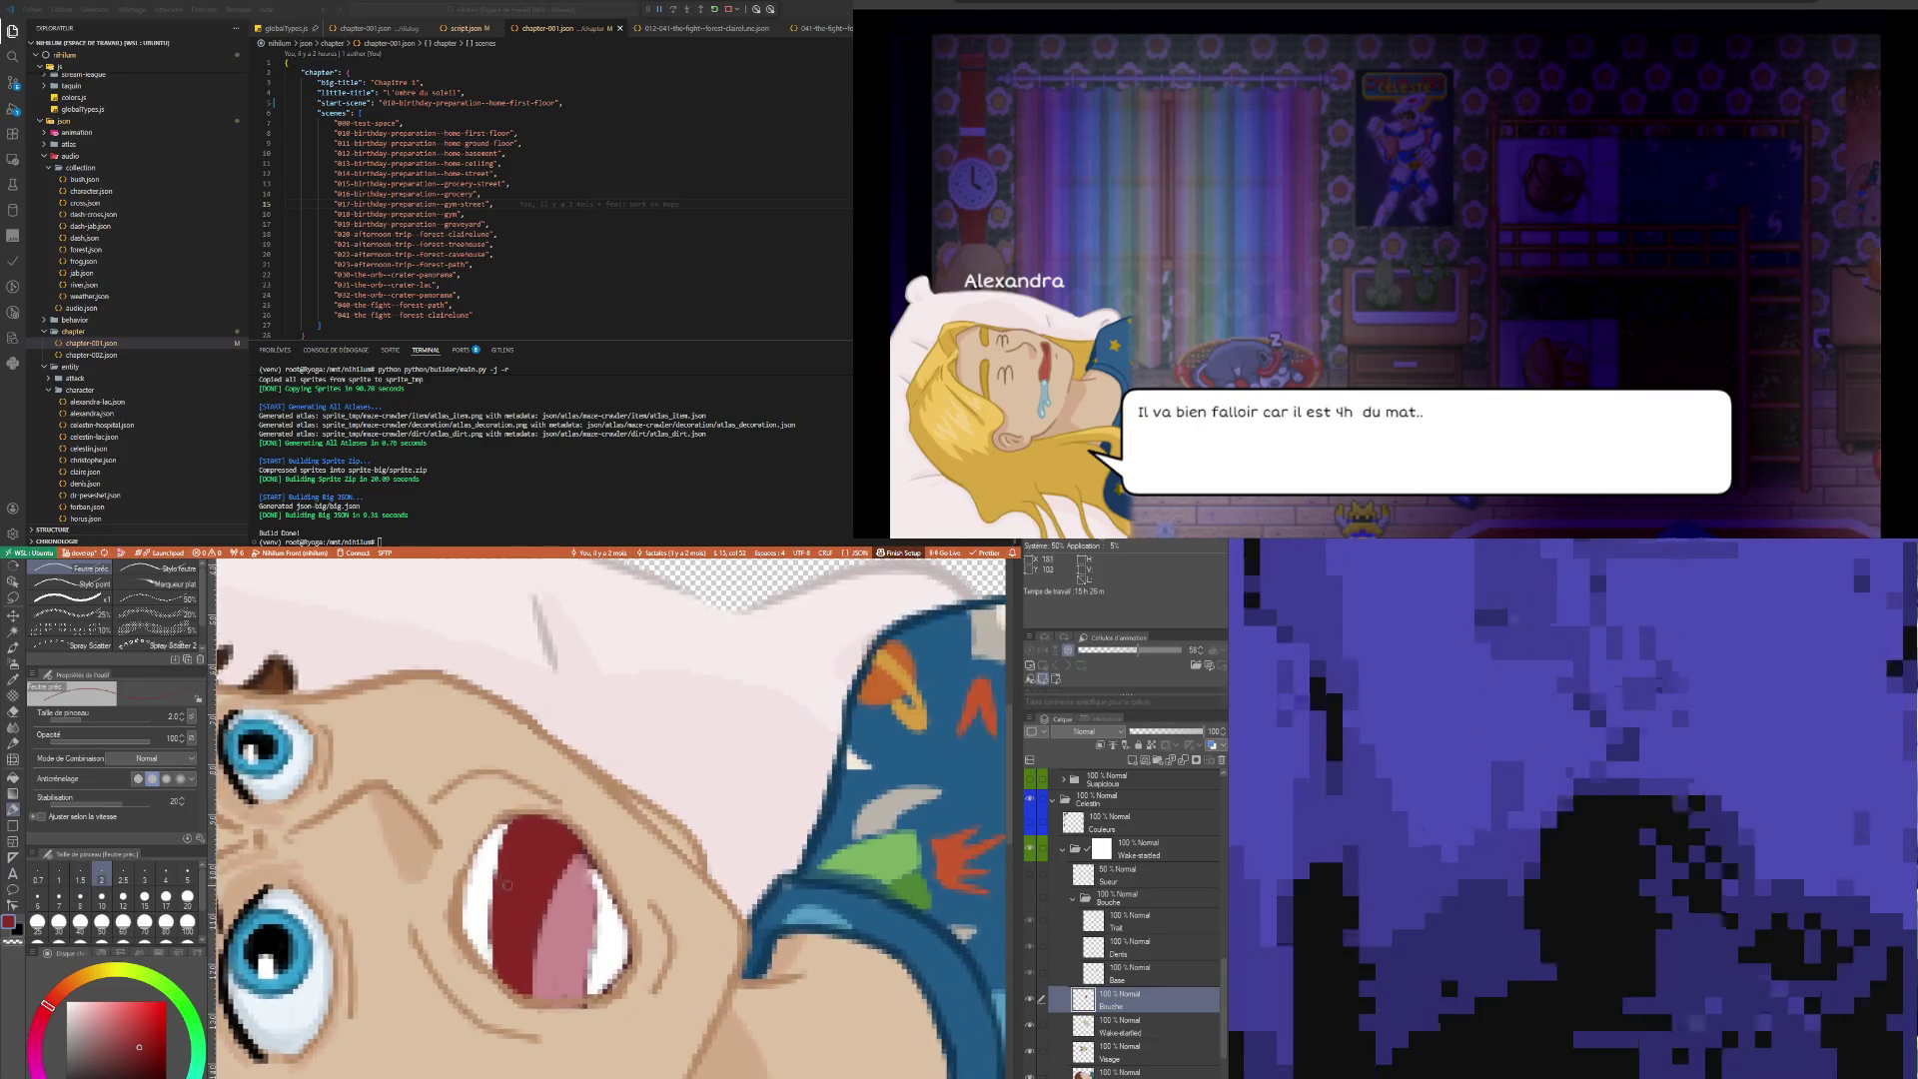
pyautogui.scroll(1, 508, 884)
pyautogui.scroll(-2, 520, 899)
pyautogui.scroll(3, 575, 927)
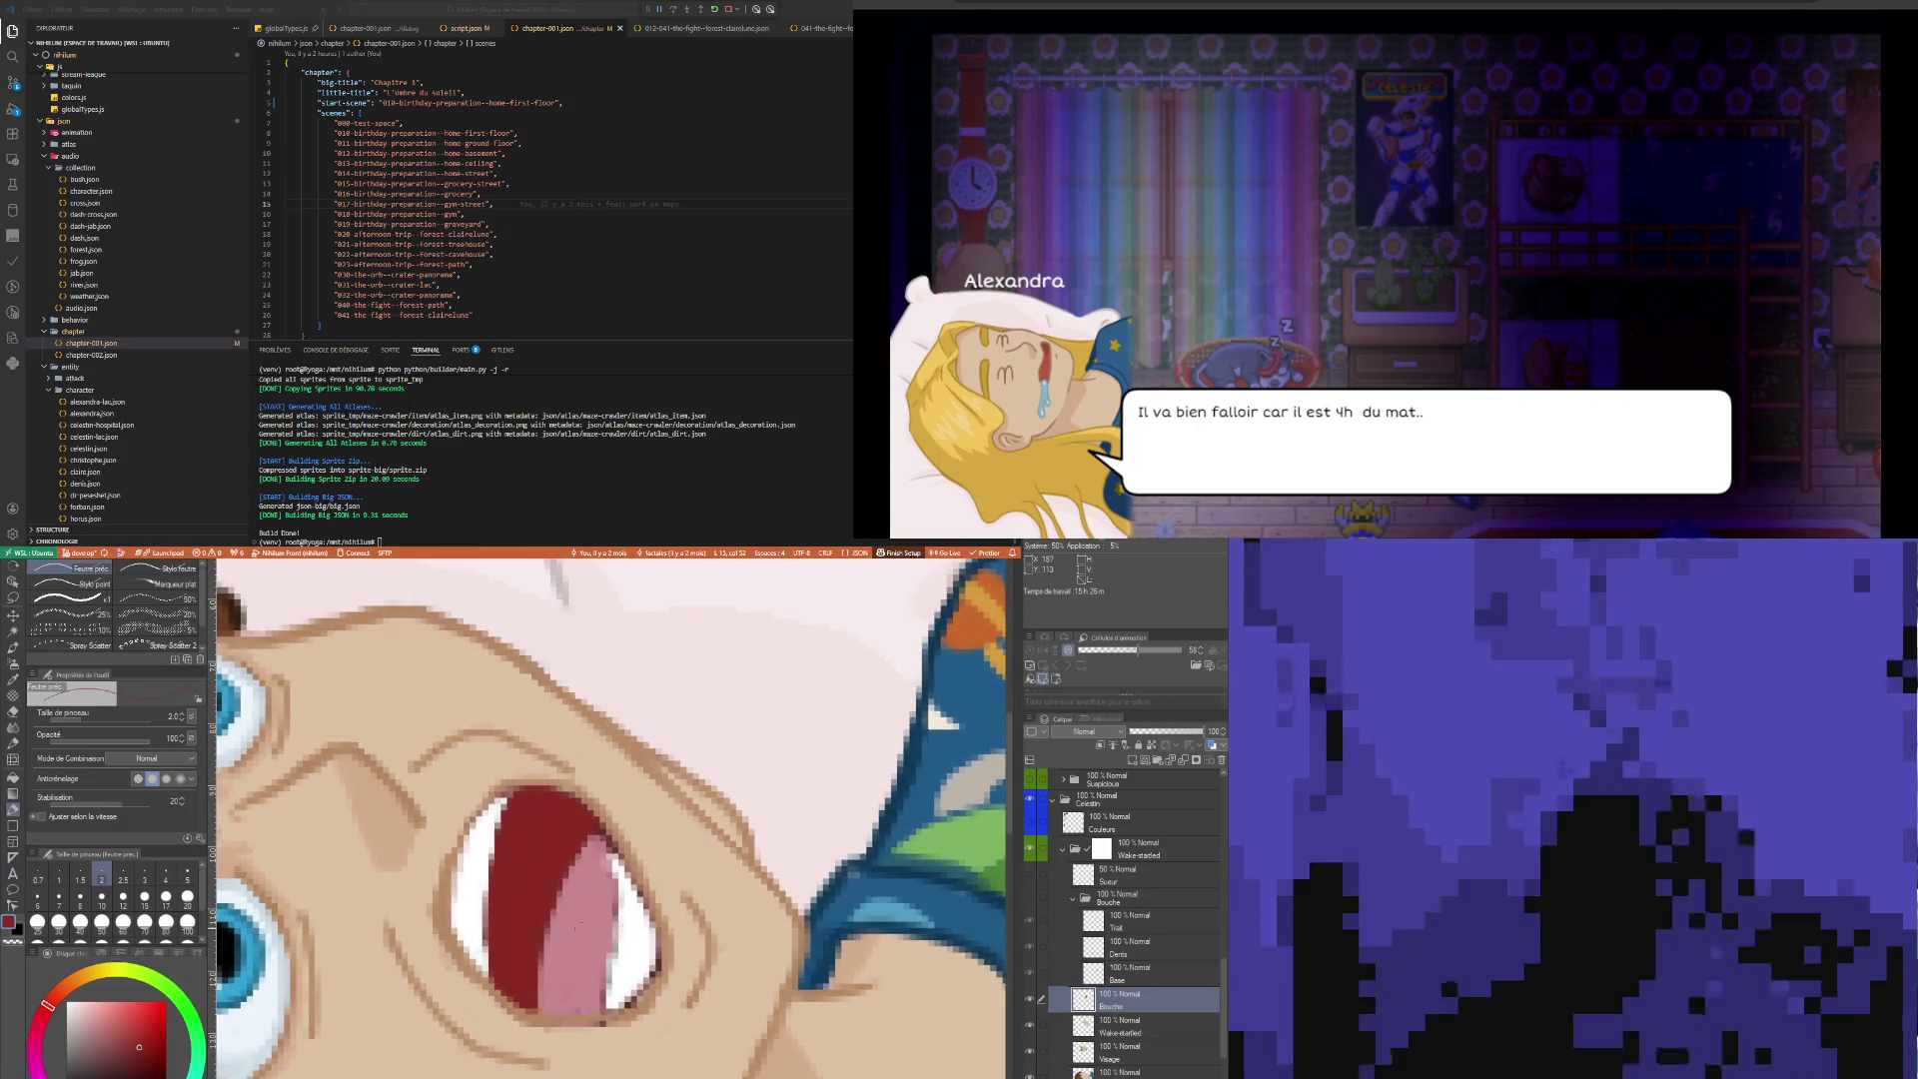
pyautogui.scroll(1, 589, 969)
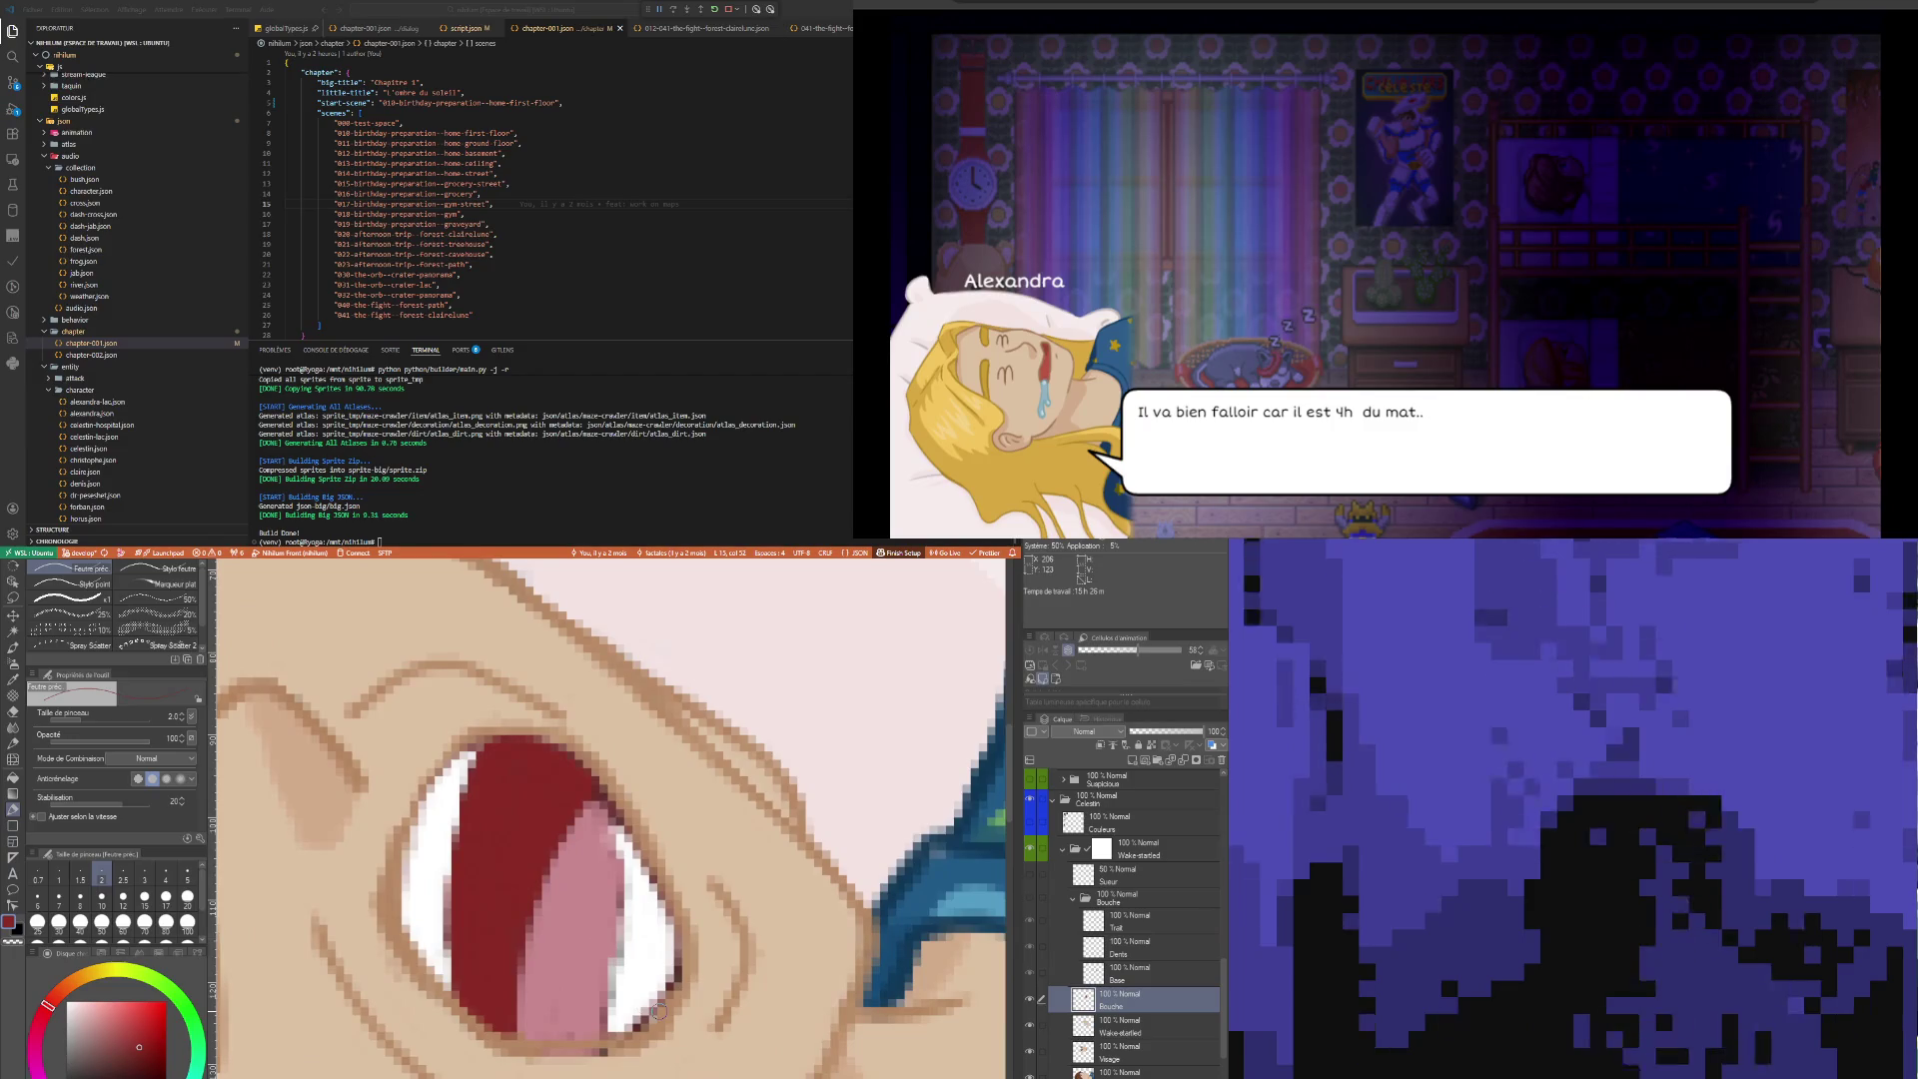
pyautogui.scroll(-3, 660, 1012)
pyautogui.scroll(2, 659, 1011)
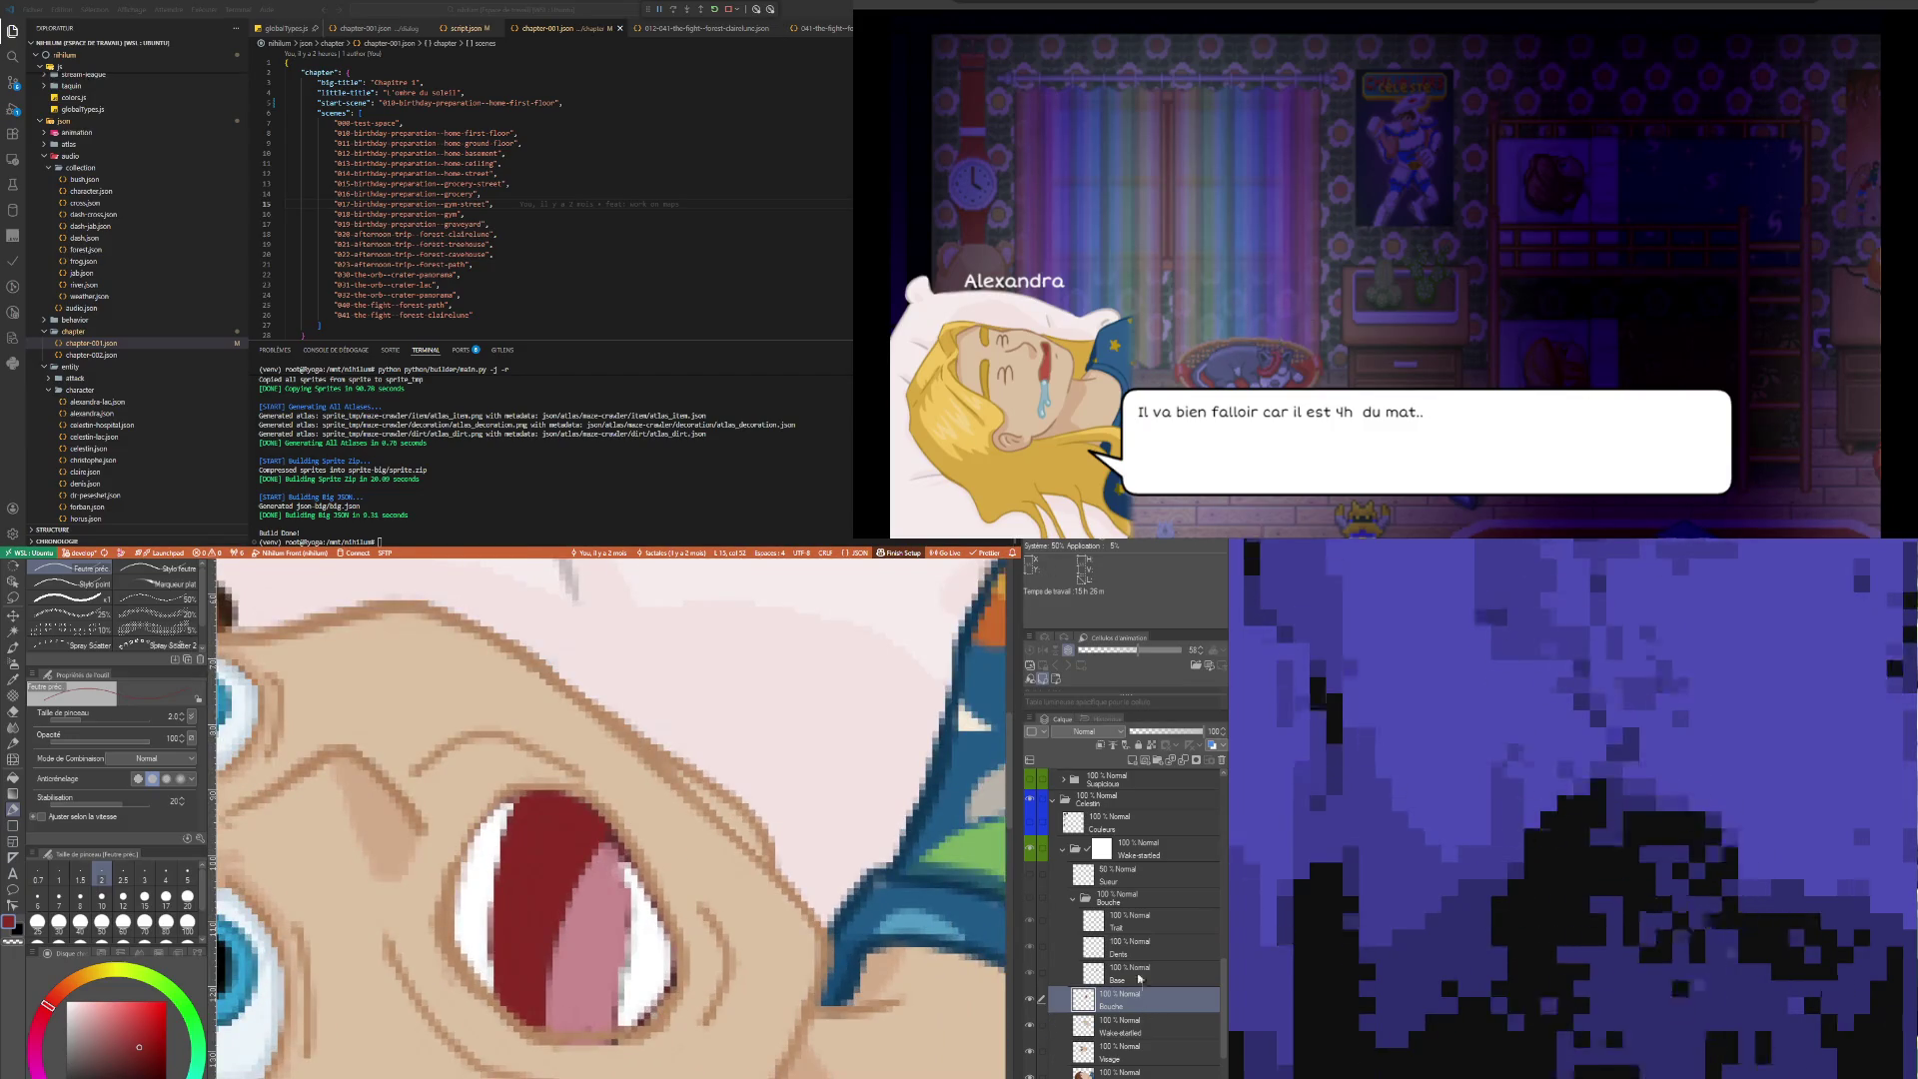
pyautogui.click(1157, 764)
pyautogui.click(1120, 902)
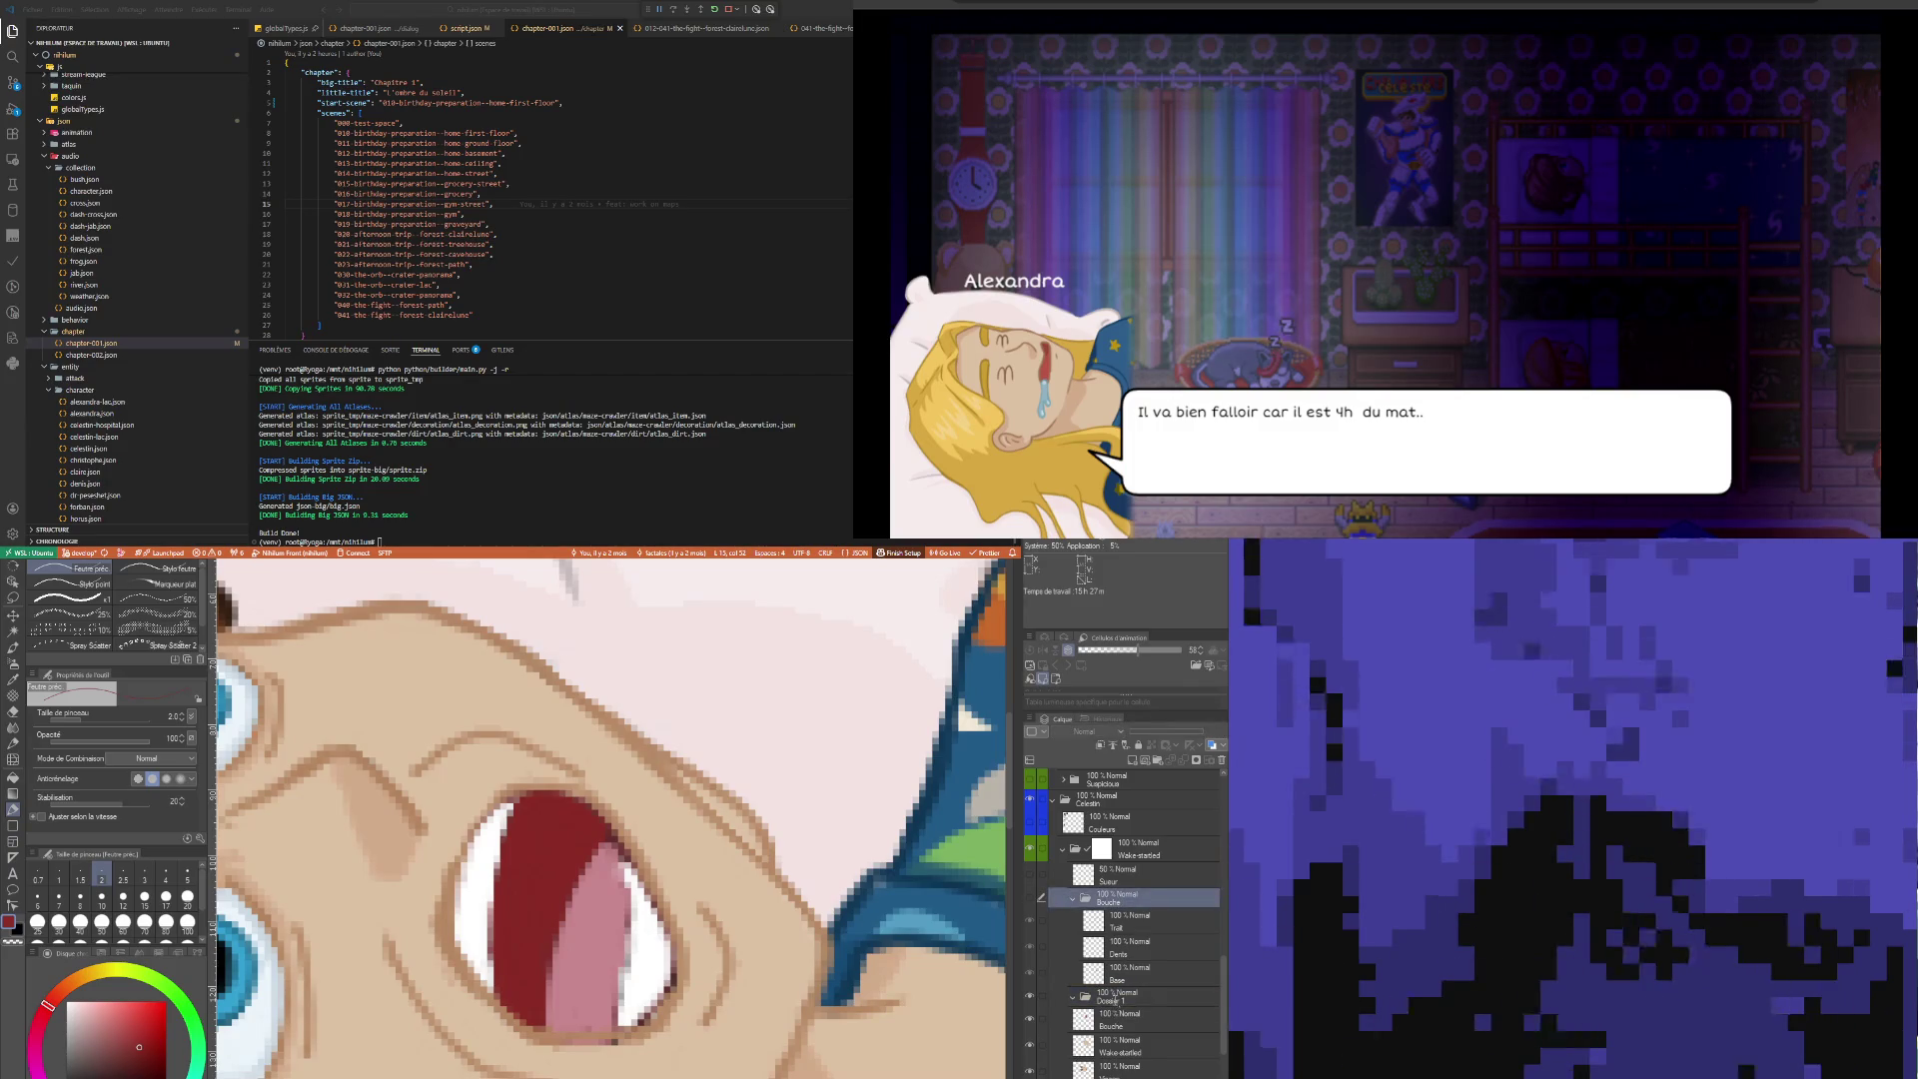
pyautogui.click(1118, 1021)
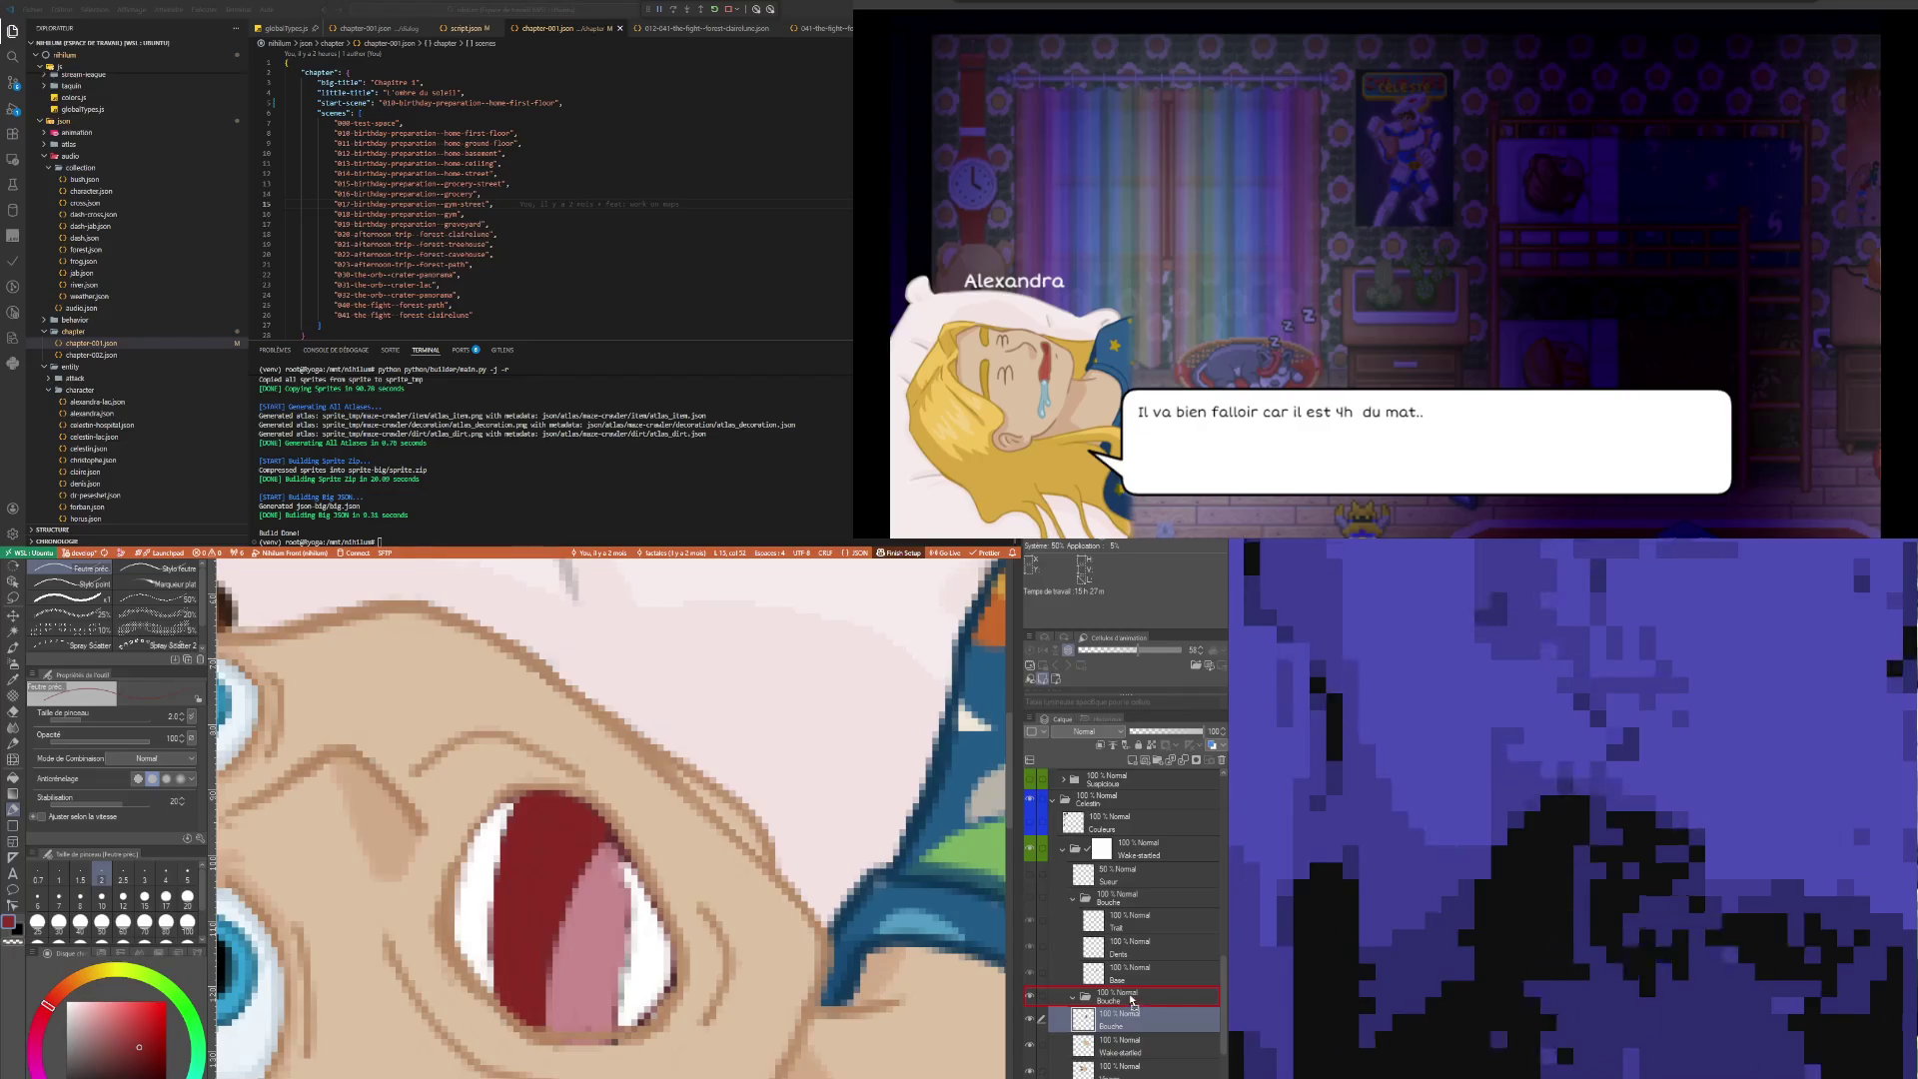
pyautogui.moveTo(1132, 1000); pyautogui.dragTo(1130, 1015)
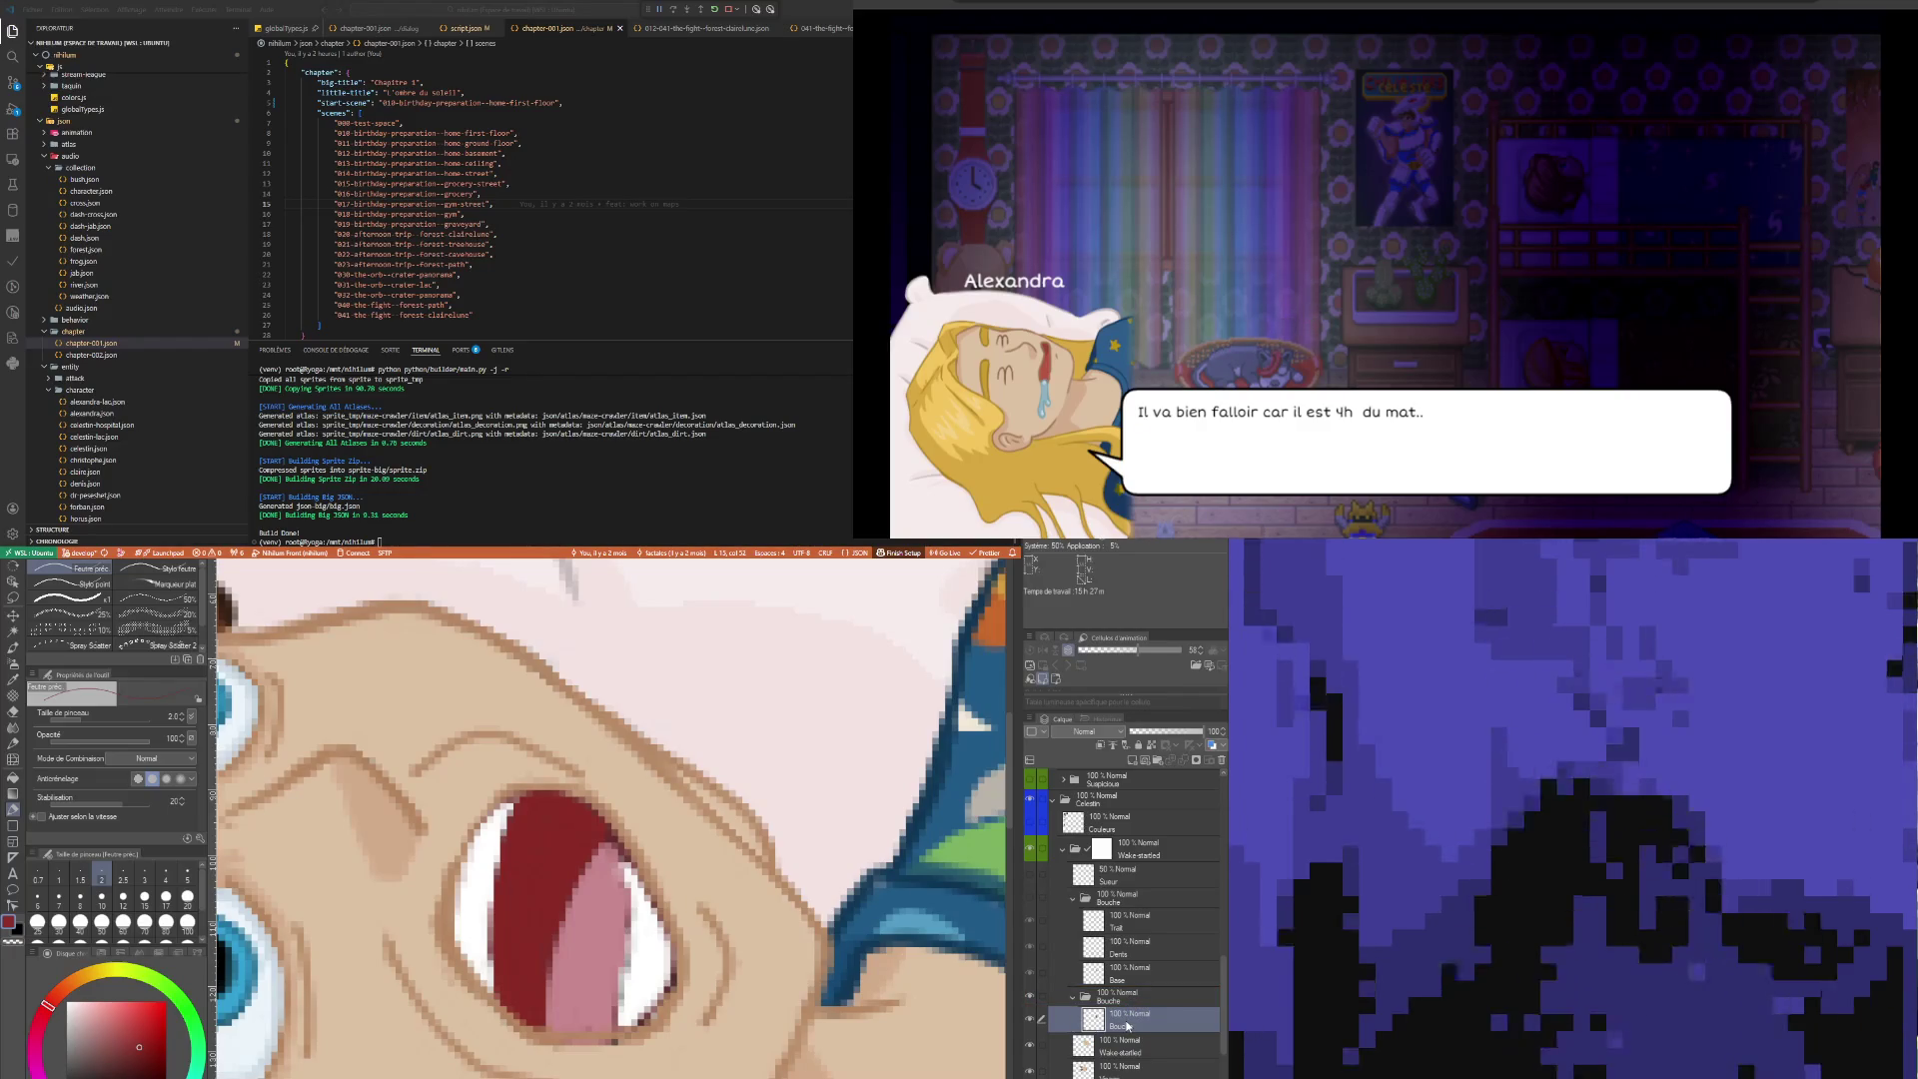
# Add a new layer above Bouche, fit the portrait in view, and show the colour swatches
pyautogui.click(1132, 762)
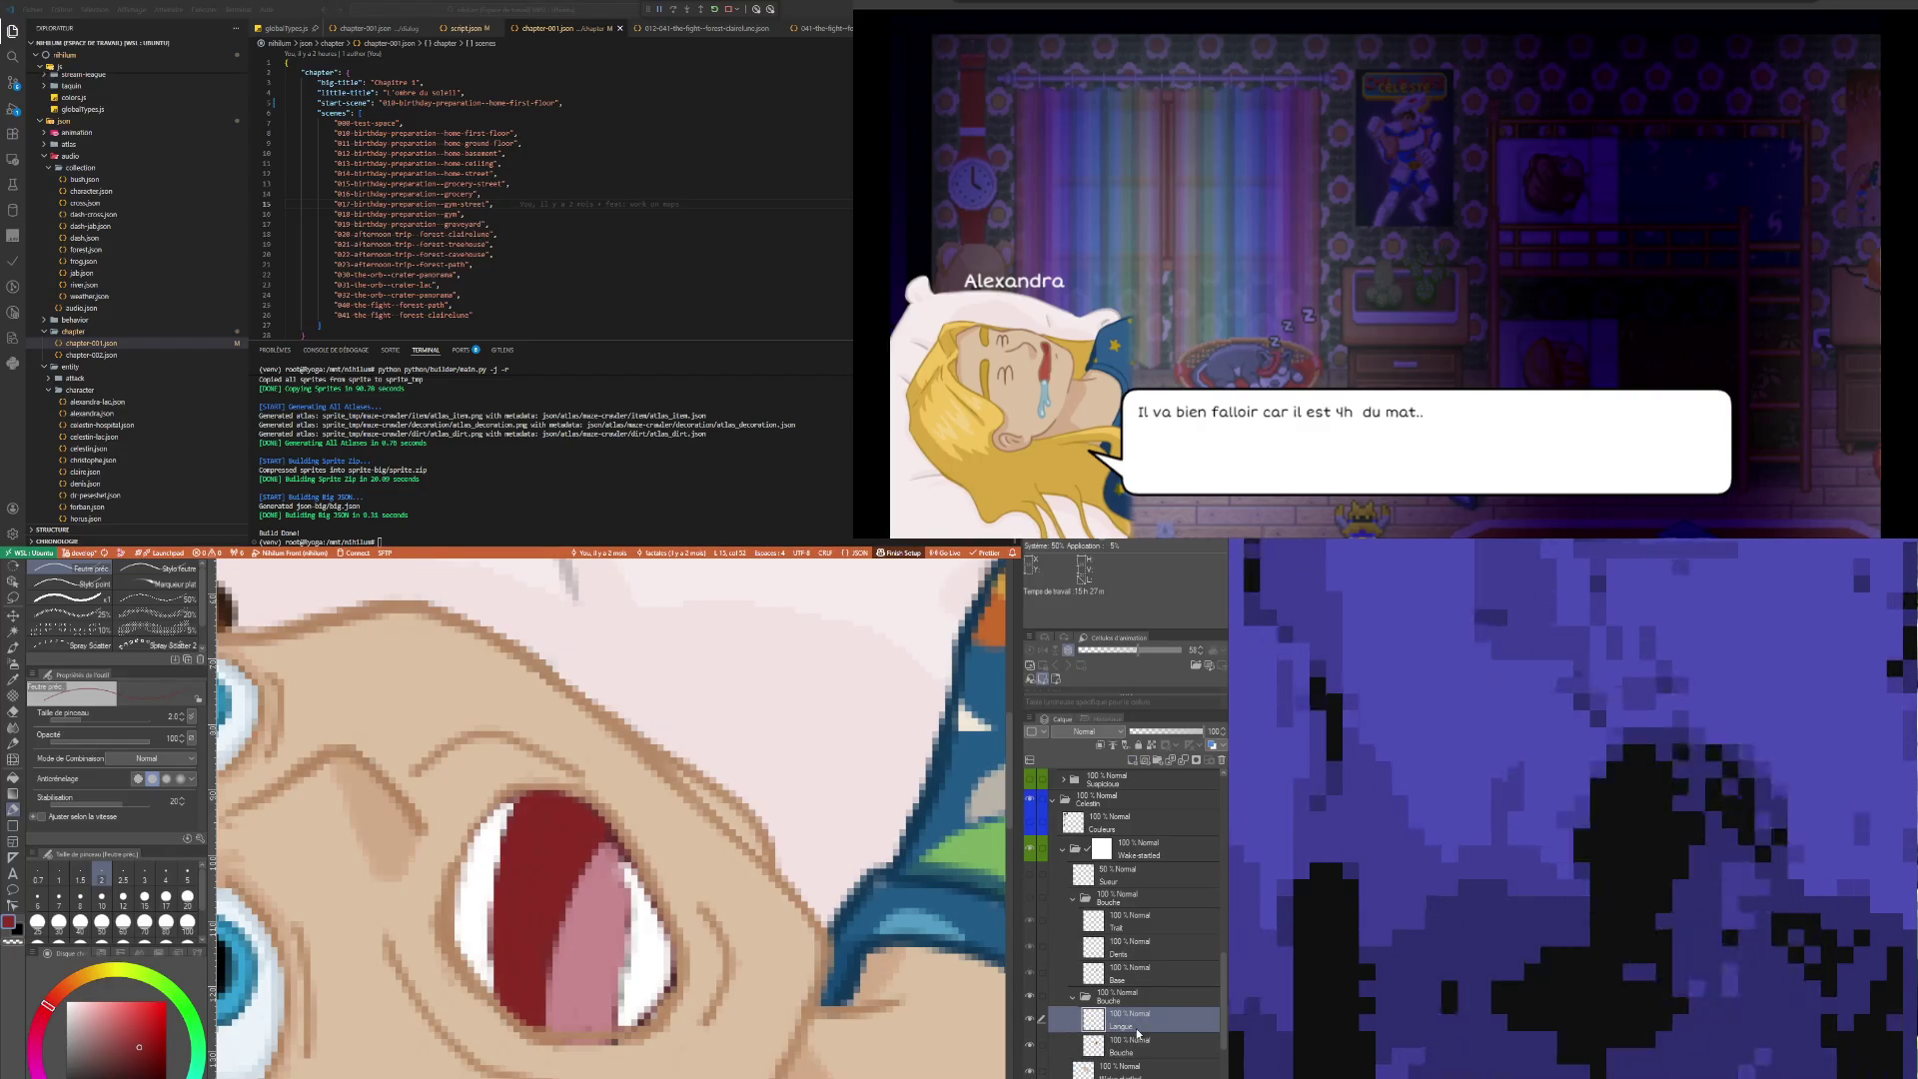
pyautogui.hotkey('ctrl', '0')
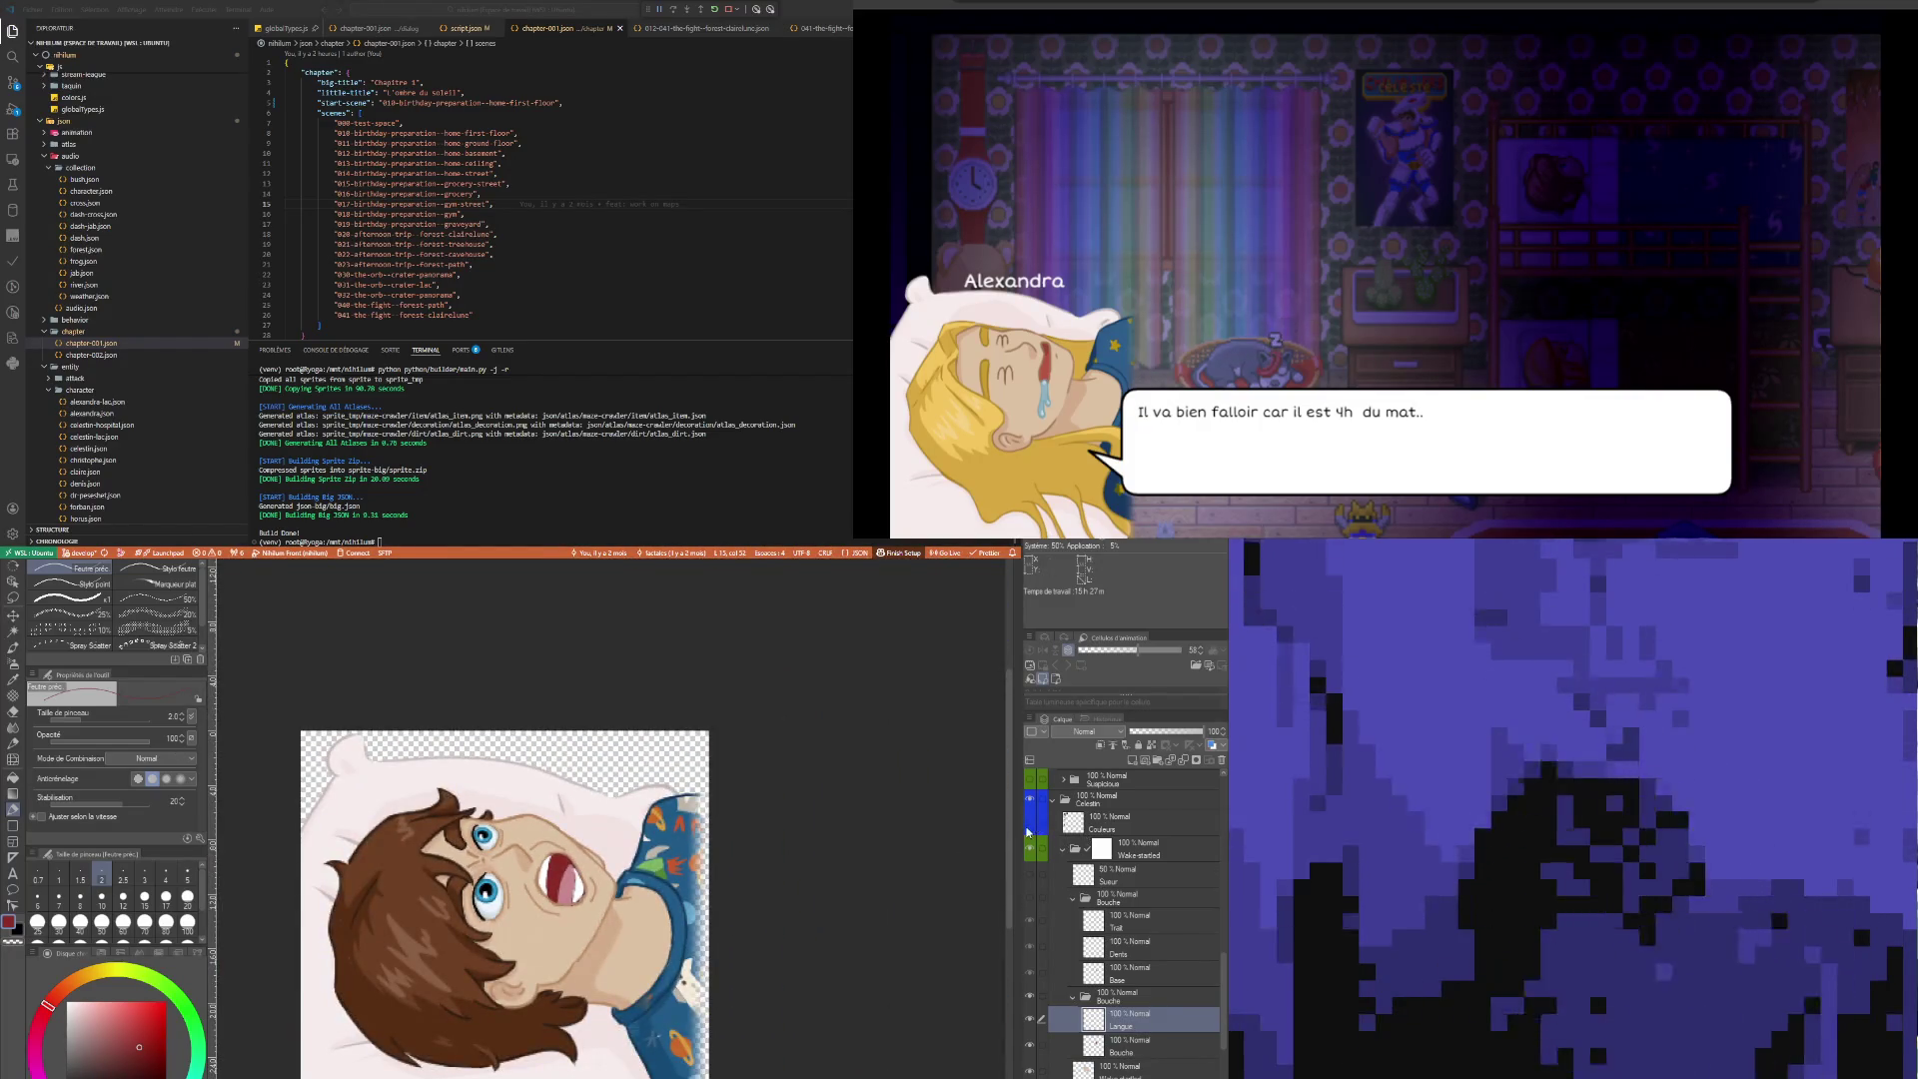
pyautogui.click(1032, 825)
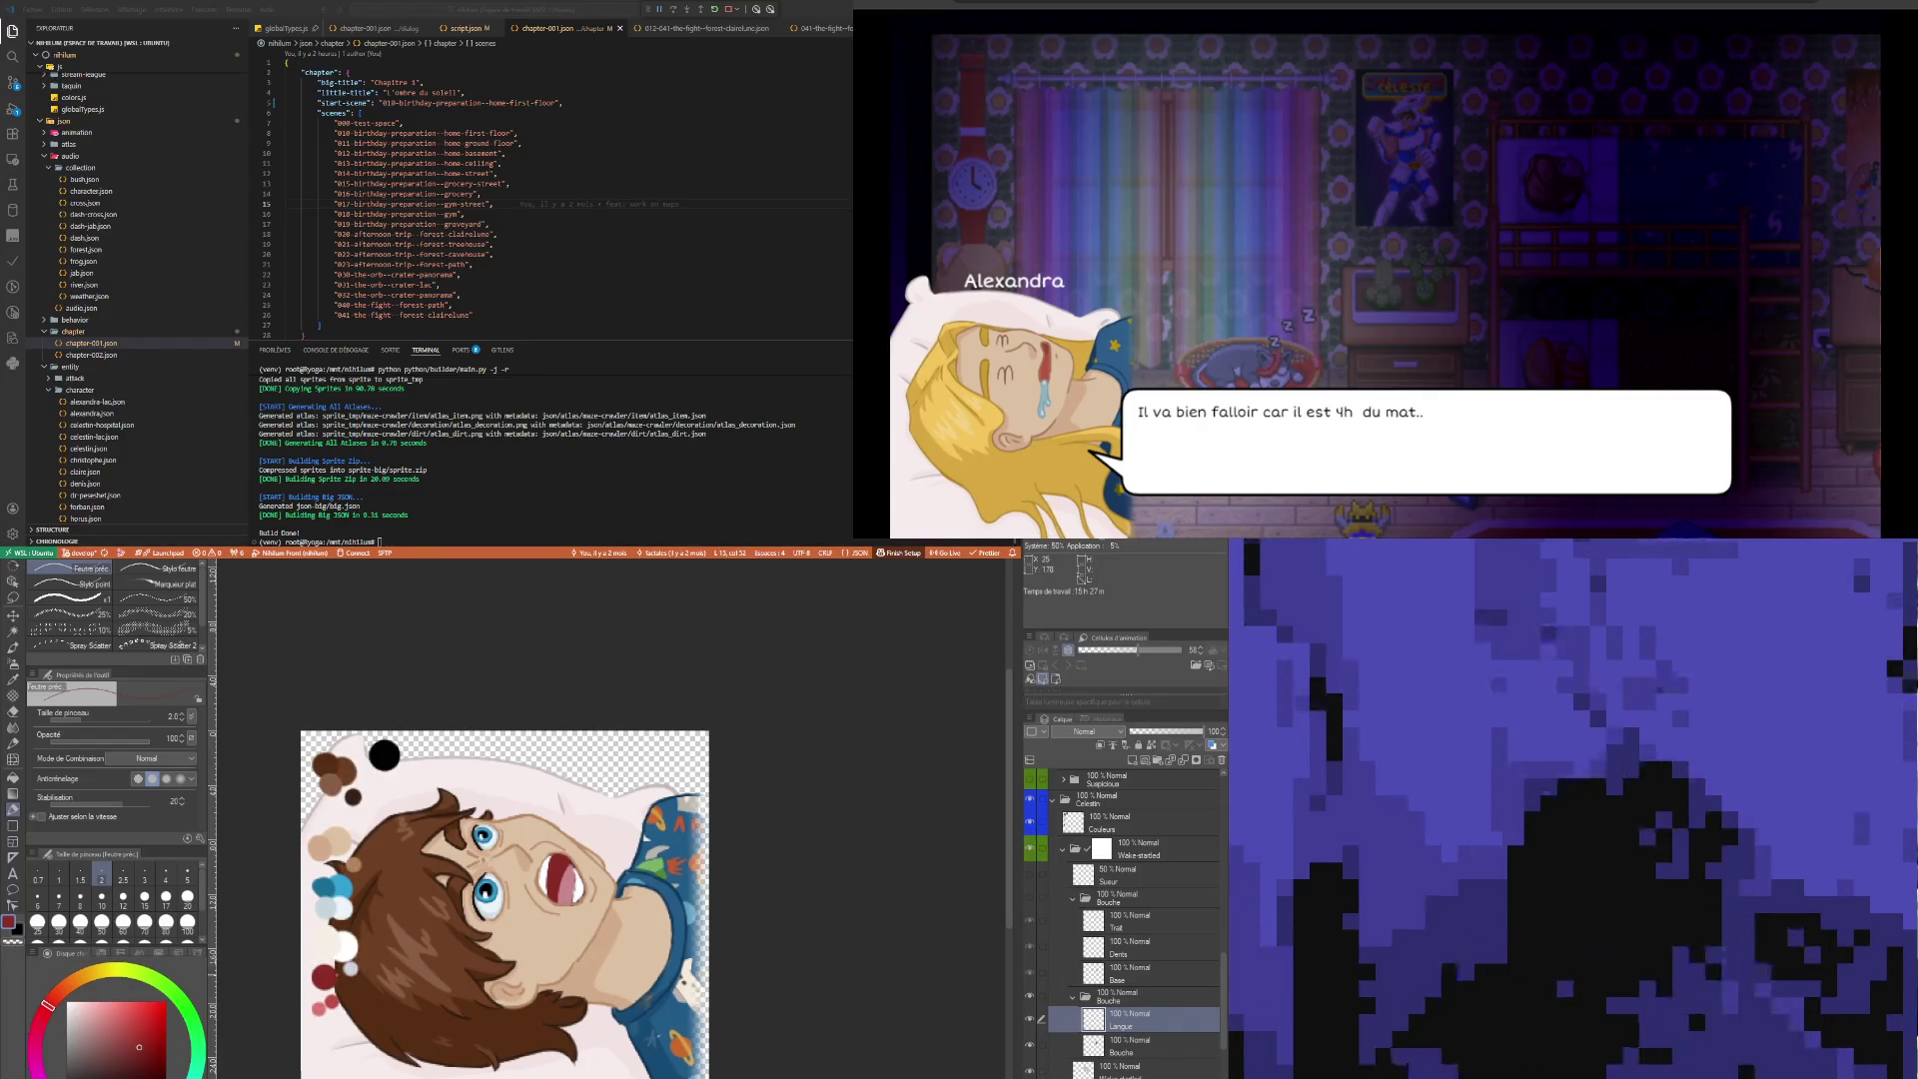
# Hide the Couleurs layer's colour swatch dots
pyautogui.press('i')
pyautogui.press('p')
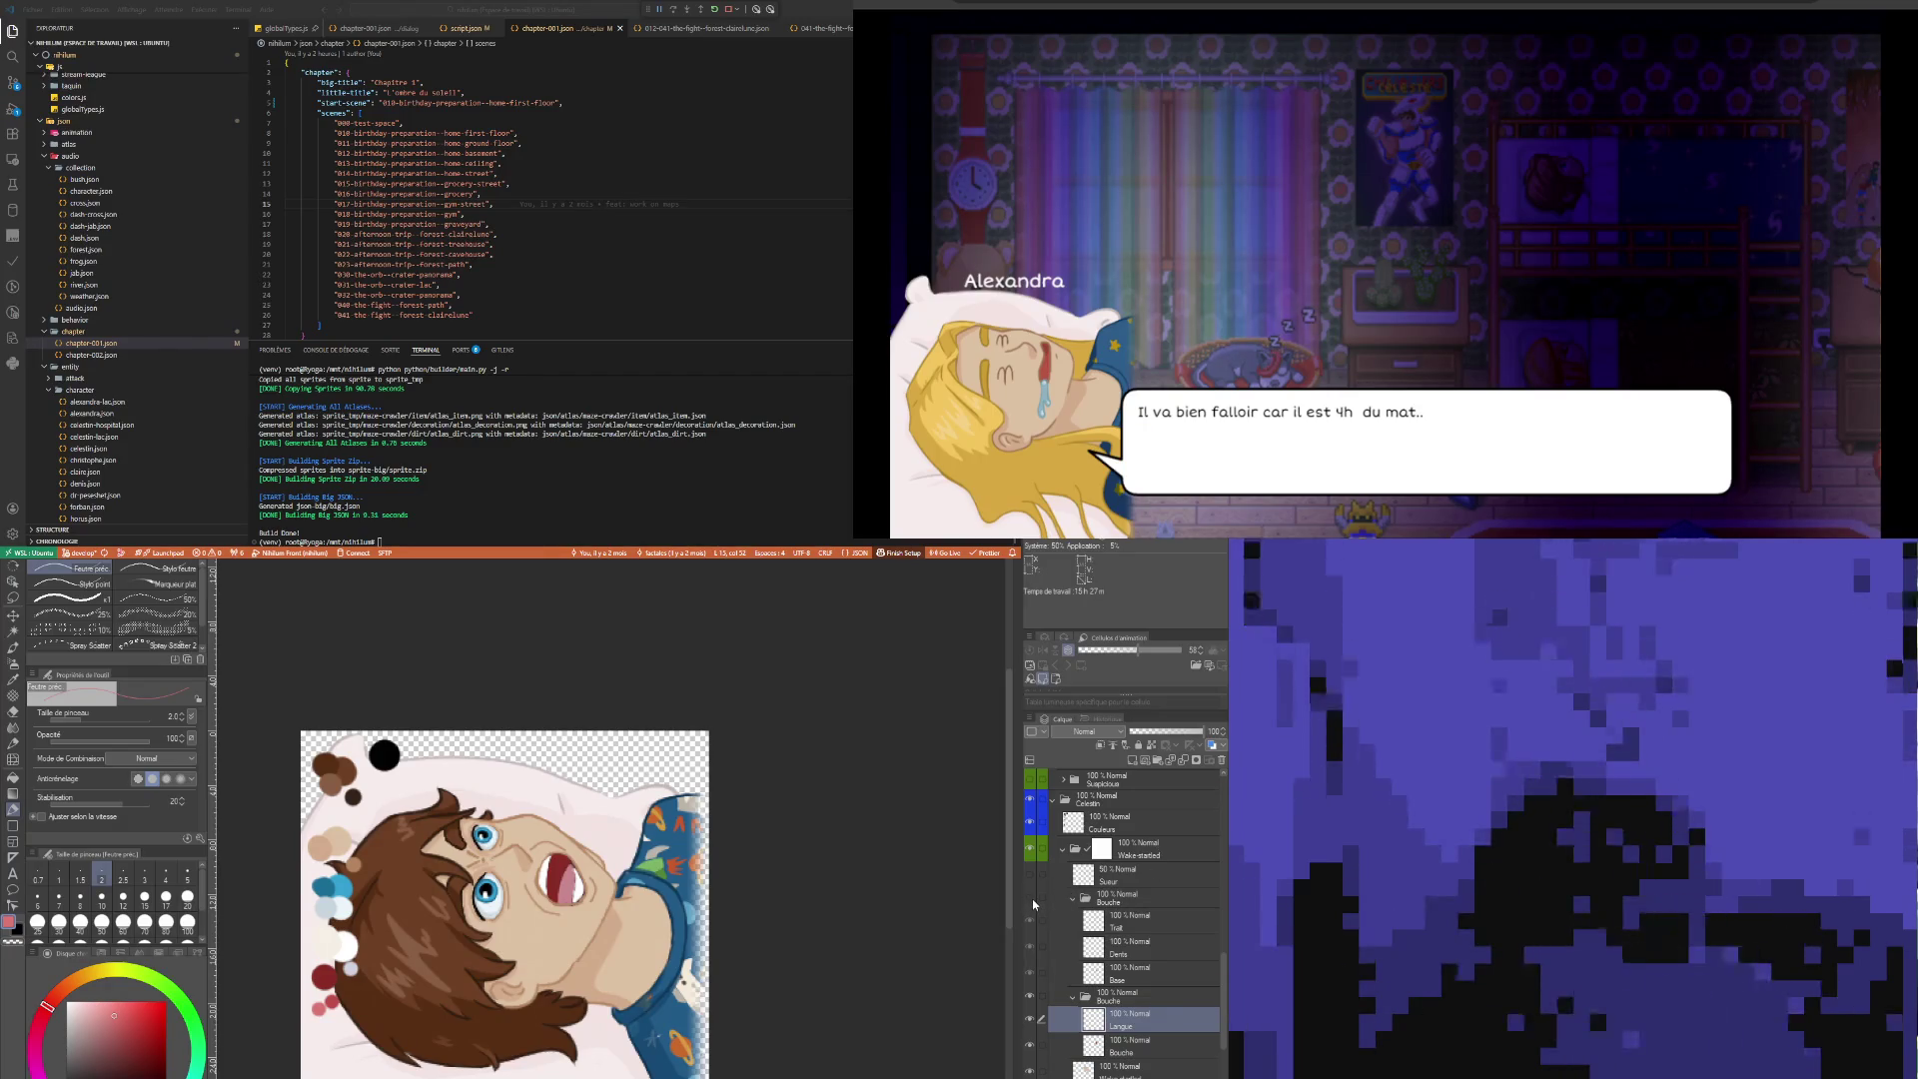
pyautogui.click(1030, 823)
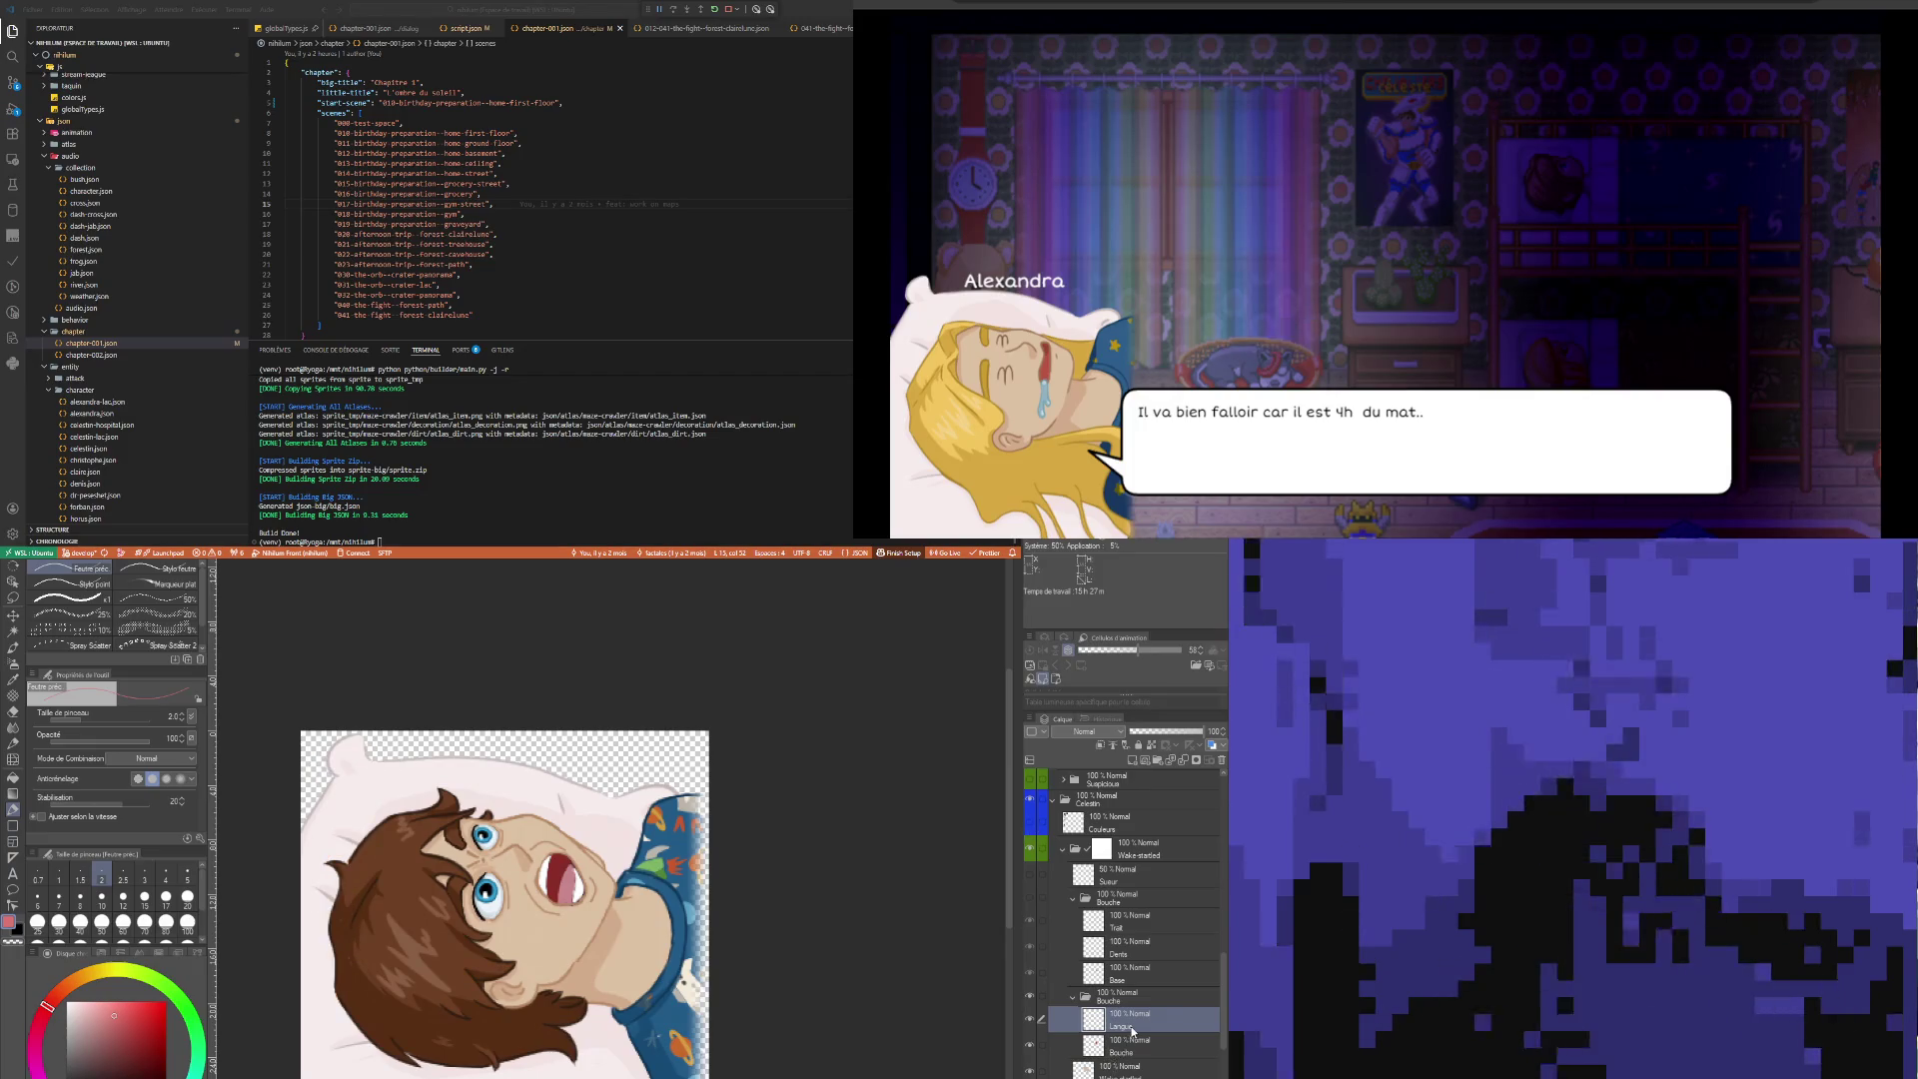
# Paint light pink tongue highlights at sizes 4 and 3, sample white, and add a layer
pyautogui.scroll(10, 532, 868)
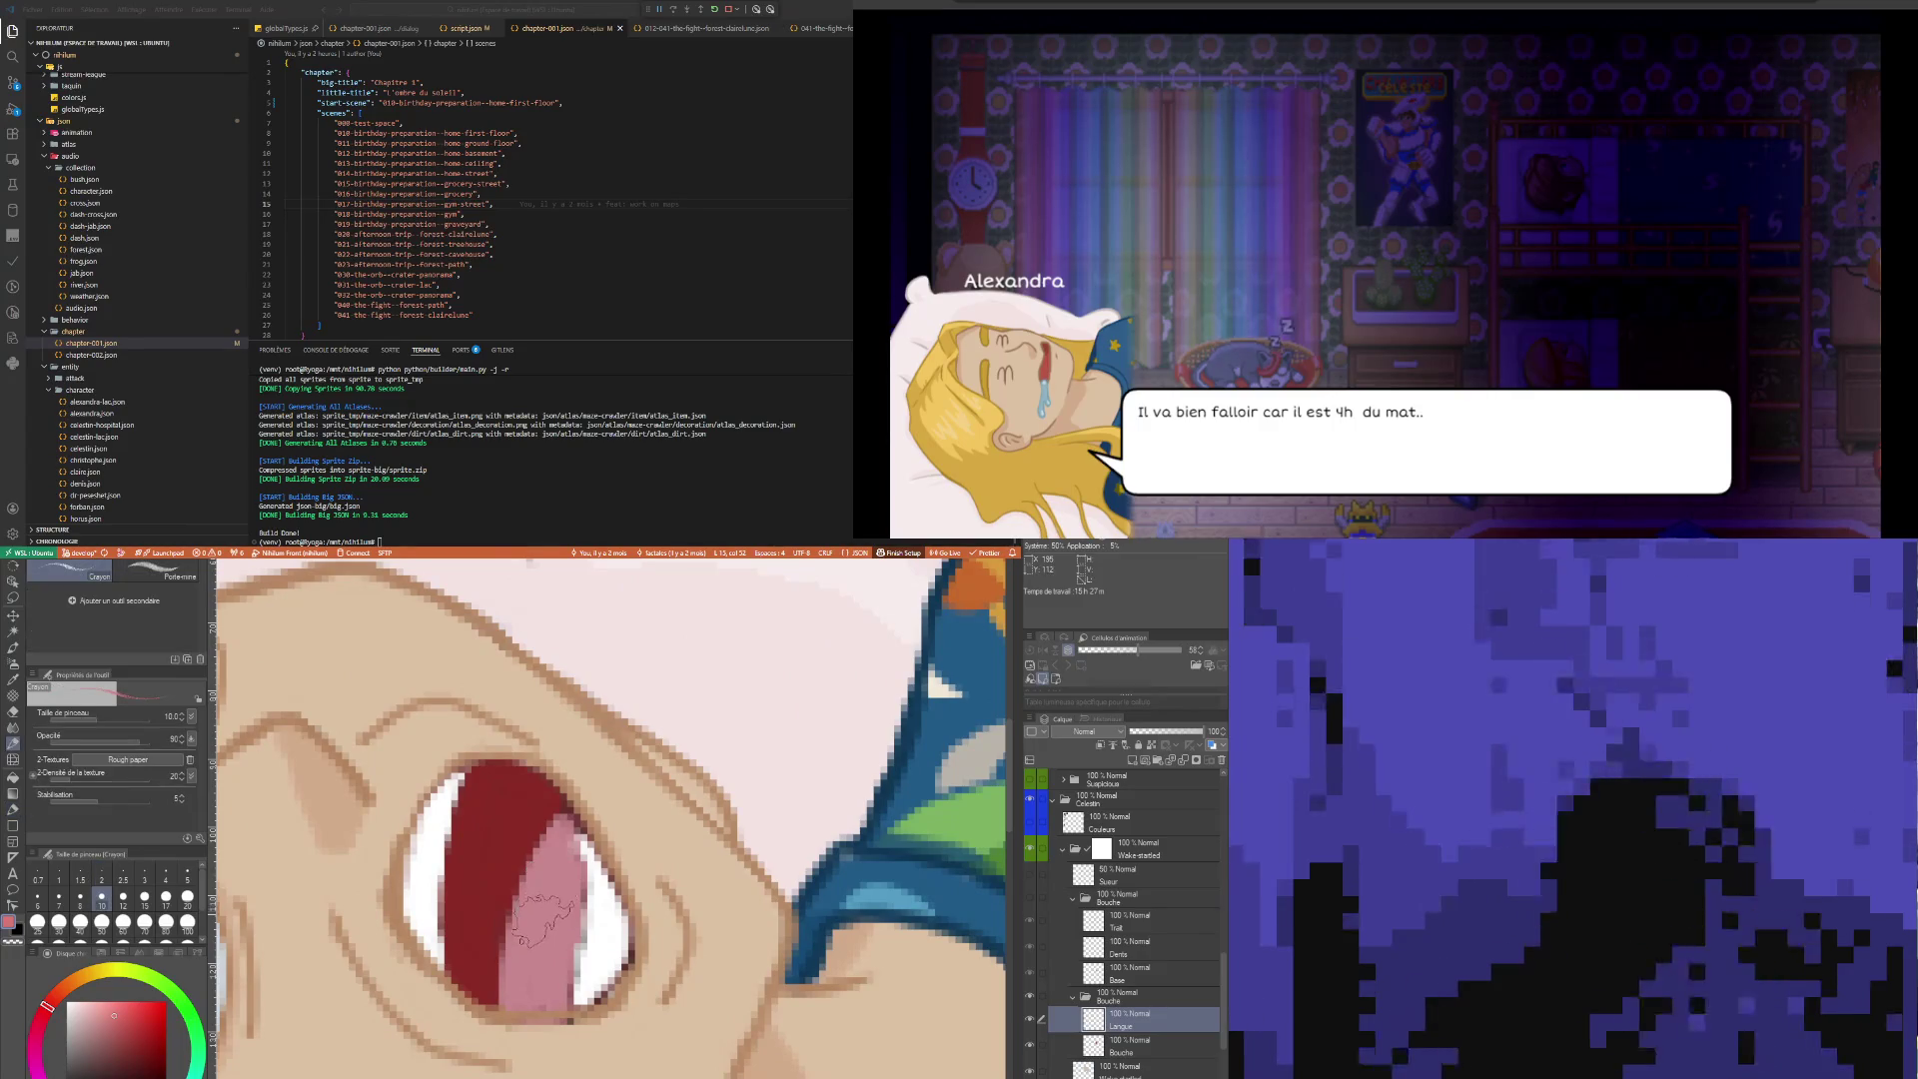
pyautogui.click(166, 875)
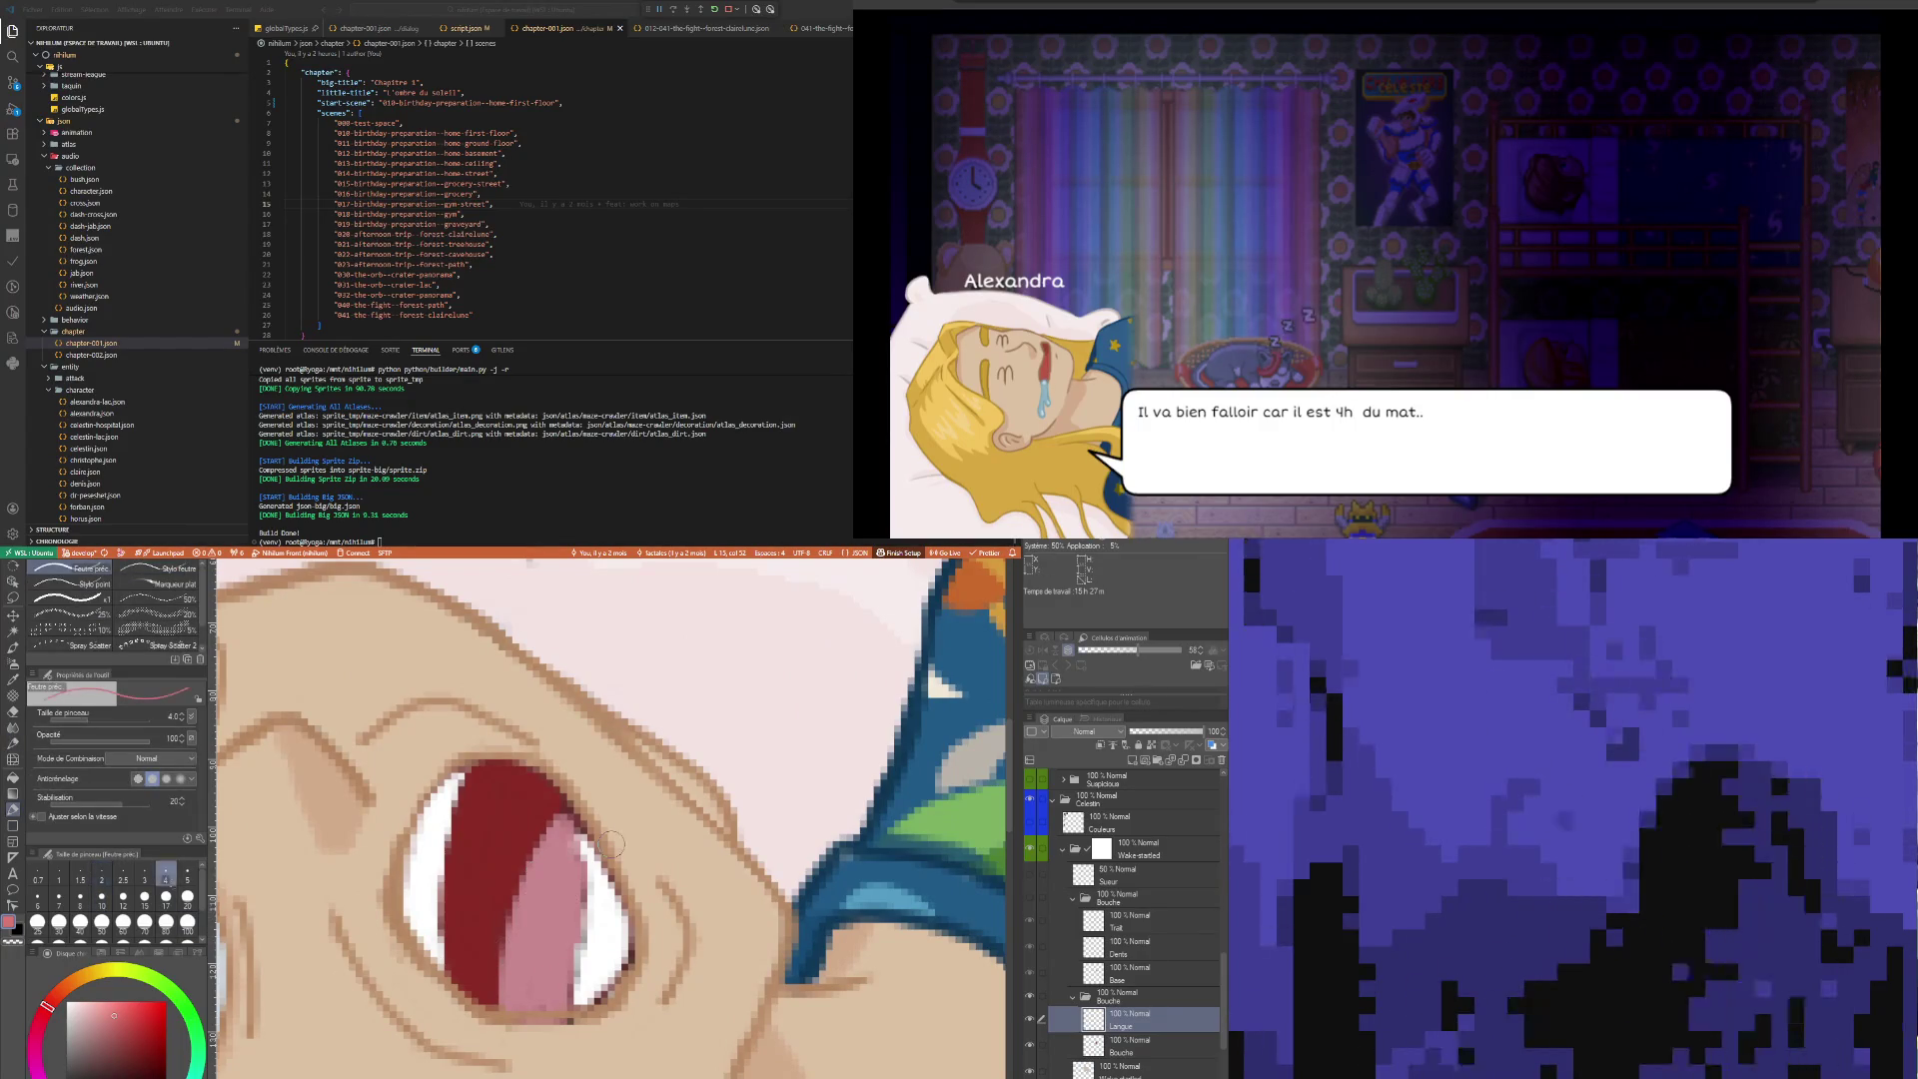
pyautogui.moveTo(537, 891); pyautogui.dragTo(535, 948)
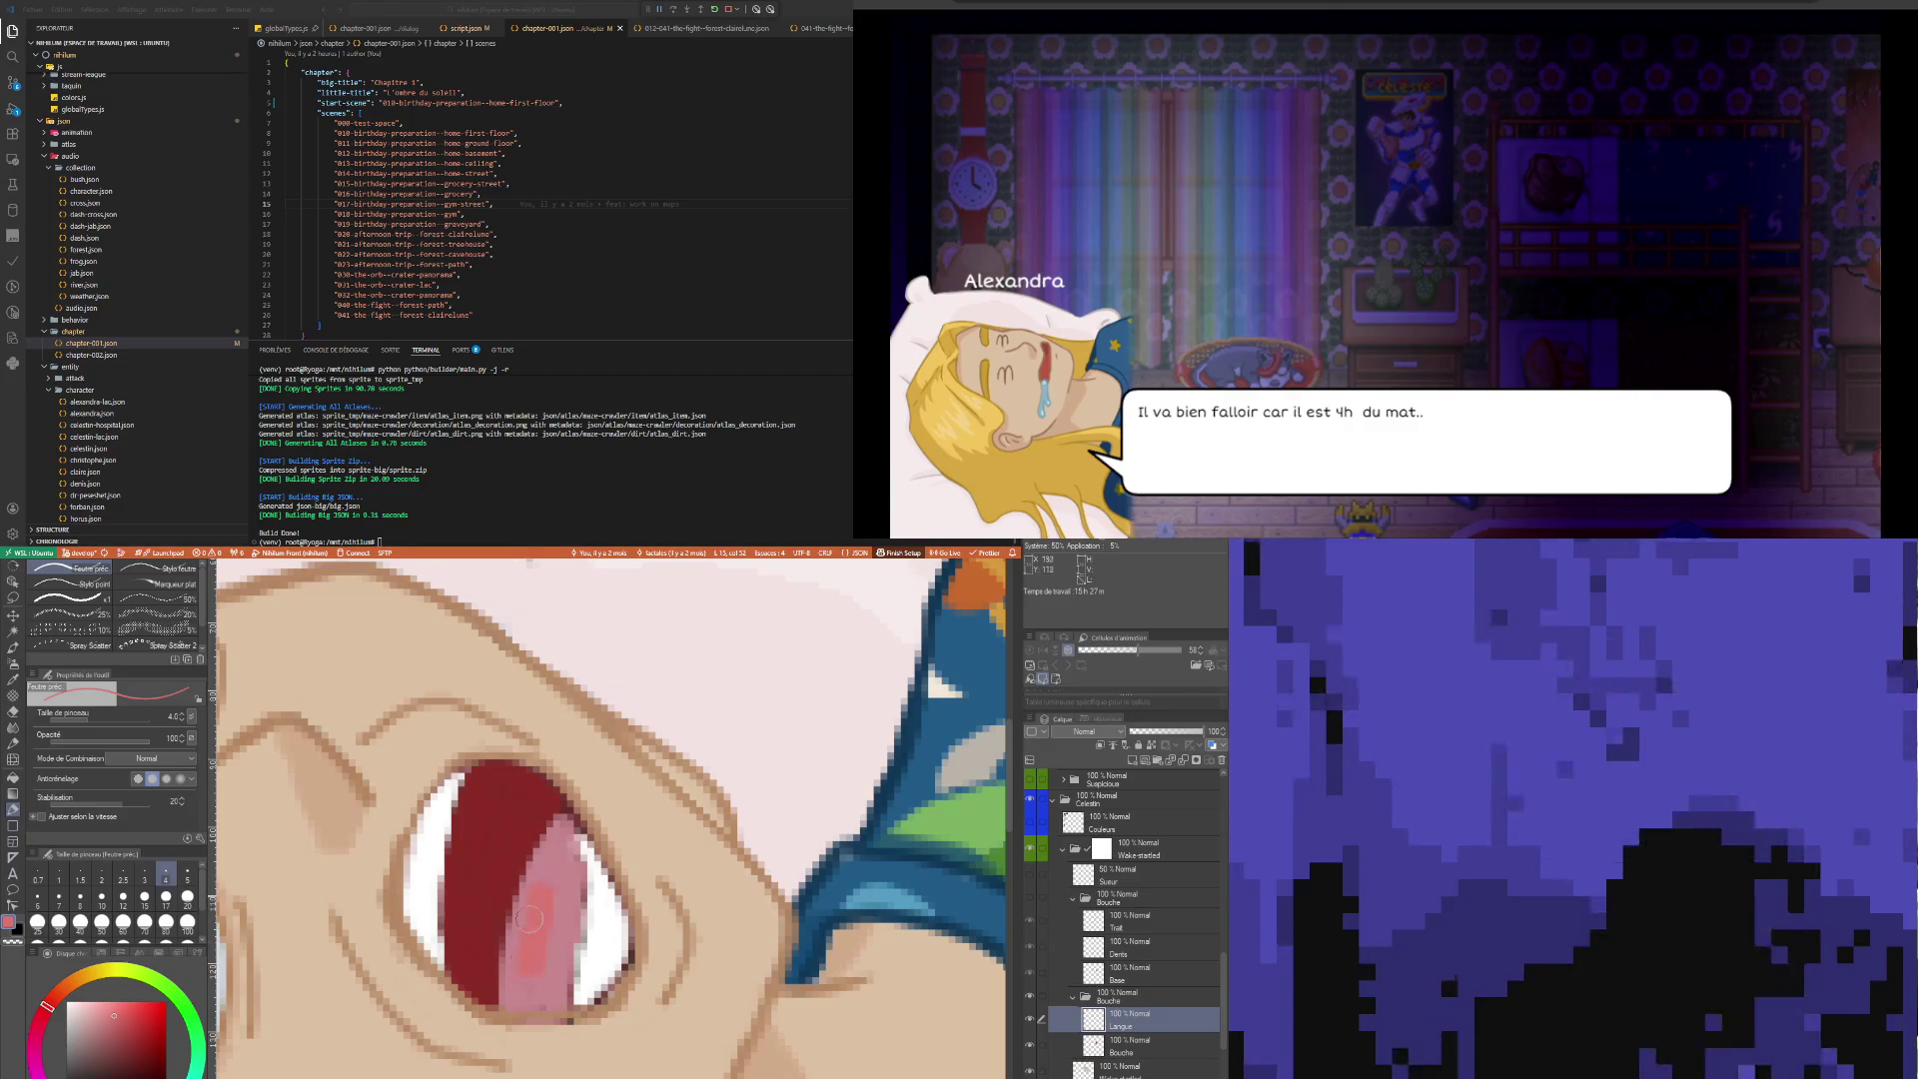
pyautogui.press('[')
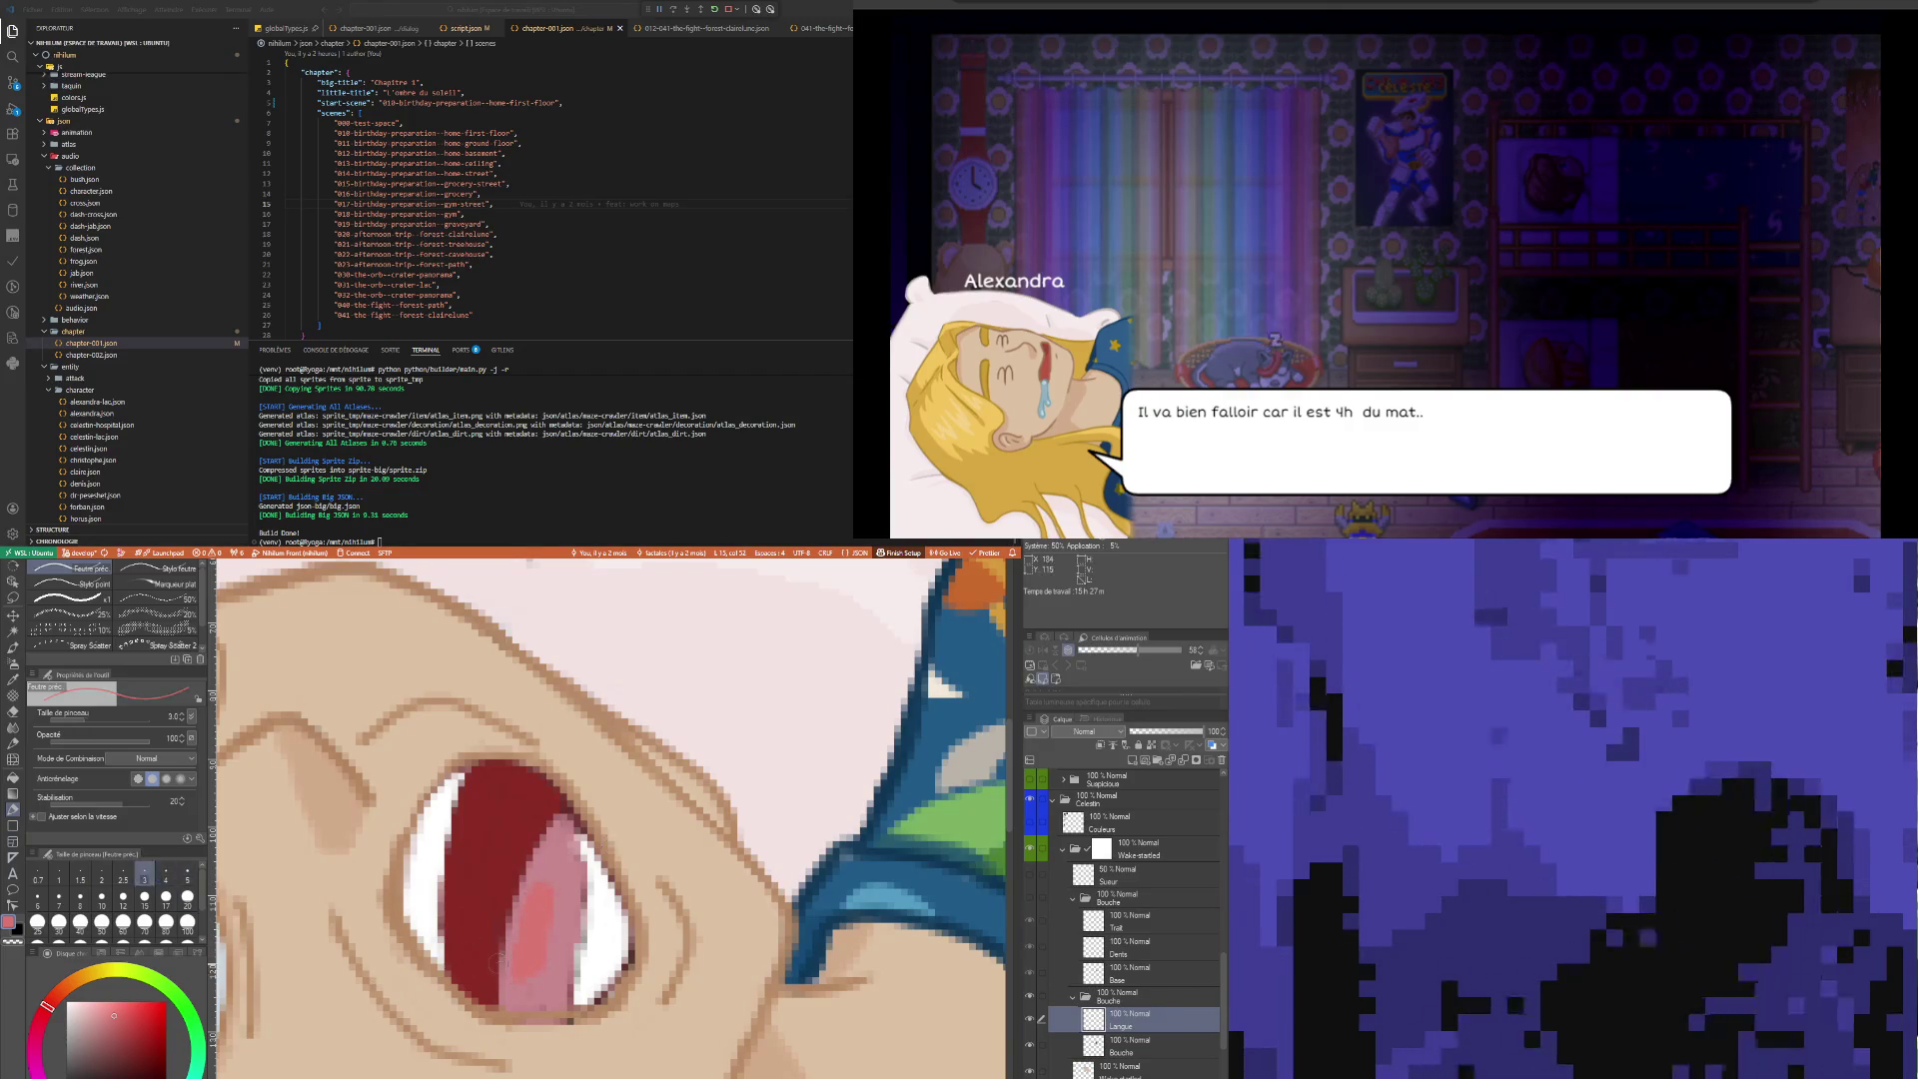
pyautogui.moveTo(504, 994); pyautogui.dragTo(520, 867)
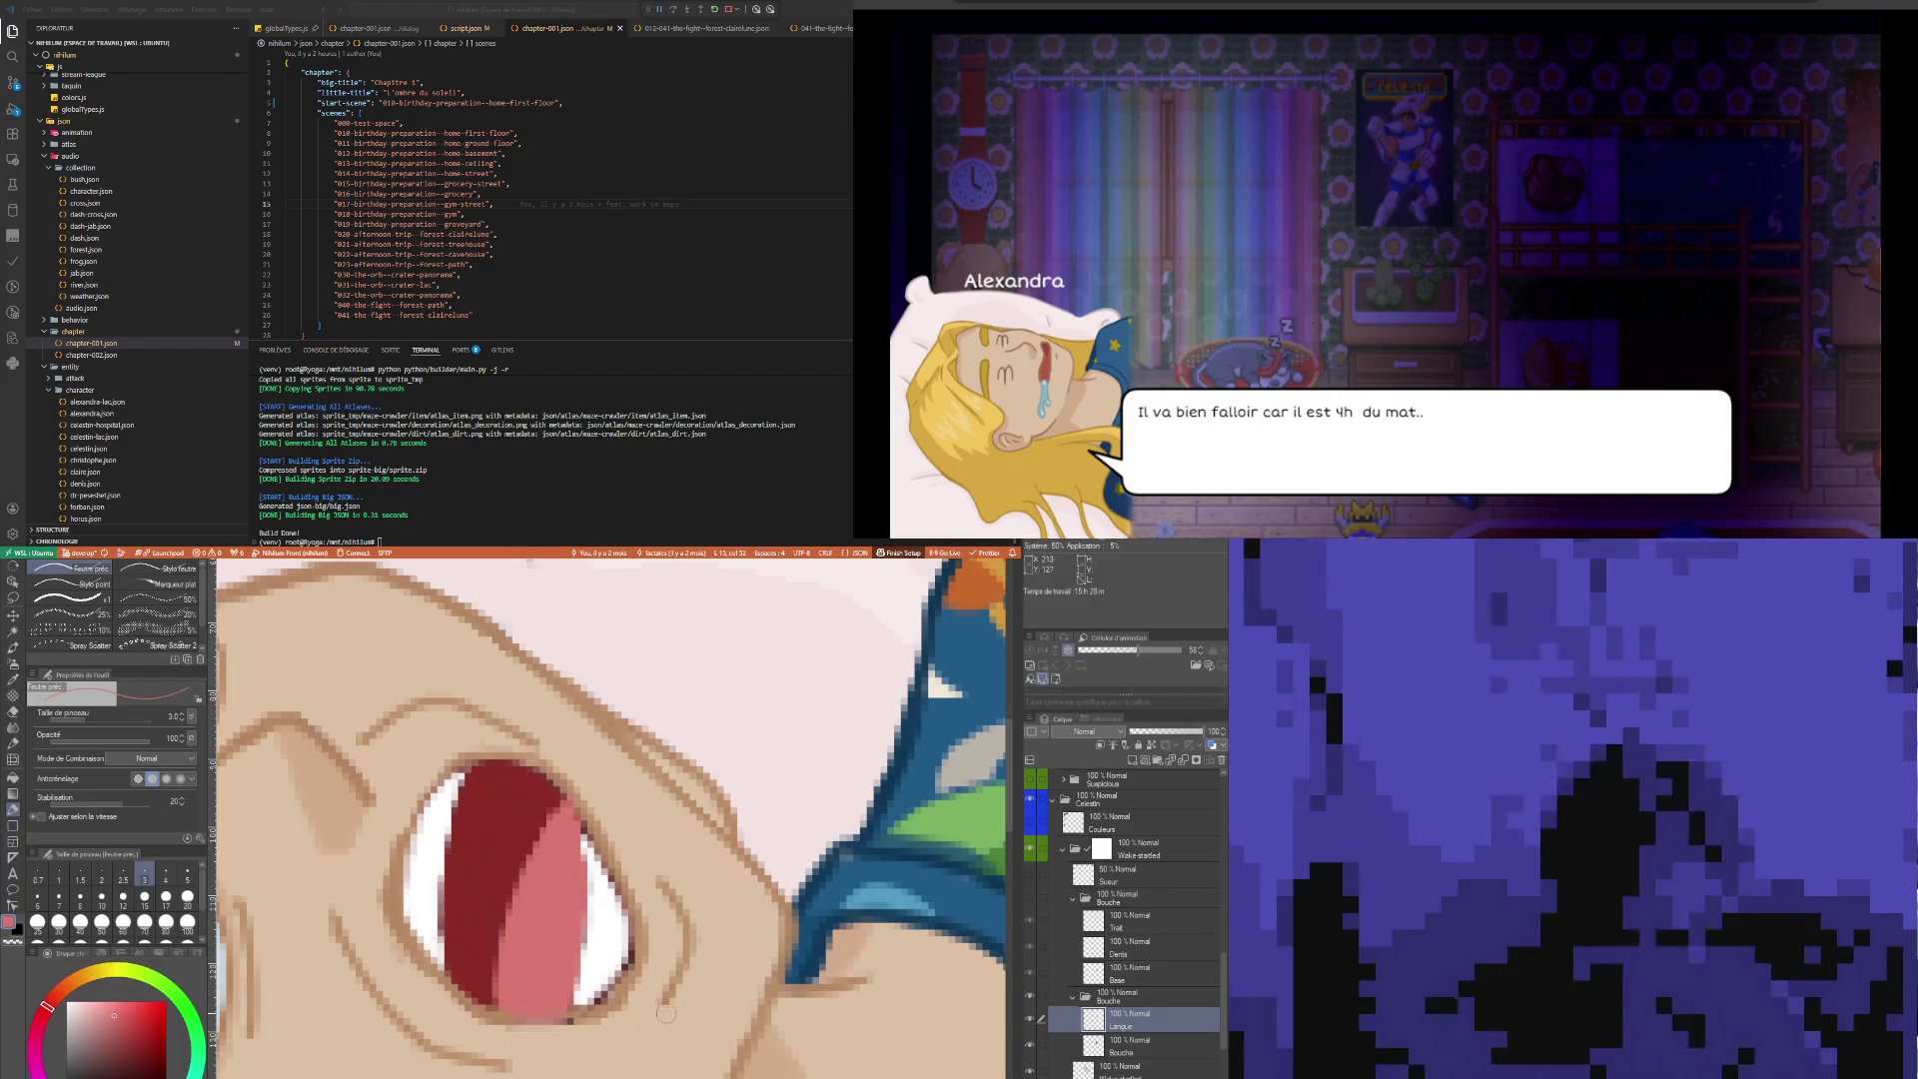
pyautogui.keyDown('alt'); pyautogui.click(606, 931); pyautogui.keyUp('alt')
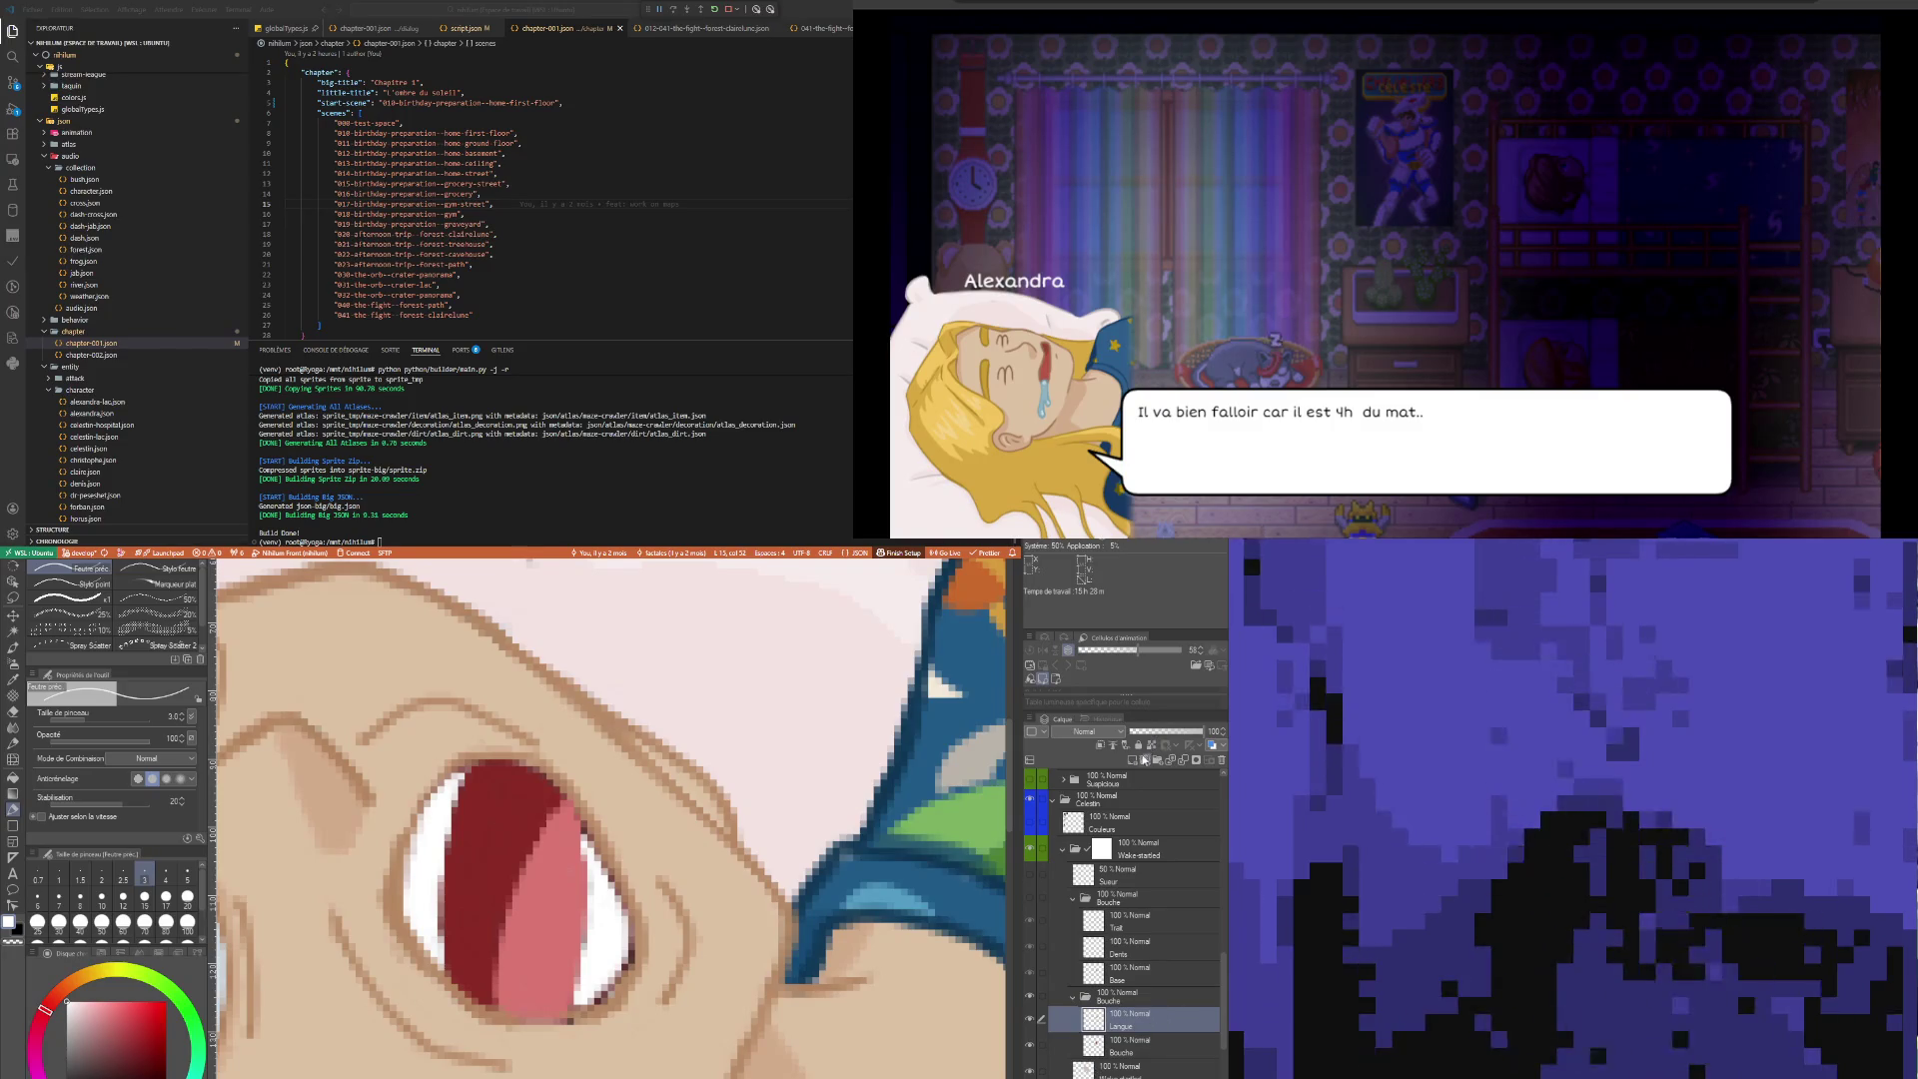
pyautogui.click(1133, 760)
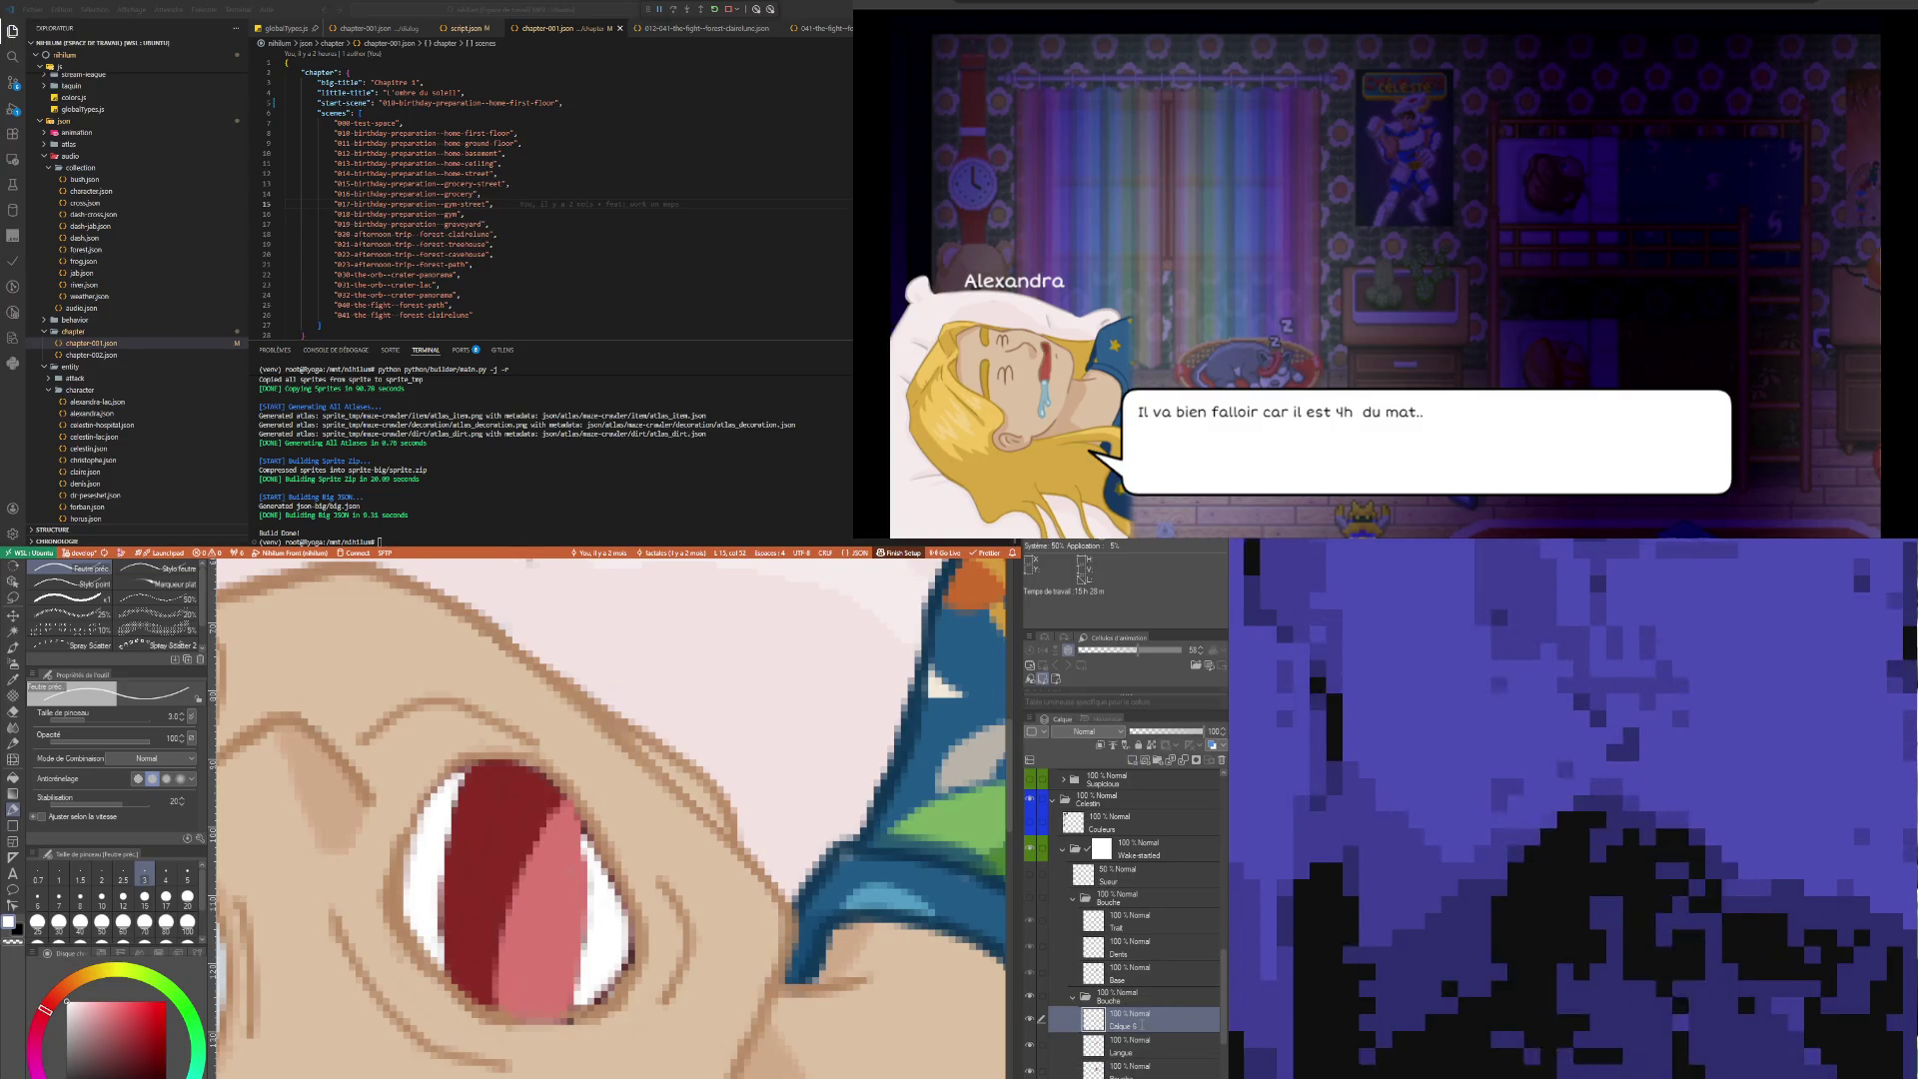
# Name the new layer Dents, set the pen to size 2, and add another layer above it
pyautogui.write('Dents')
pyautogui.press('Return')
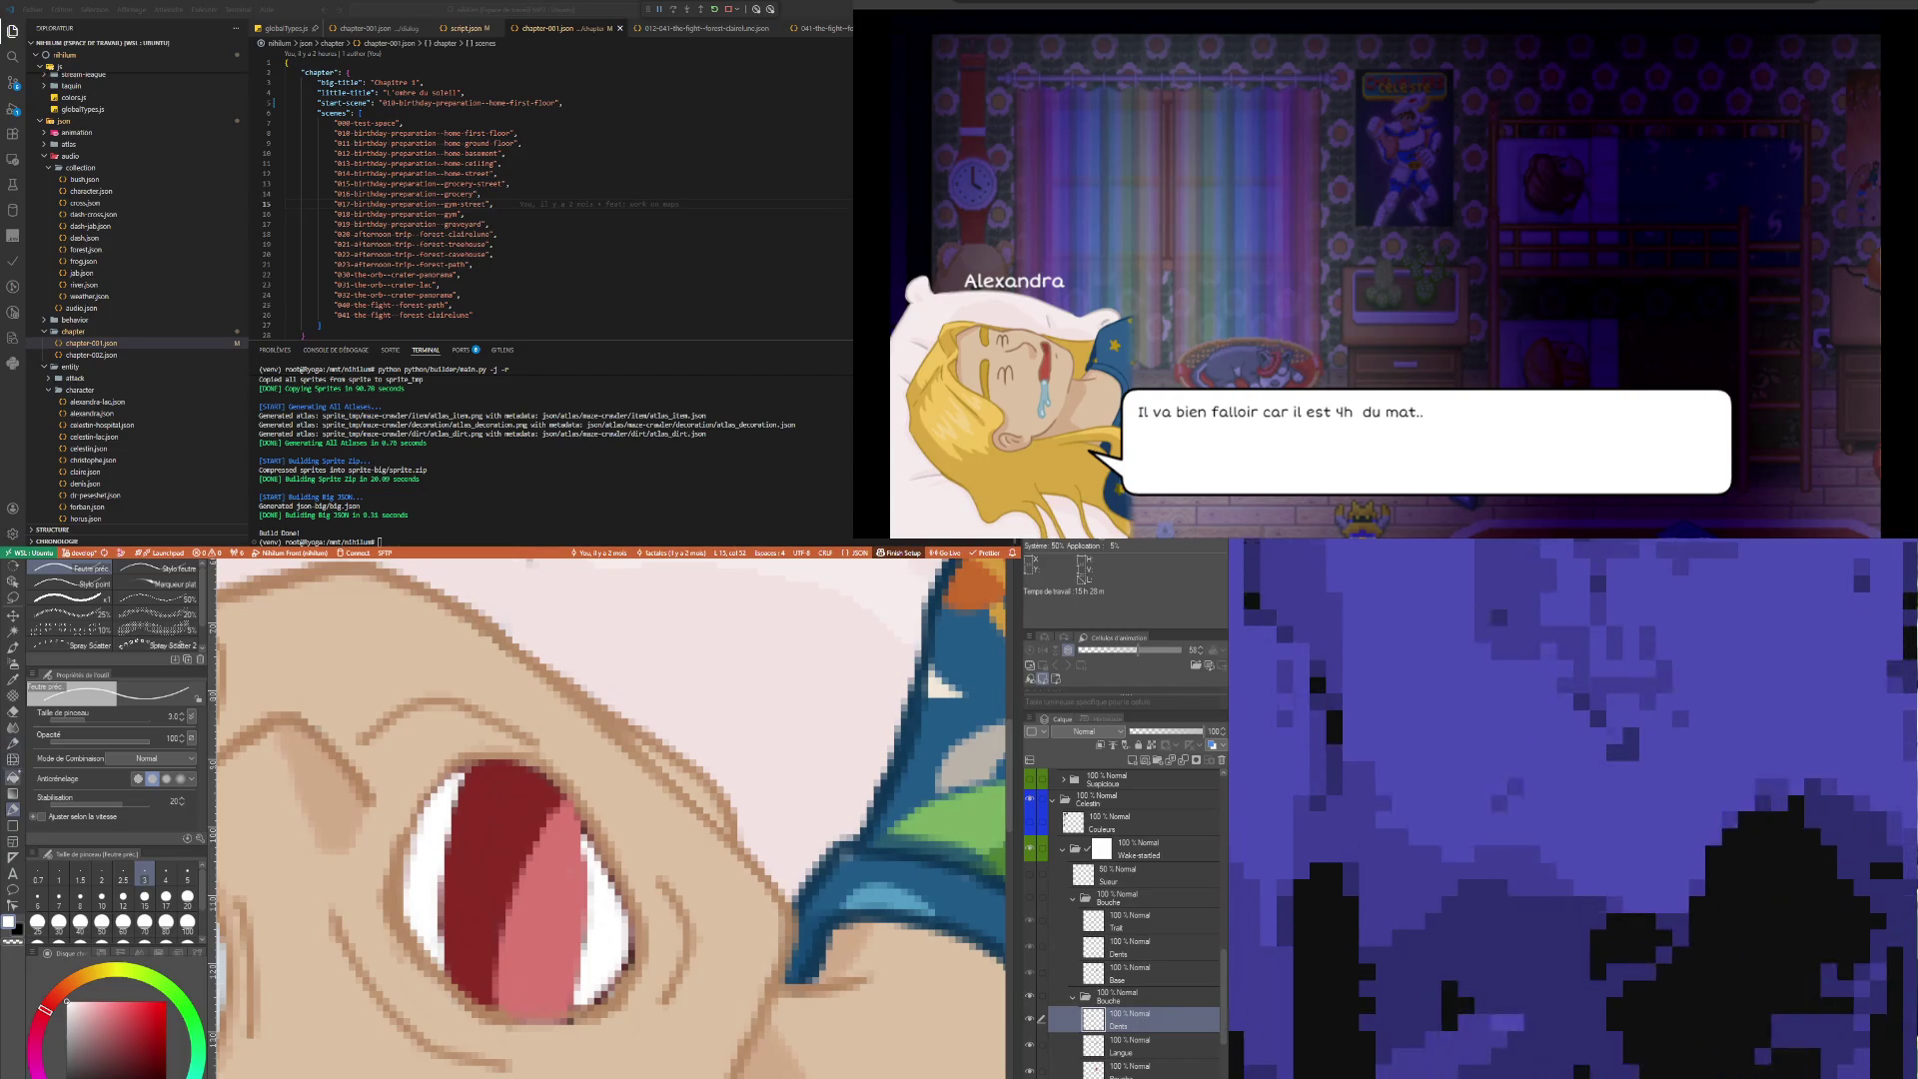
pyautogui.click(102, 877)
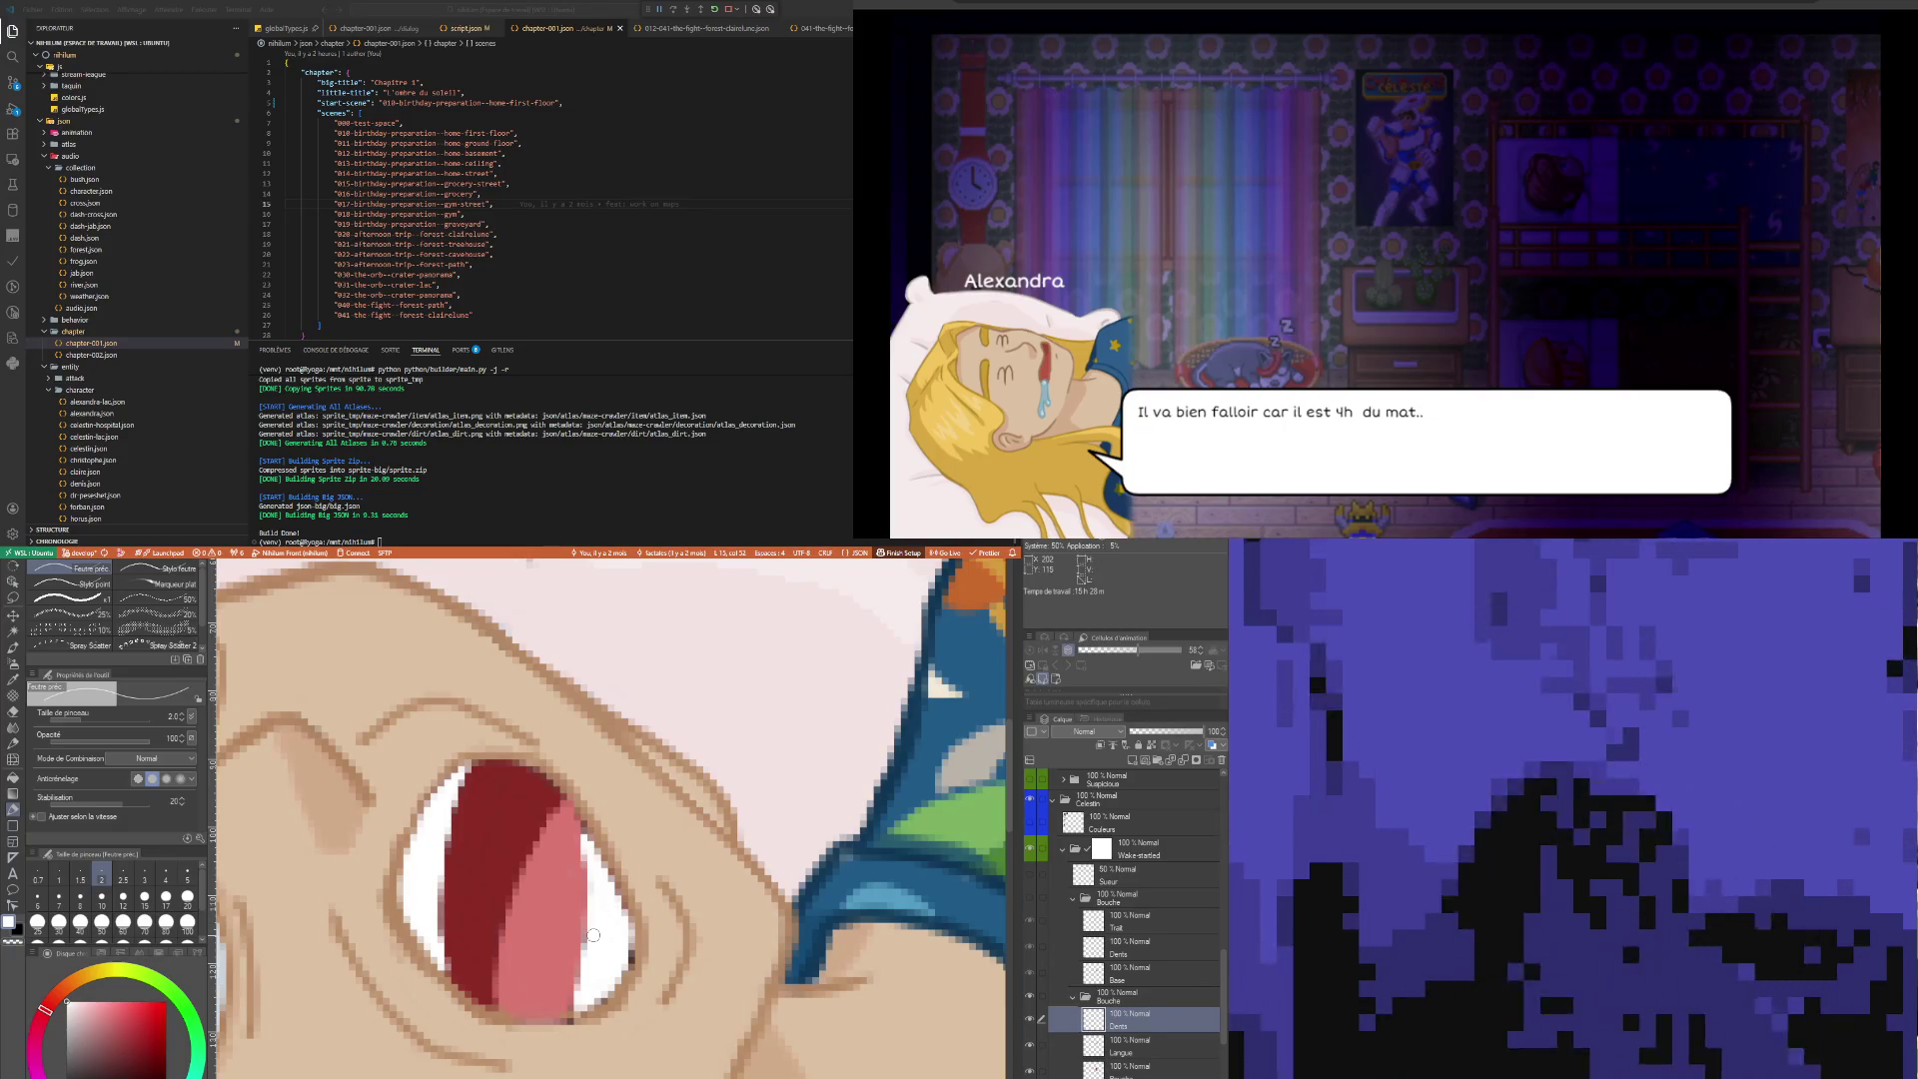
pyautogui.click(1138, 762)
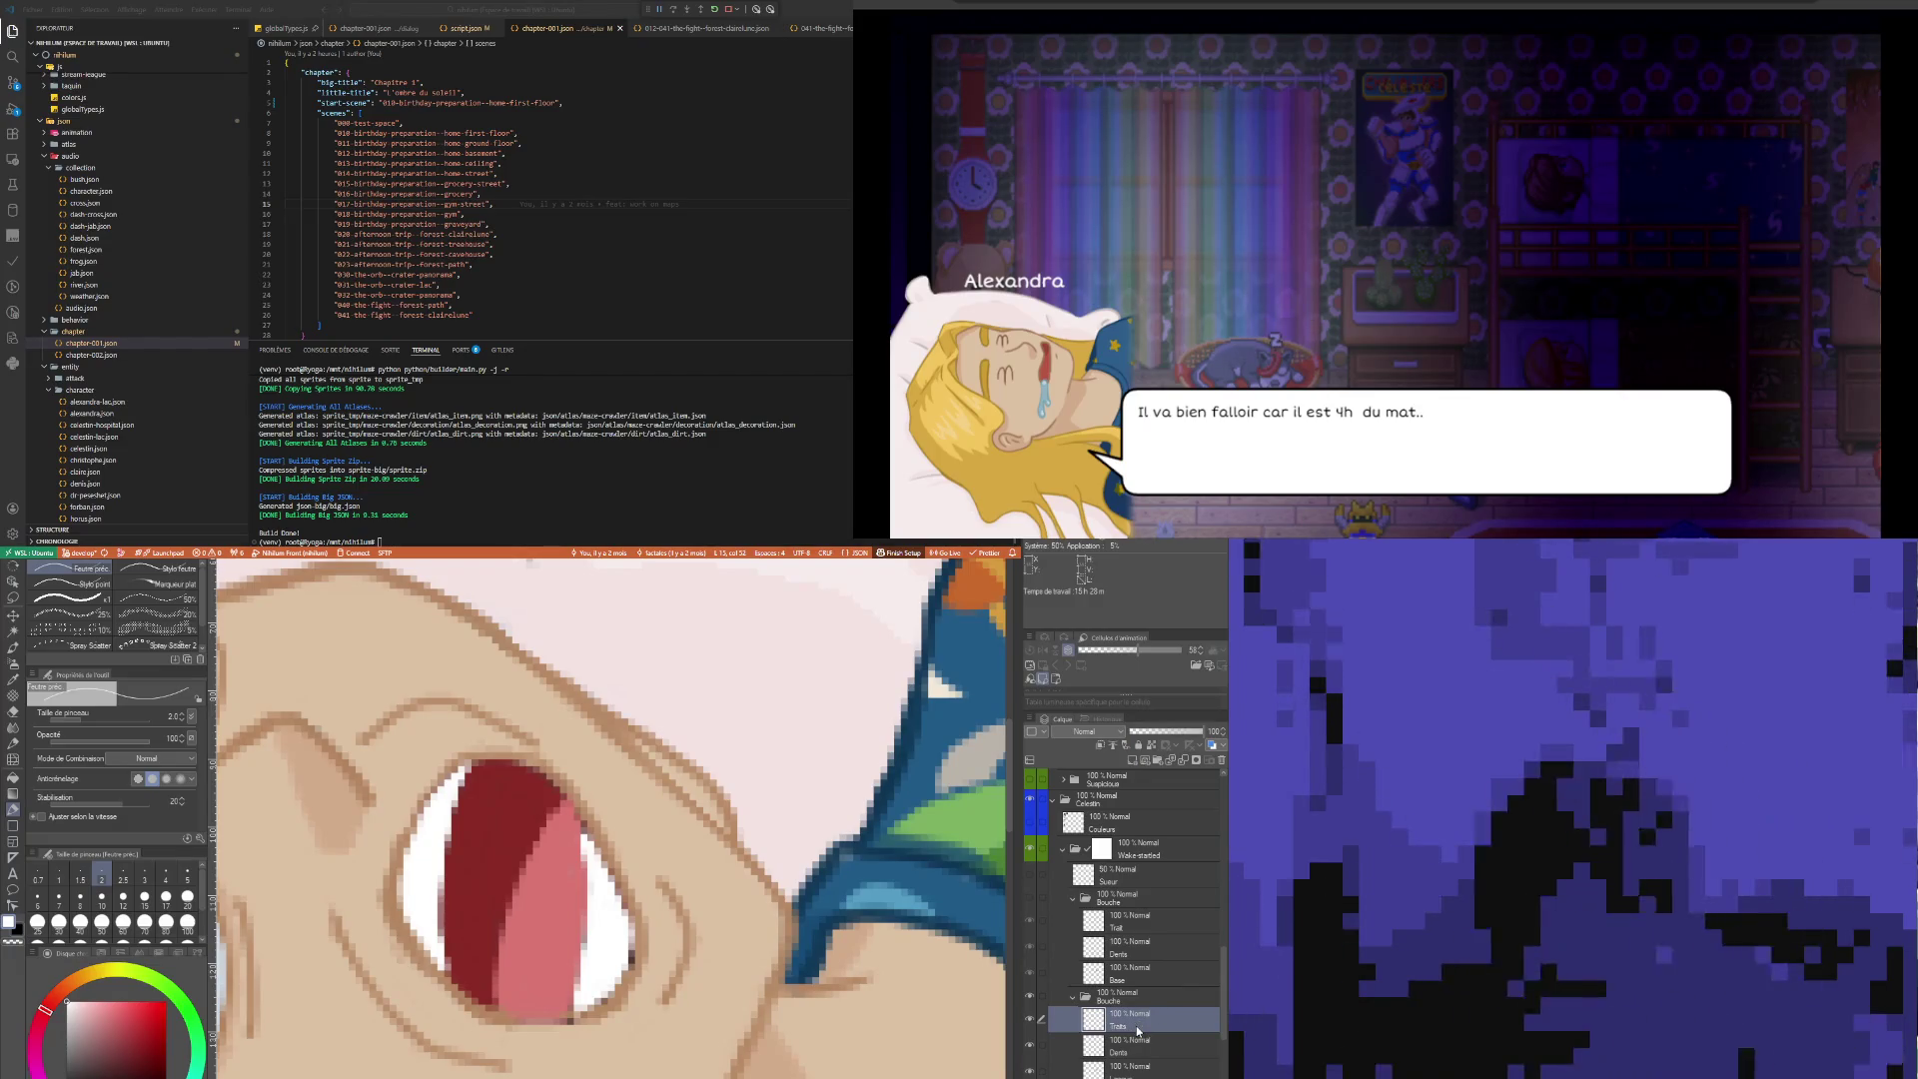
# Sample the brownish-orange line colour and set the pen to size 3
pyautogui.press('i')
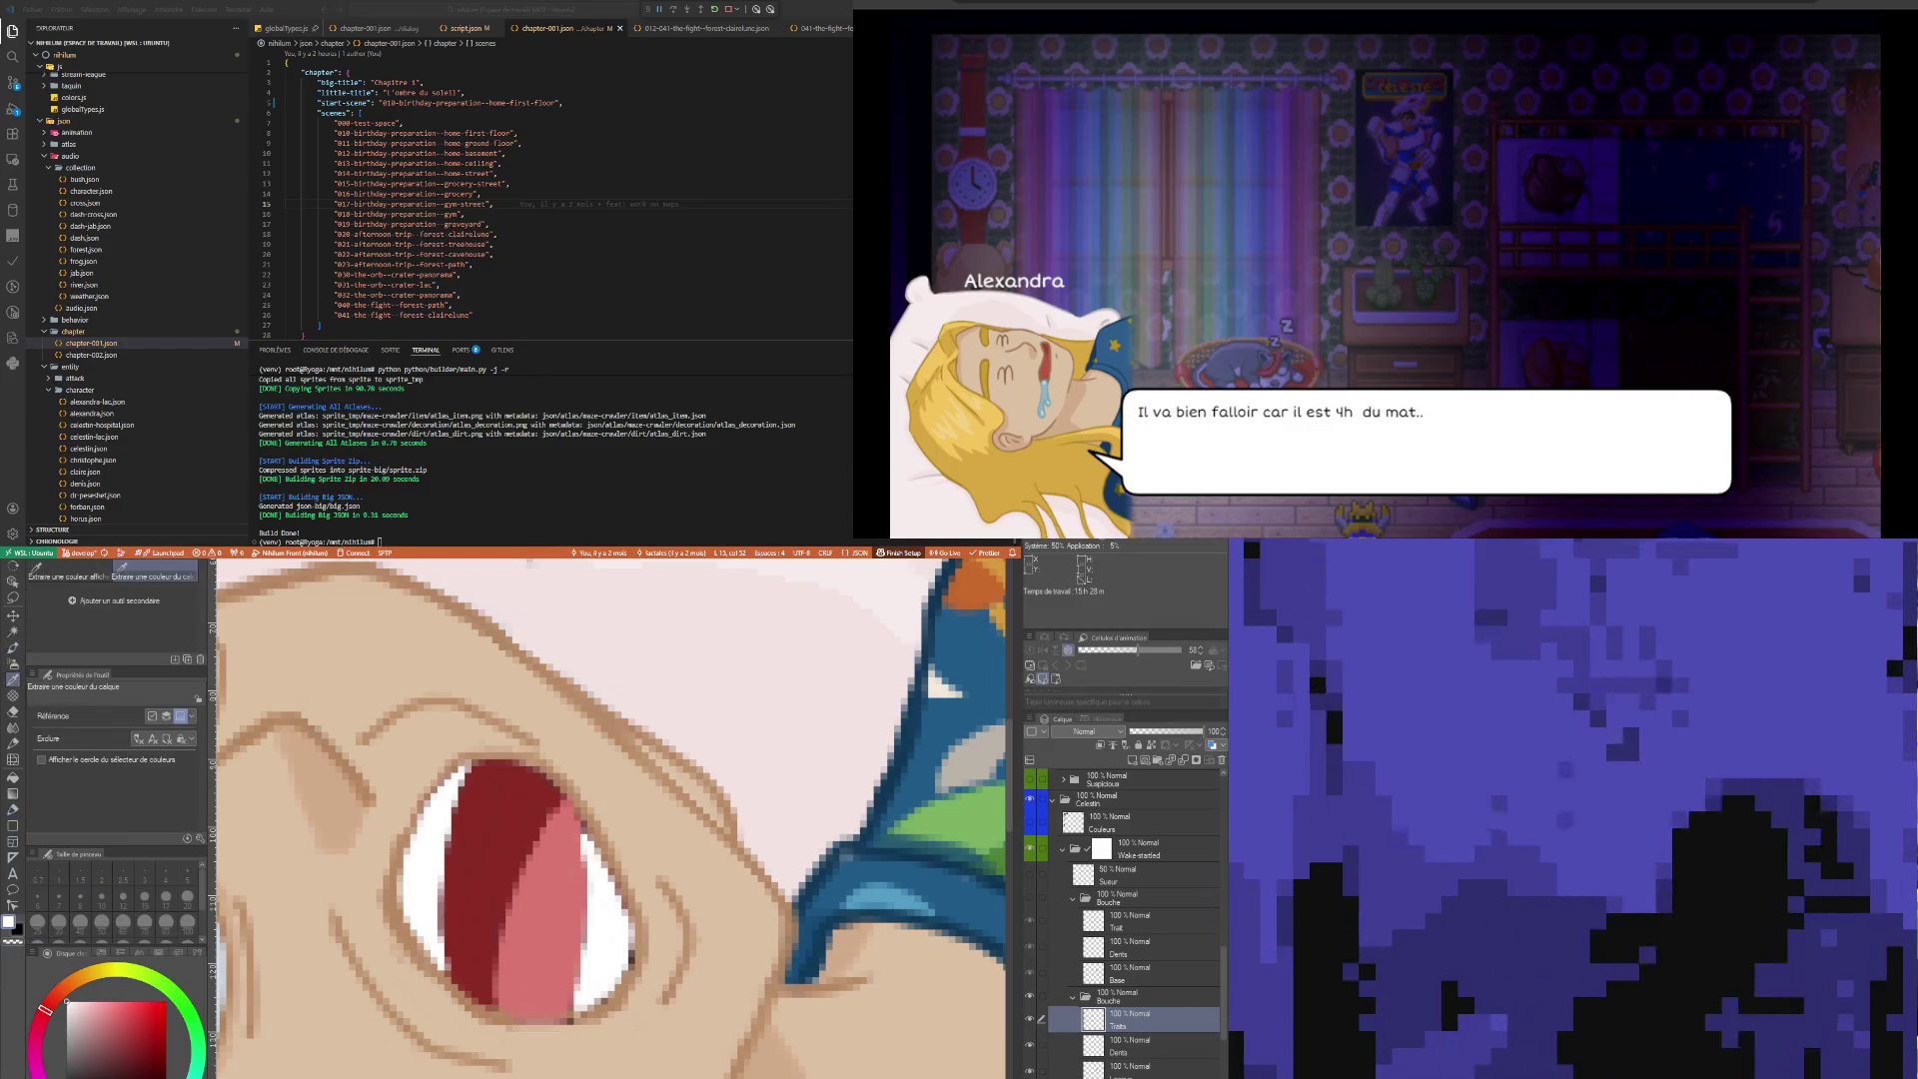
pyautogui.click(466, 986)
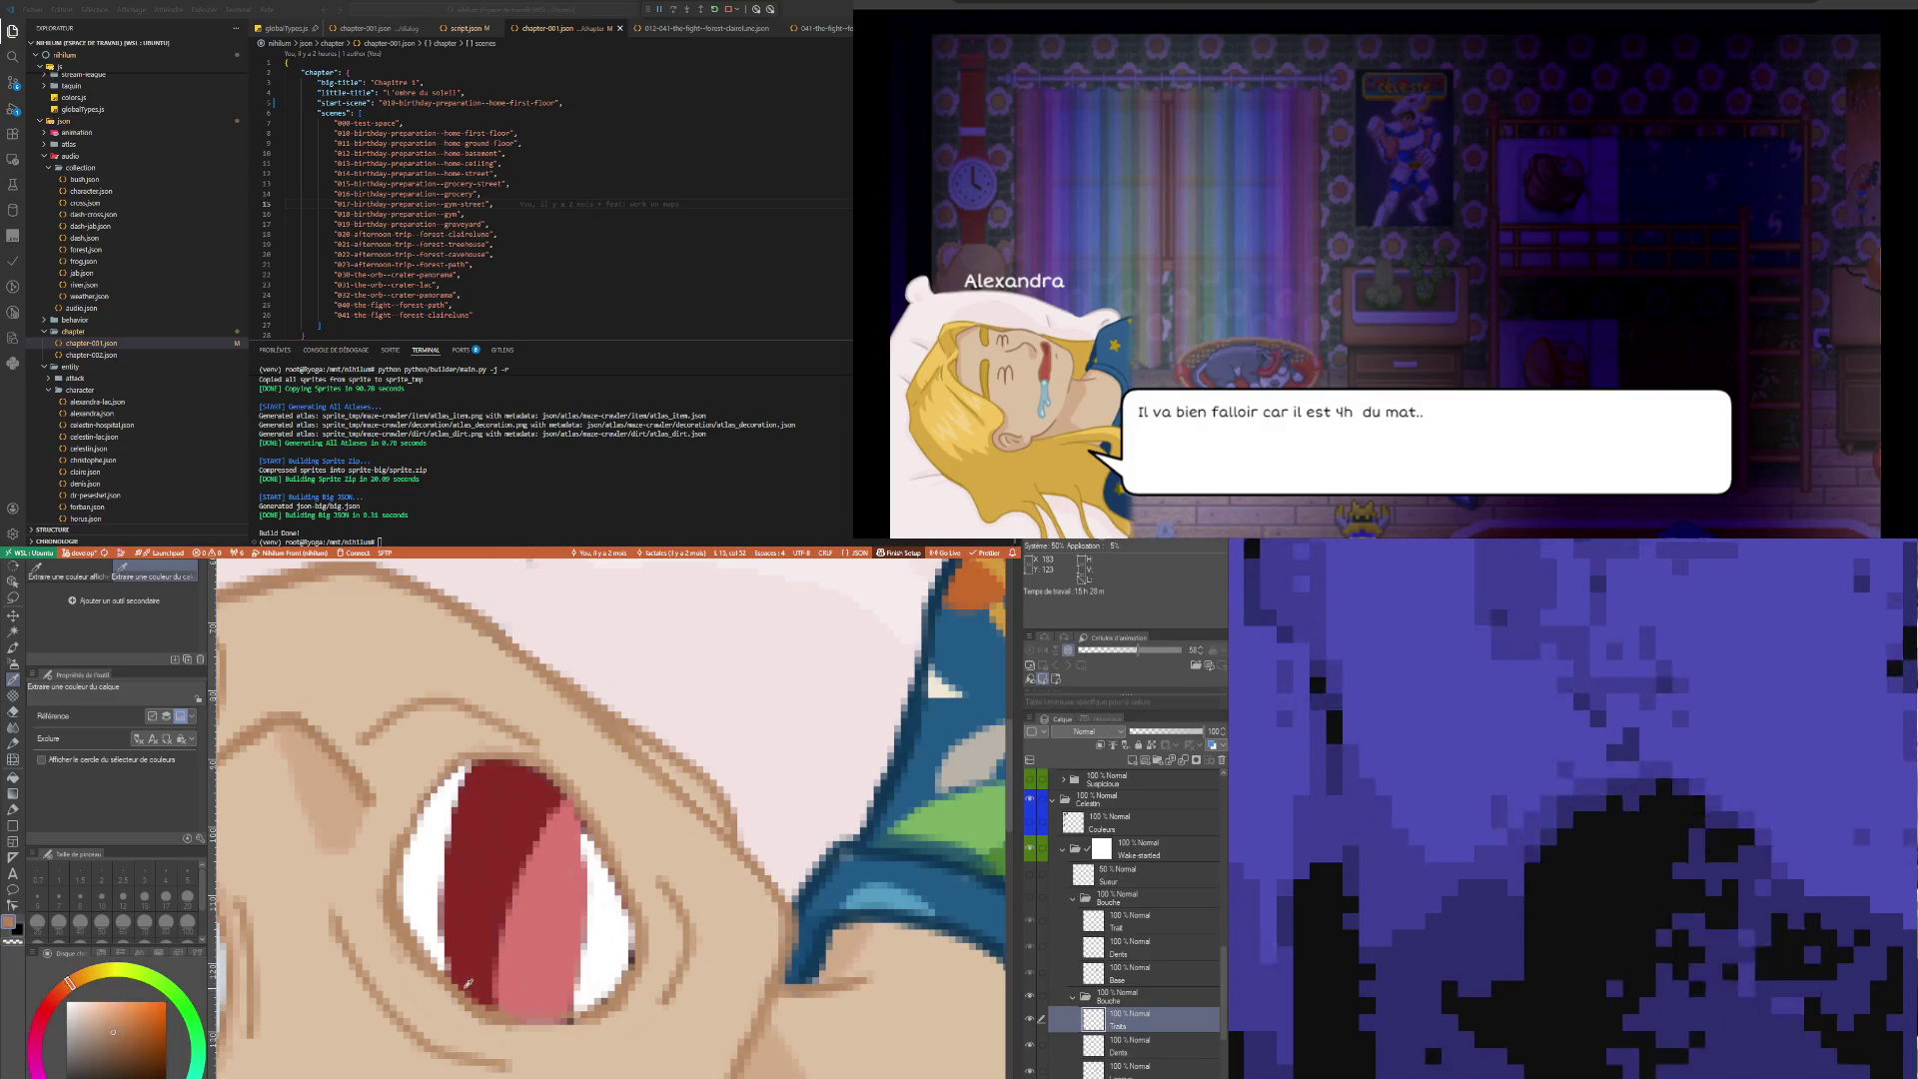
pyautogui.press('p')
pyautogui.click(144, 877)
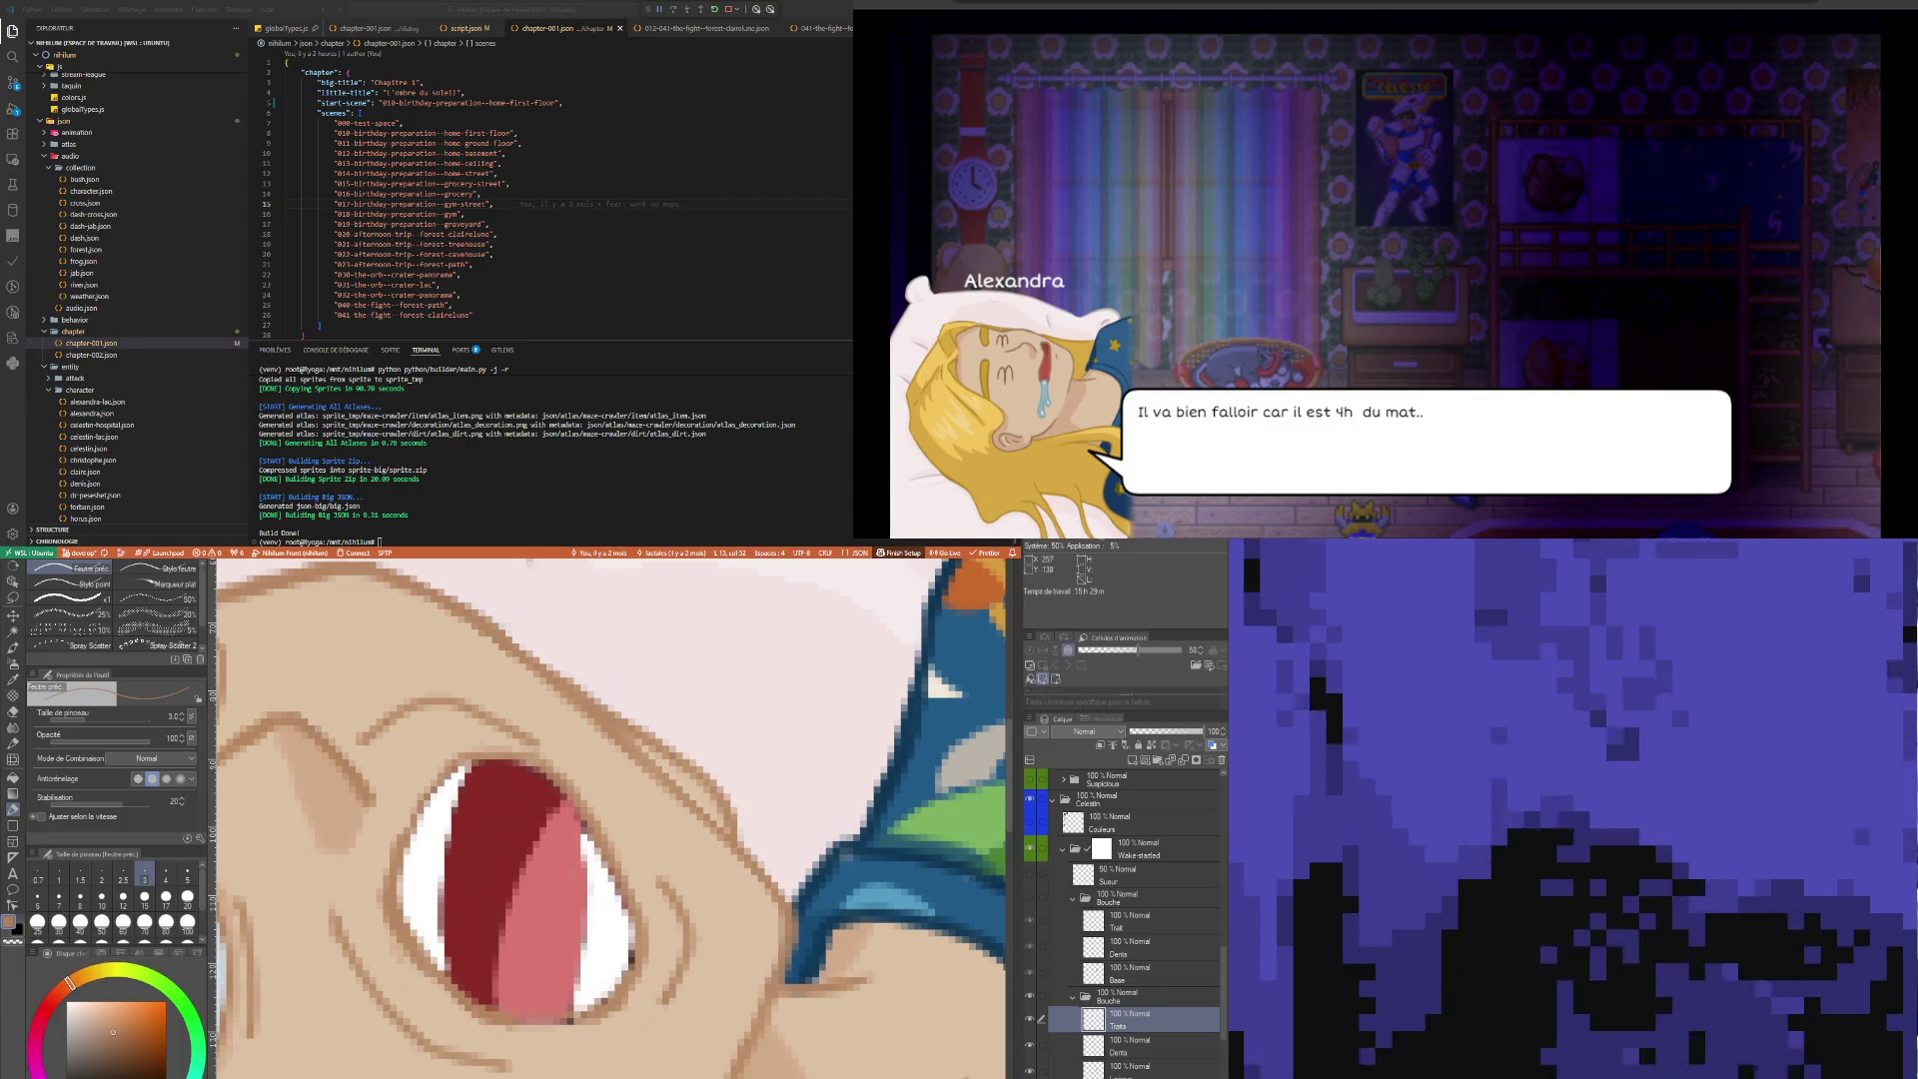
# Check the dark red mouth by toggling Bouche, then select the Traits layer
pyautogui.hotkey('ctrl', 'z')
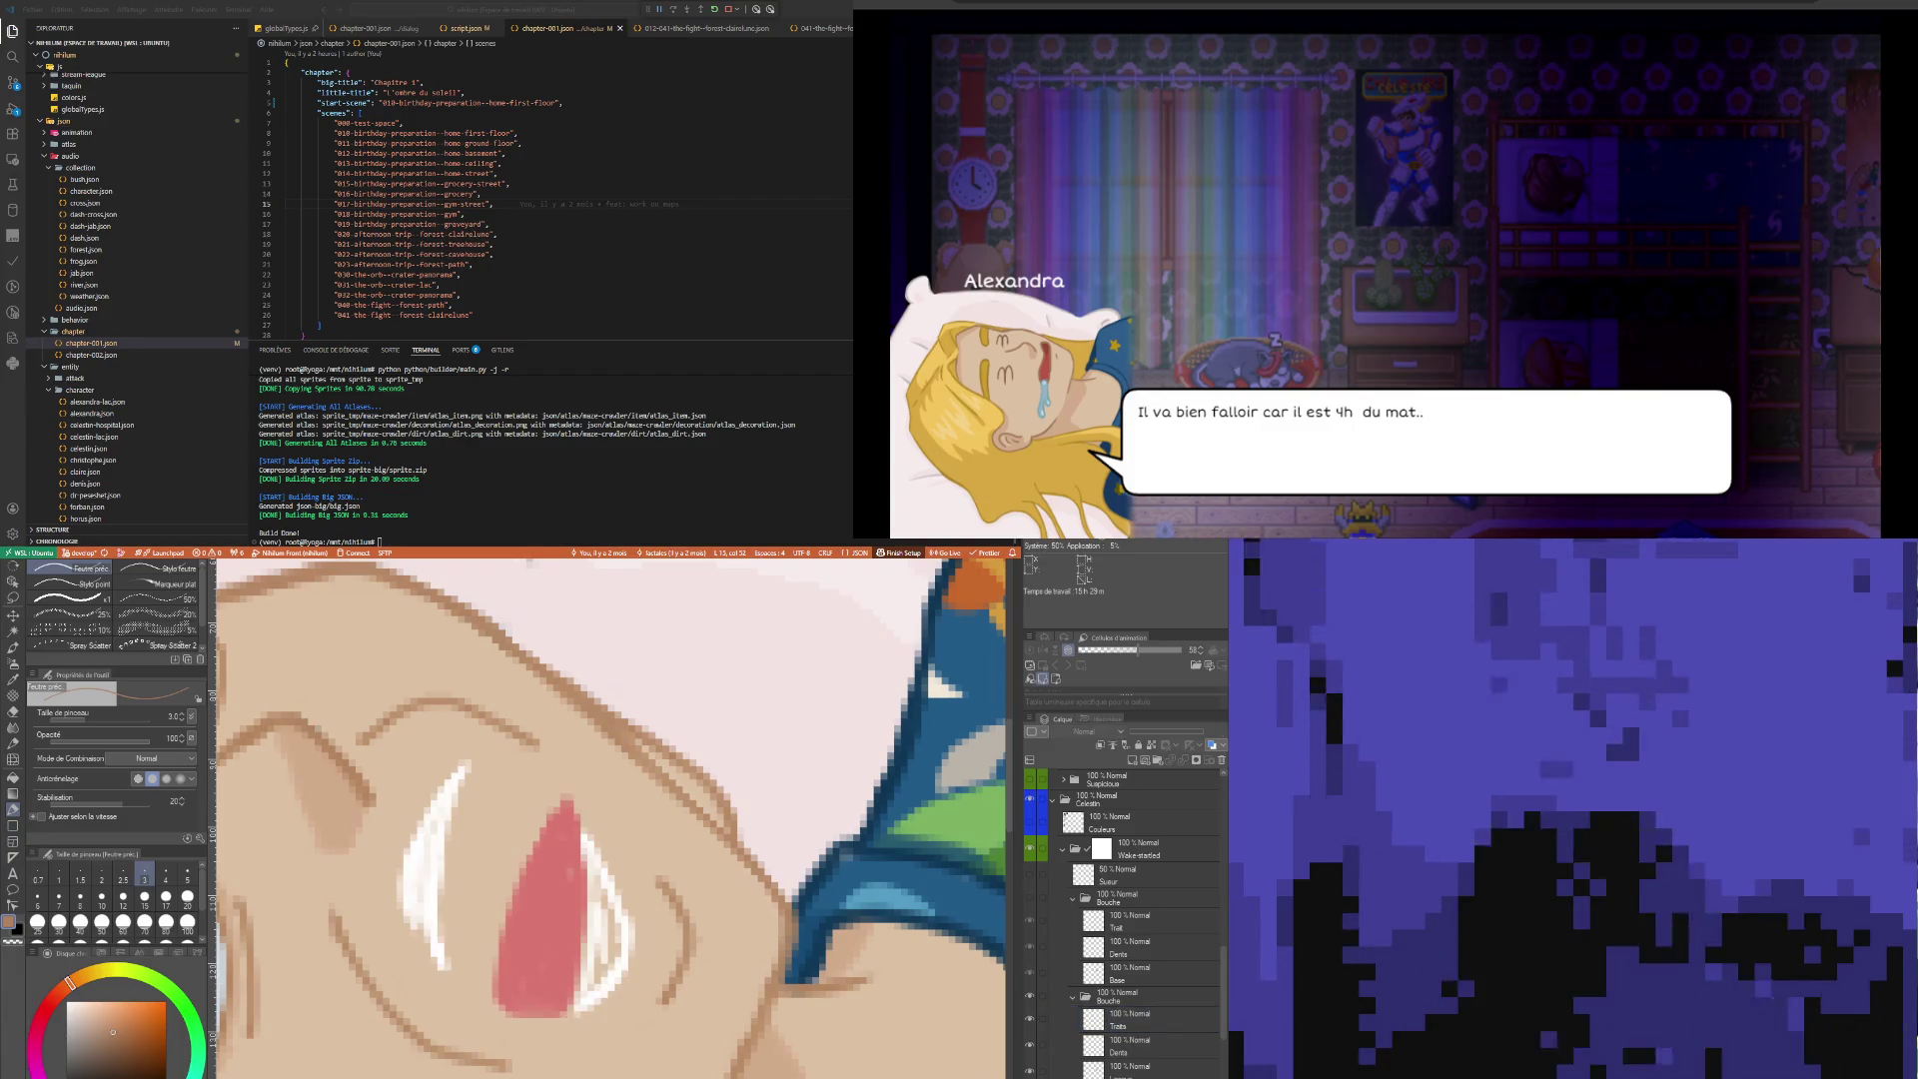
pyautogui.hotkey('ctrl', 'y')
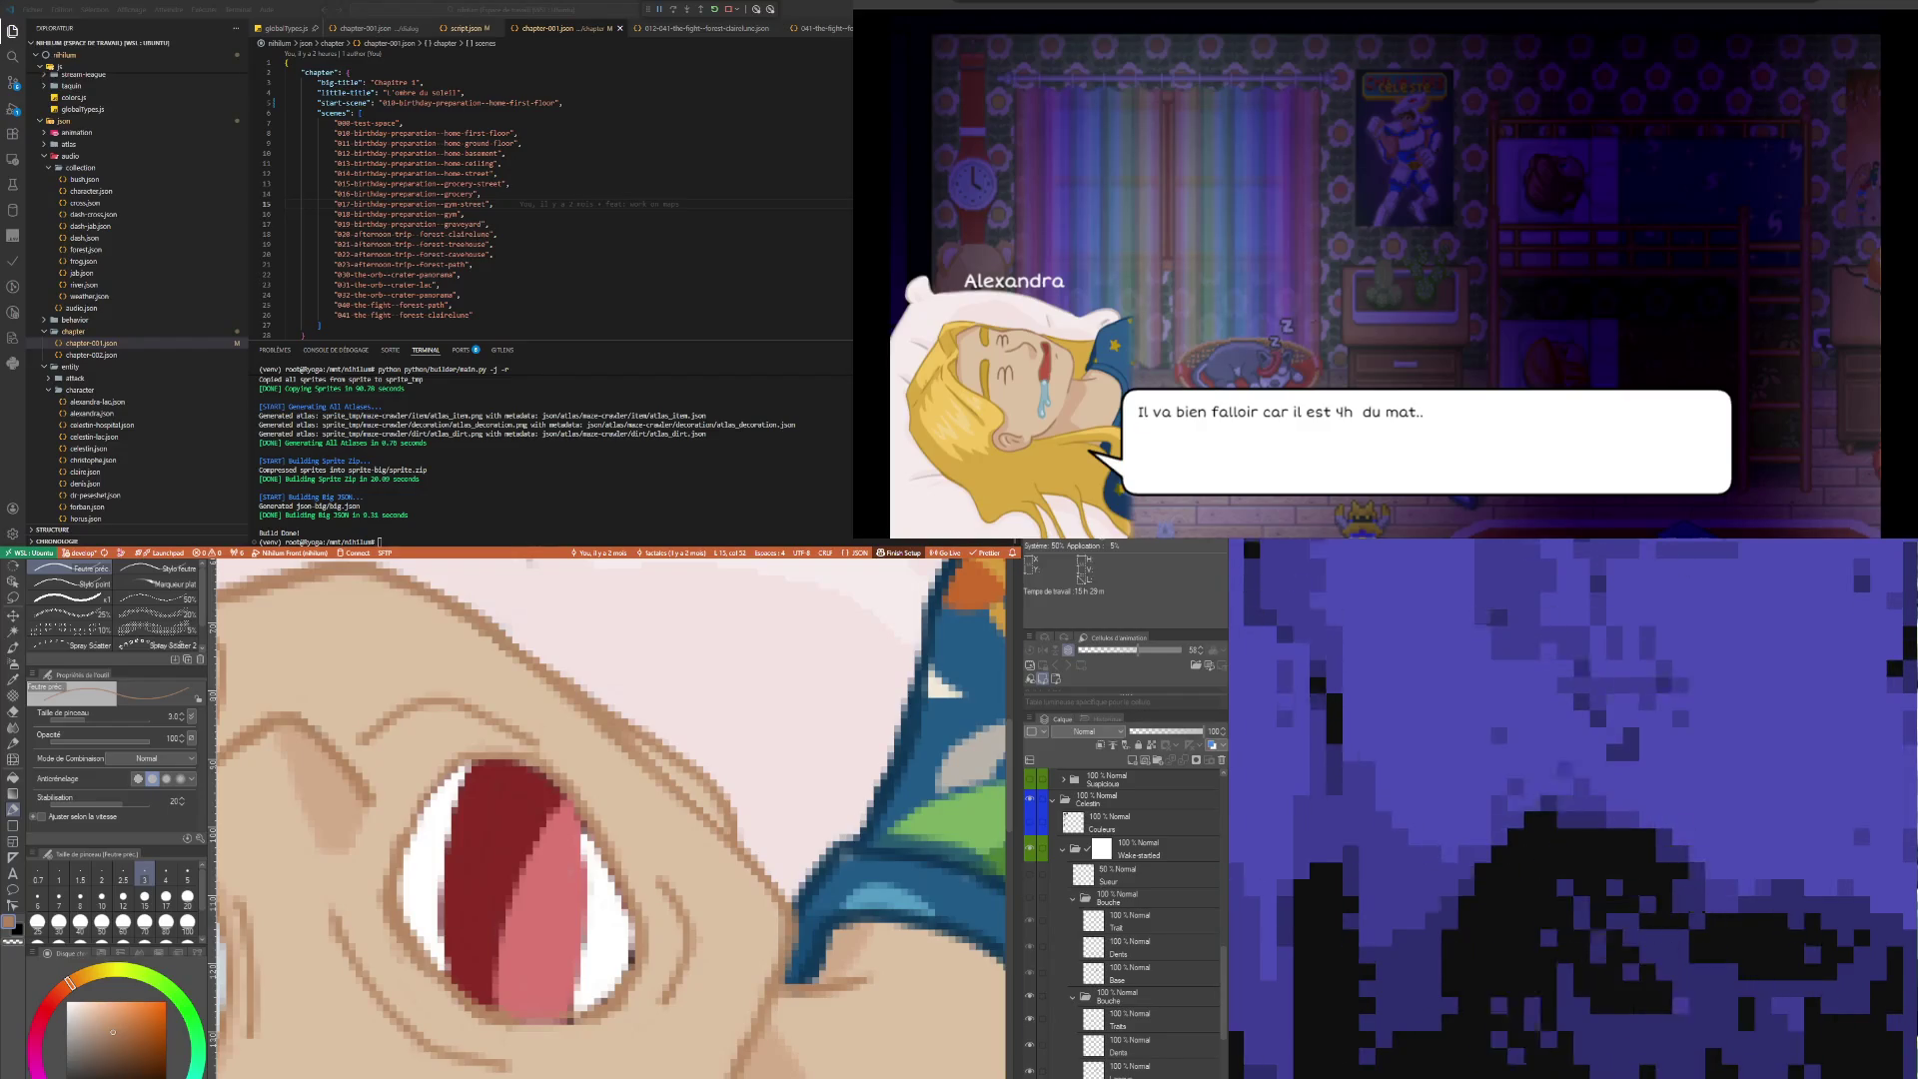
pyautogui.scroll(-1, 1124, 919)
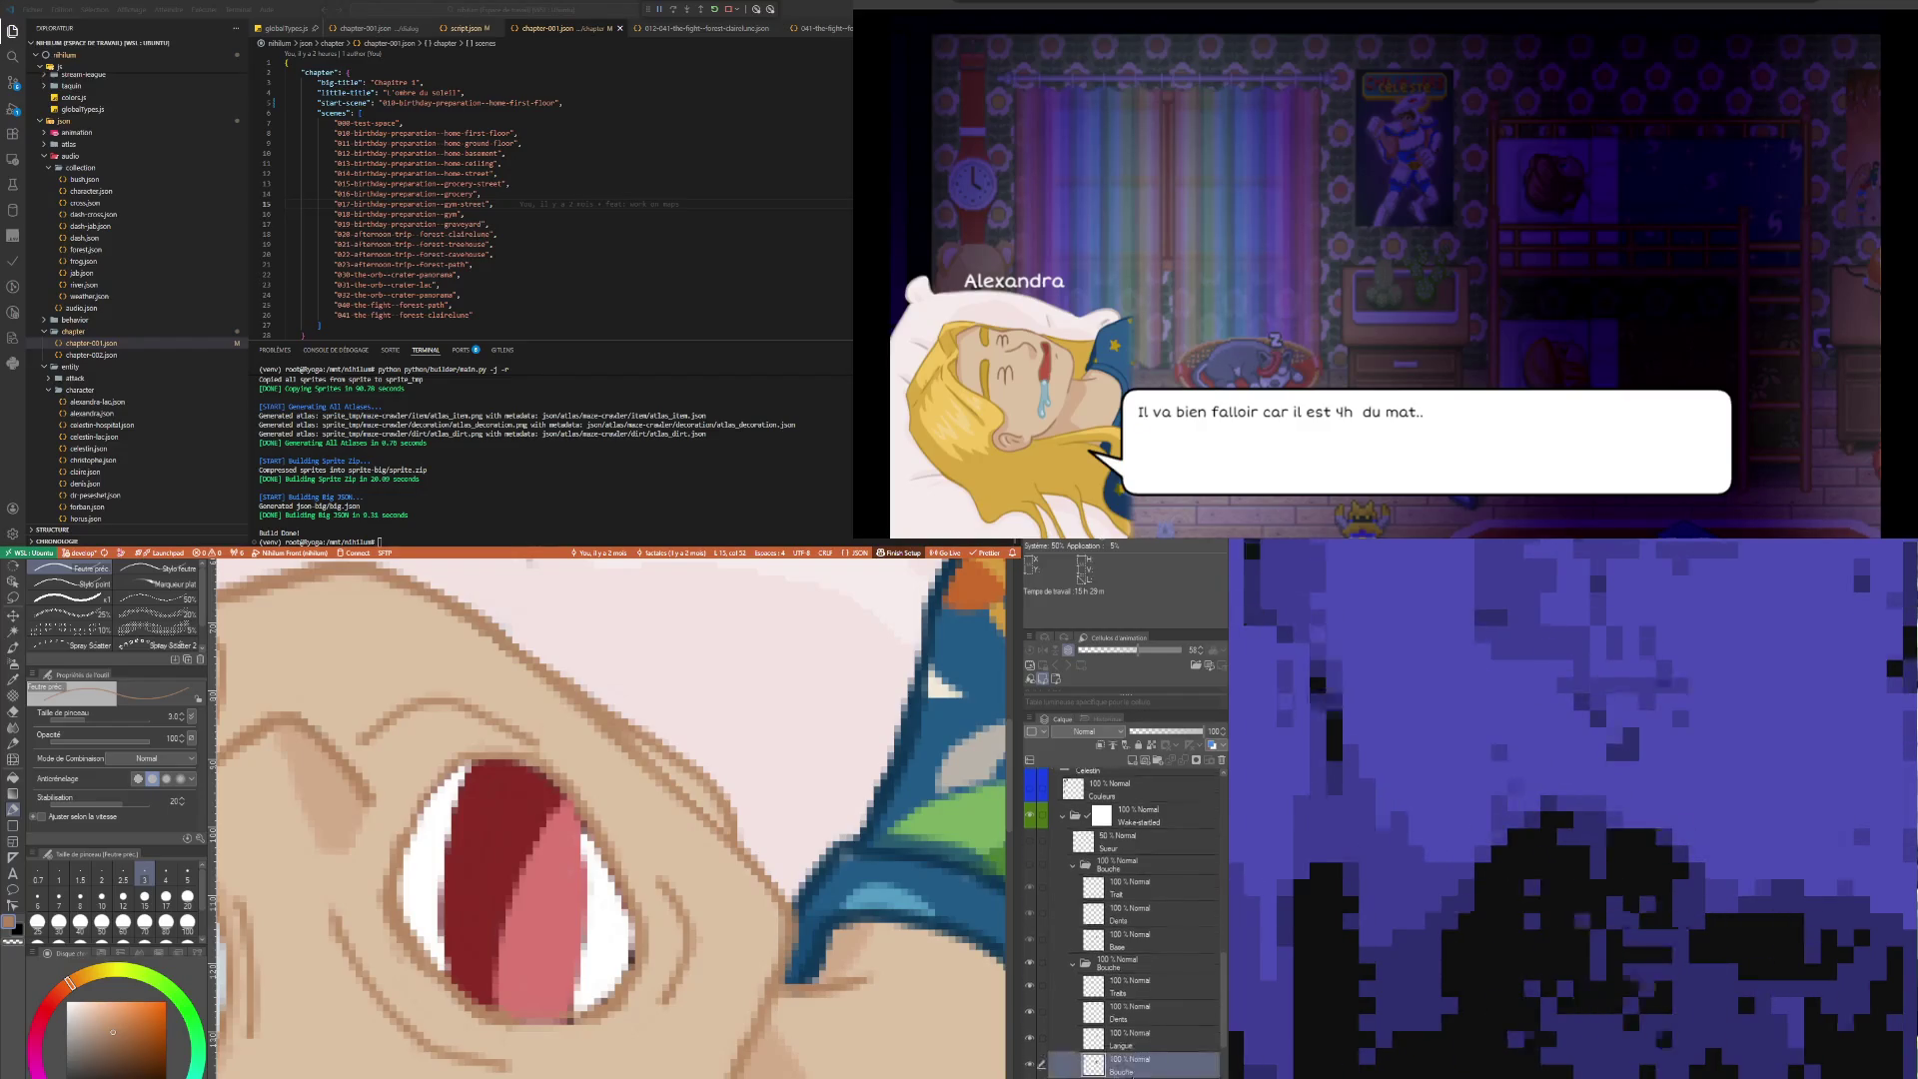
pyautogui.click(1030, 1065)
pyautogui.click(1030, 1065)
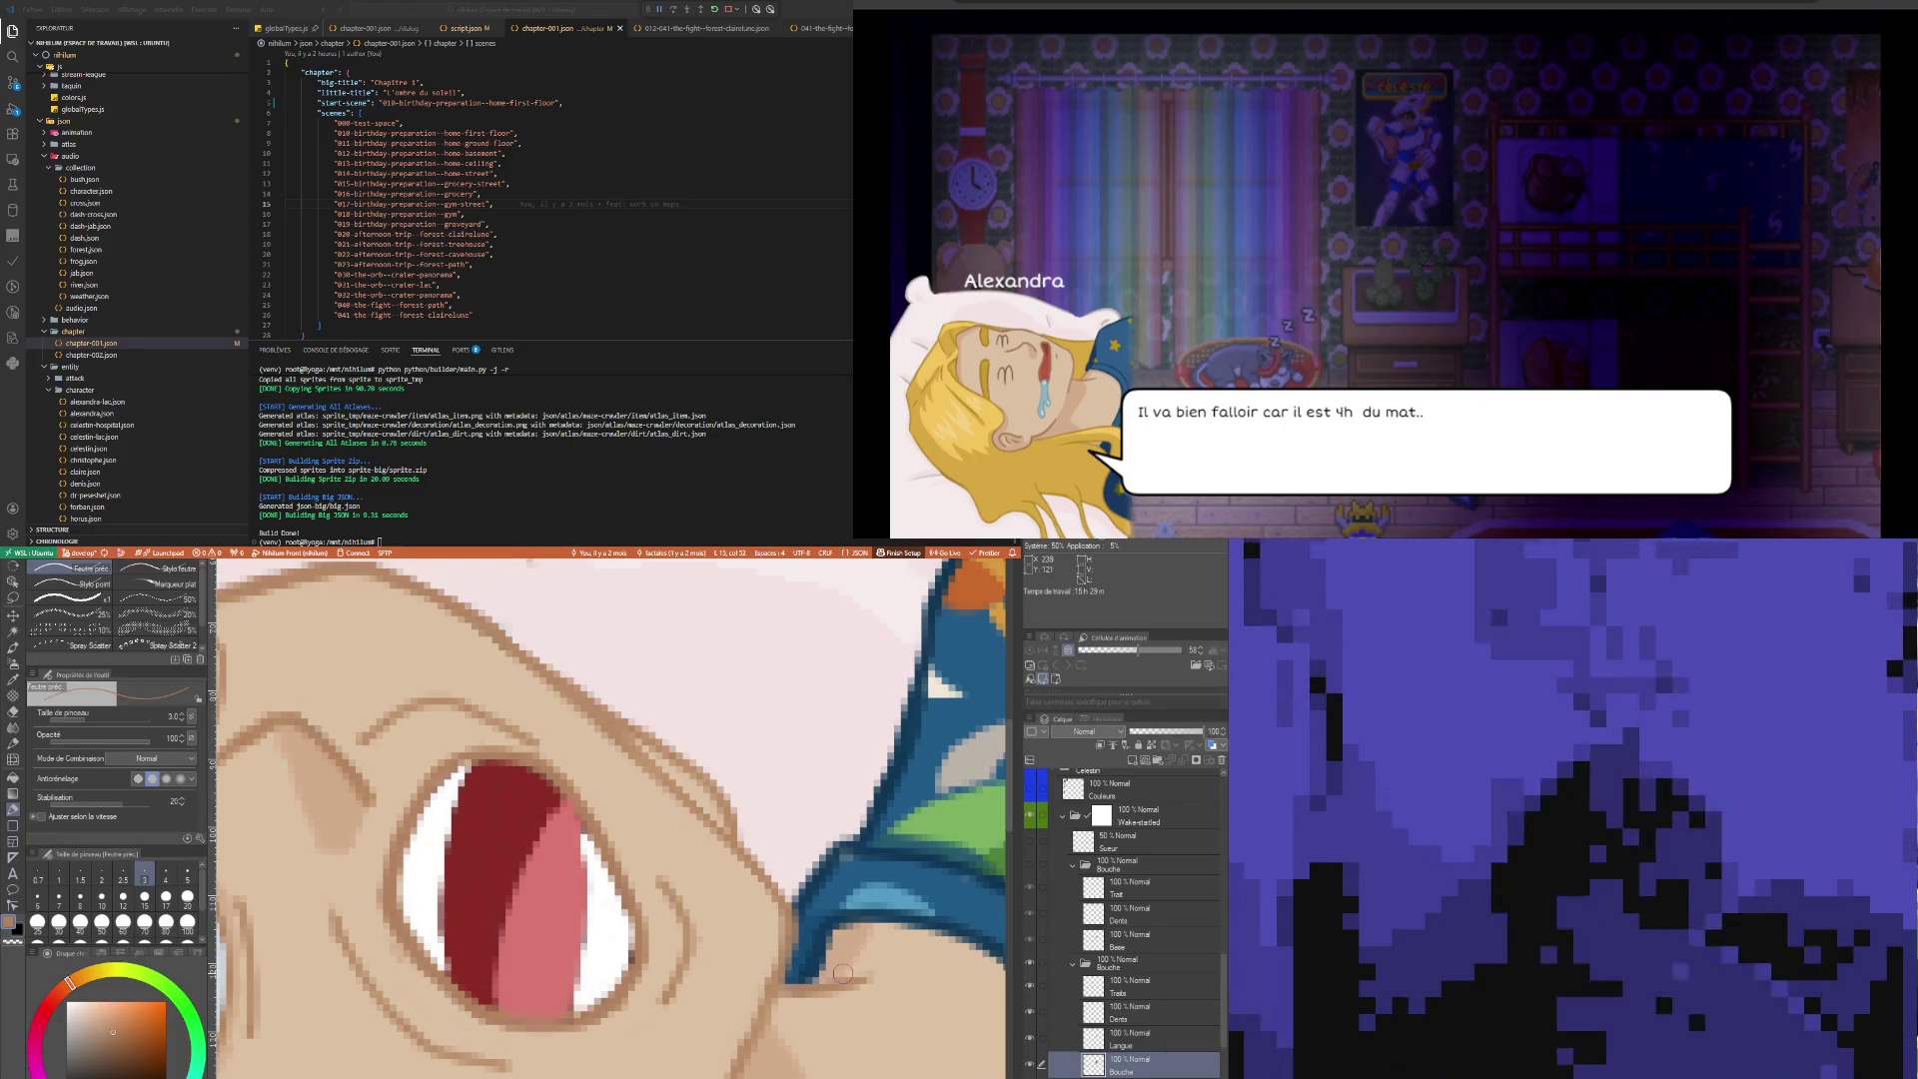
pyautogui.click(1128, 1015)
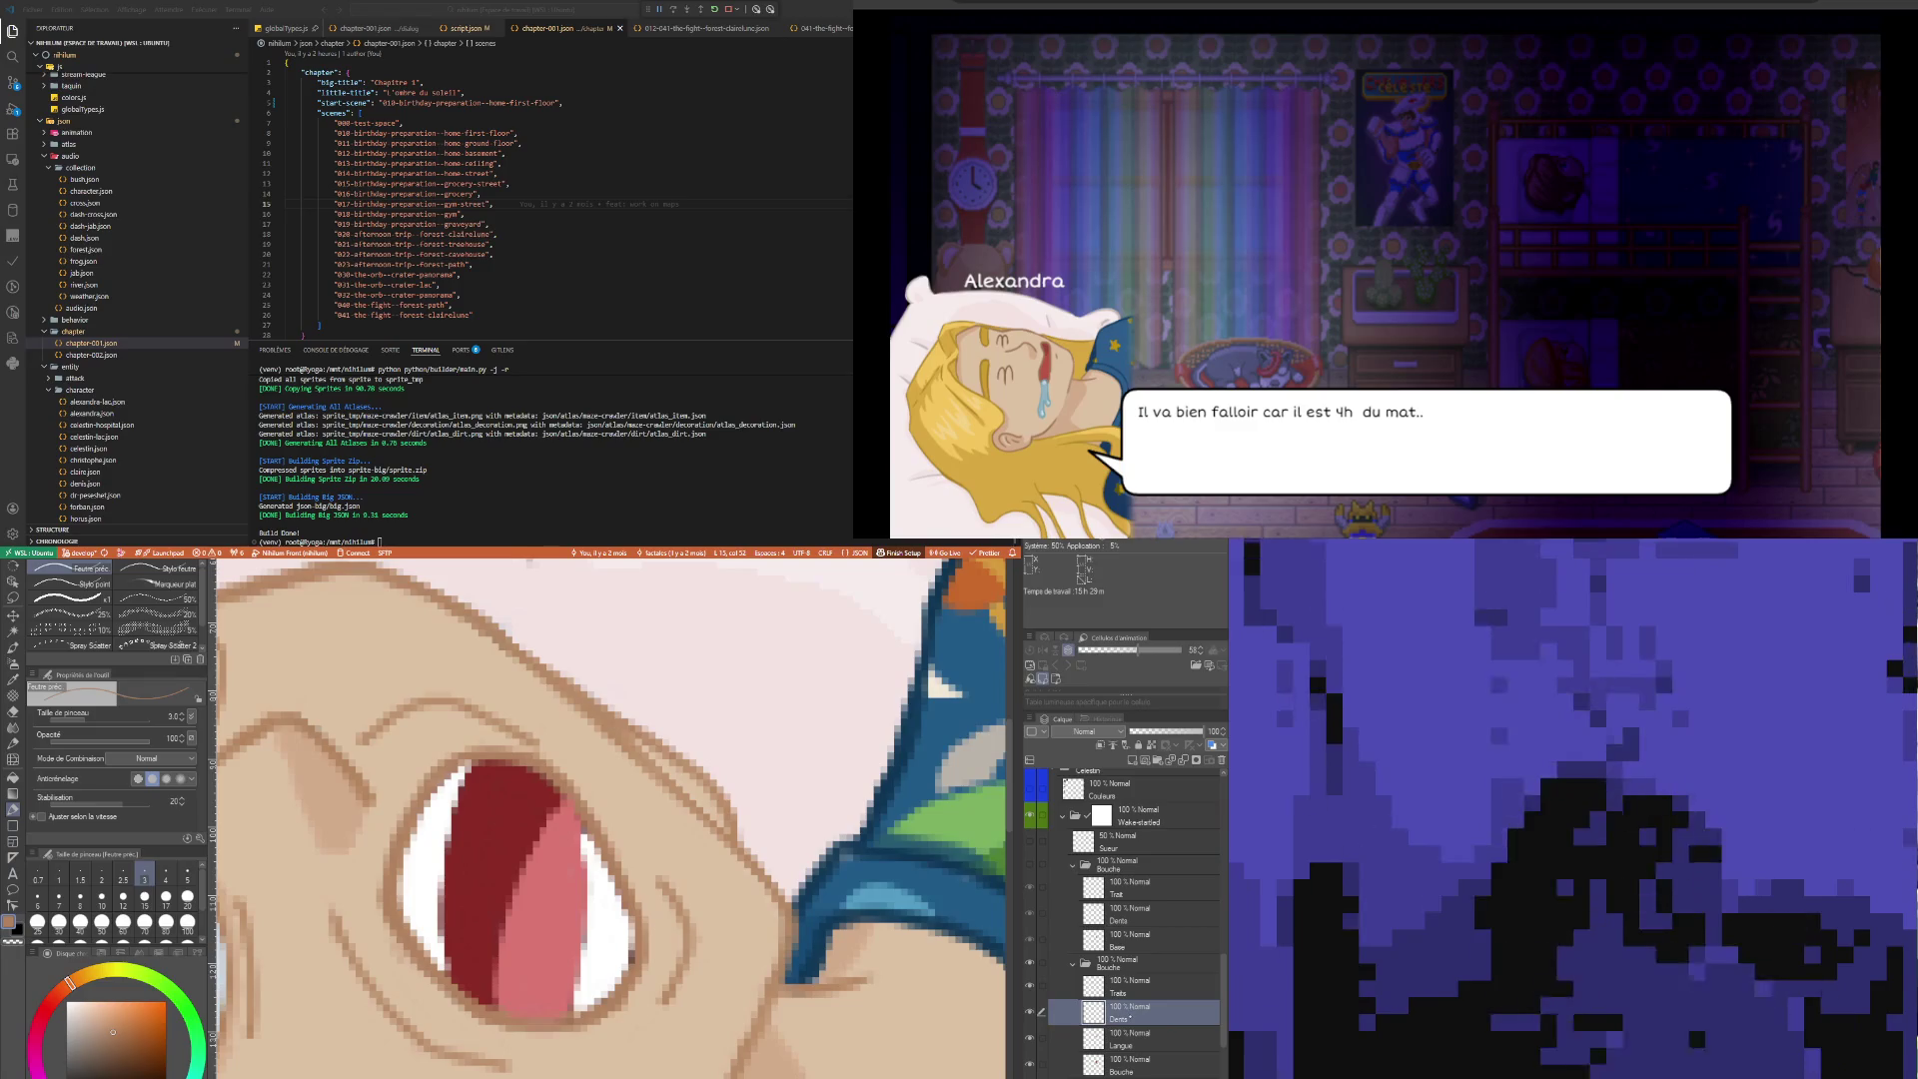
pyautogui.click(1122, 1065)
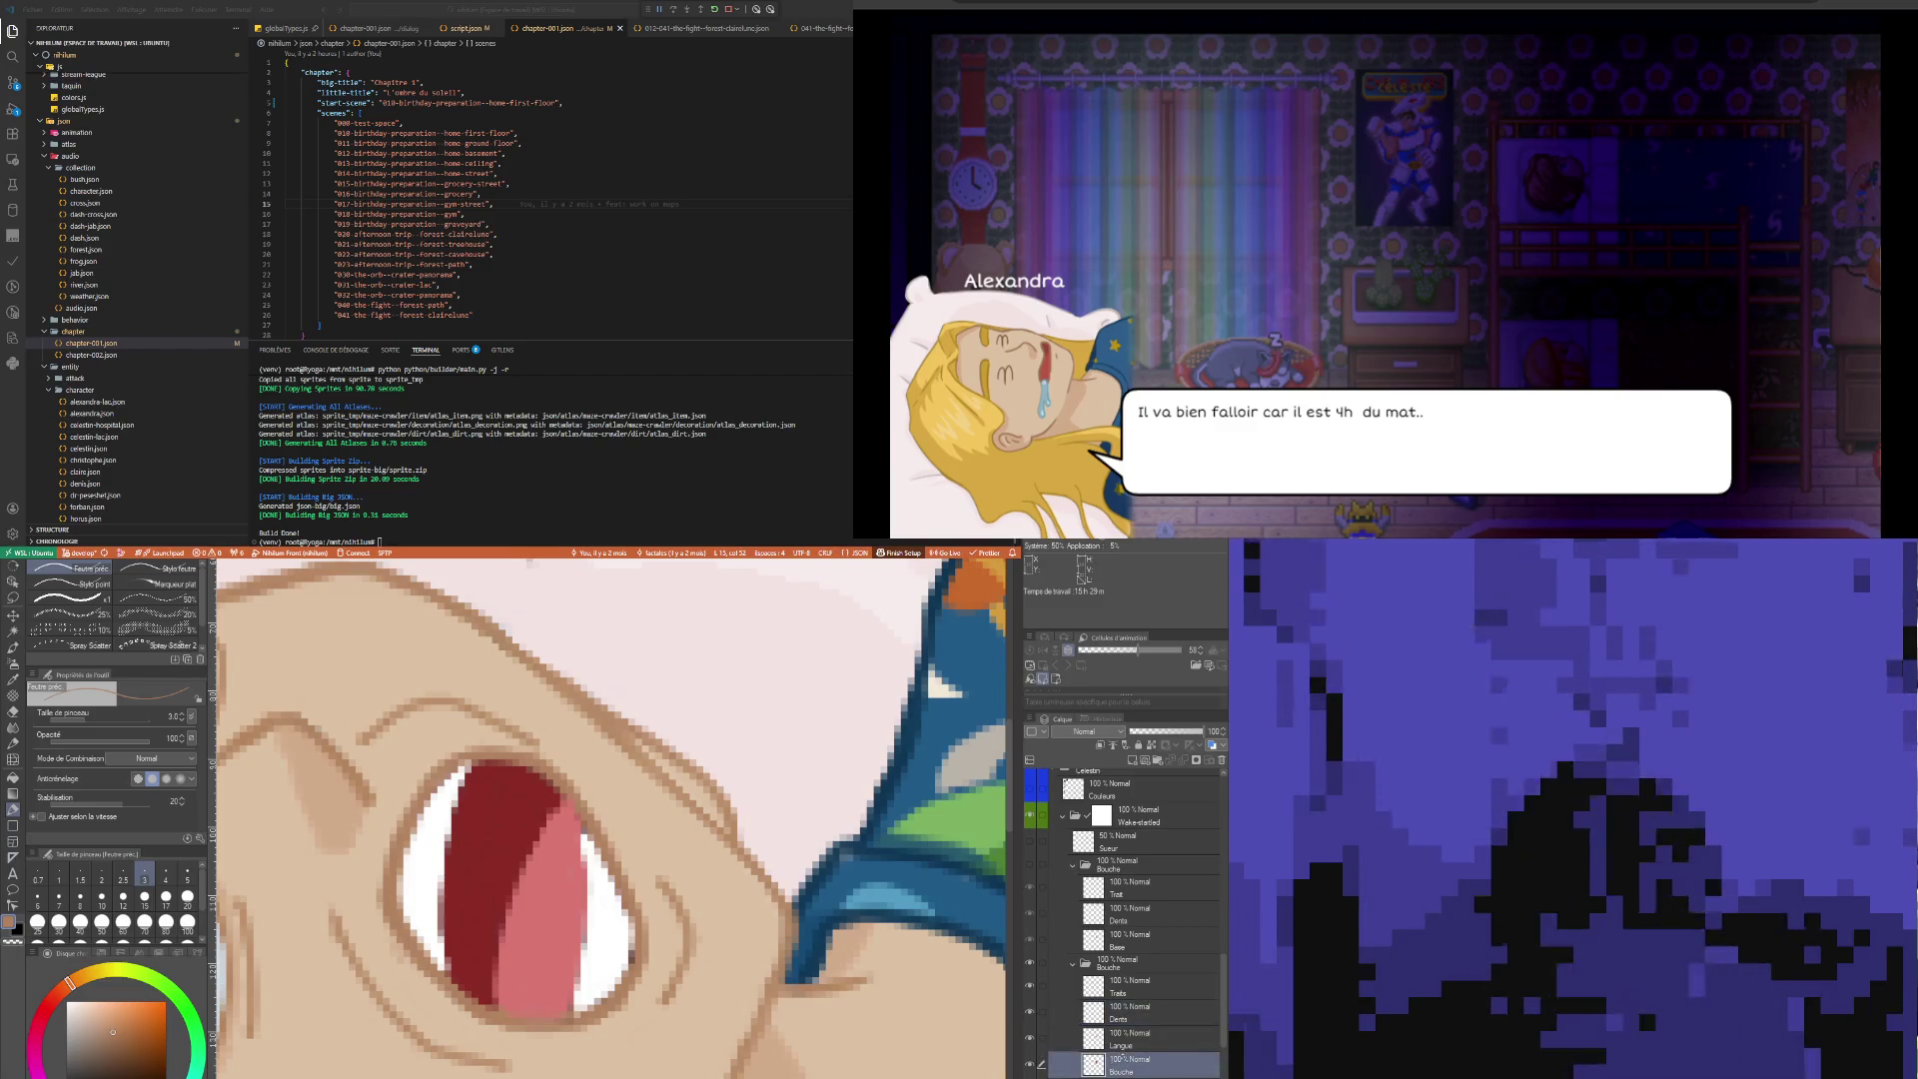
pyautogui.click(1124, 987)
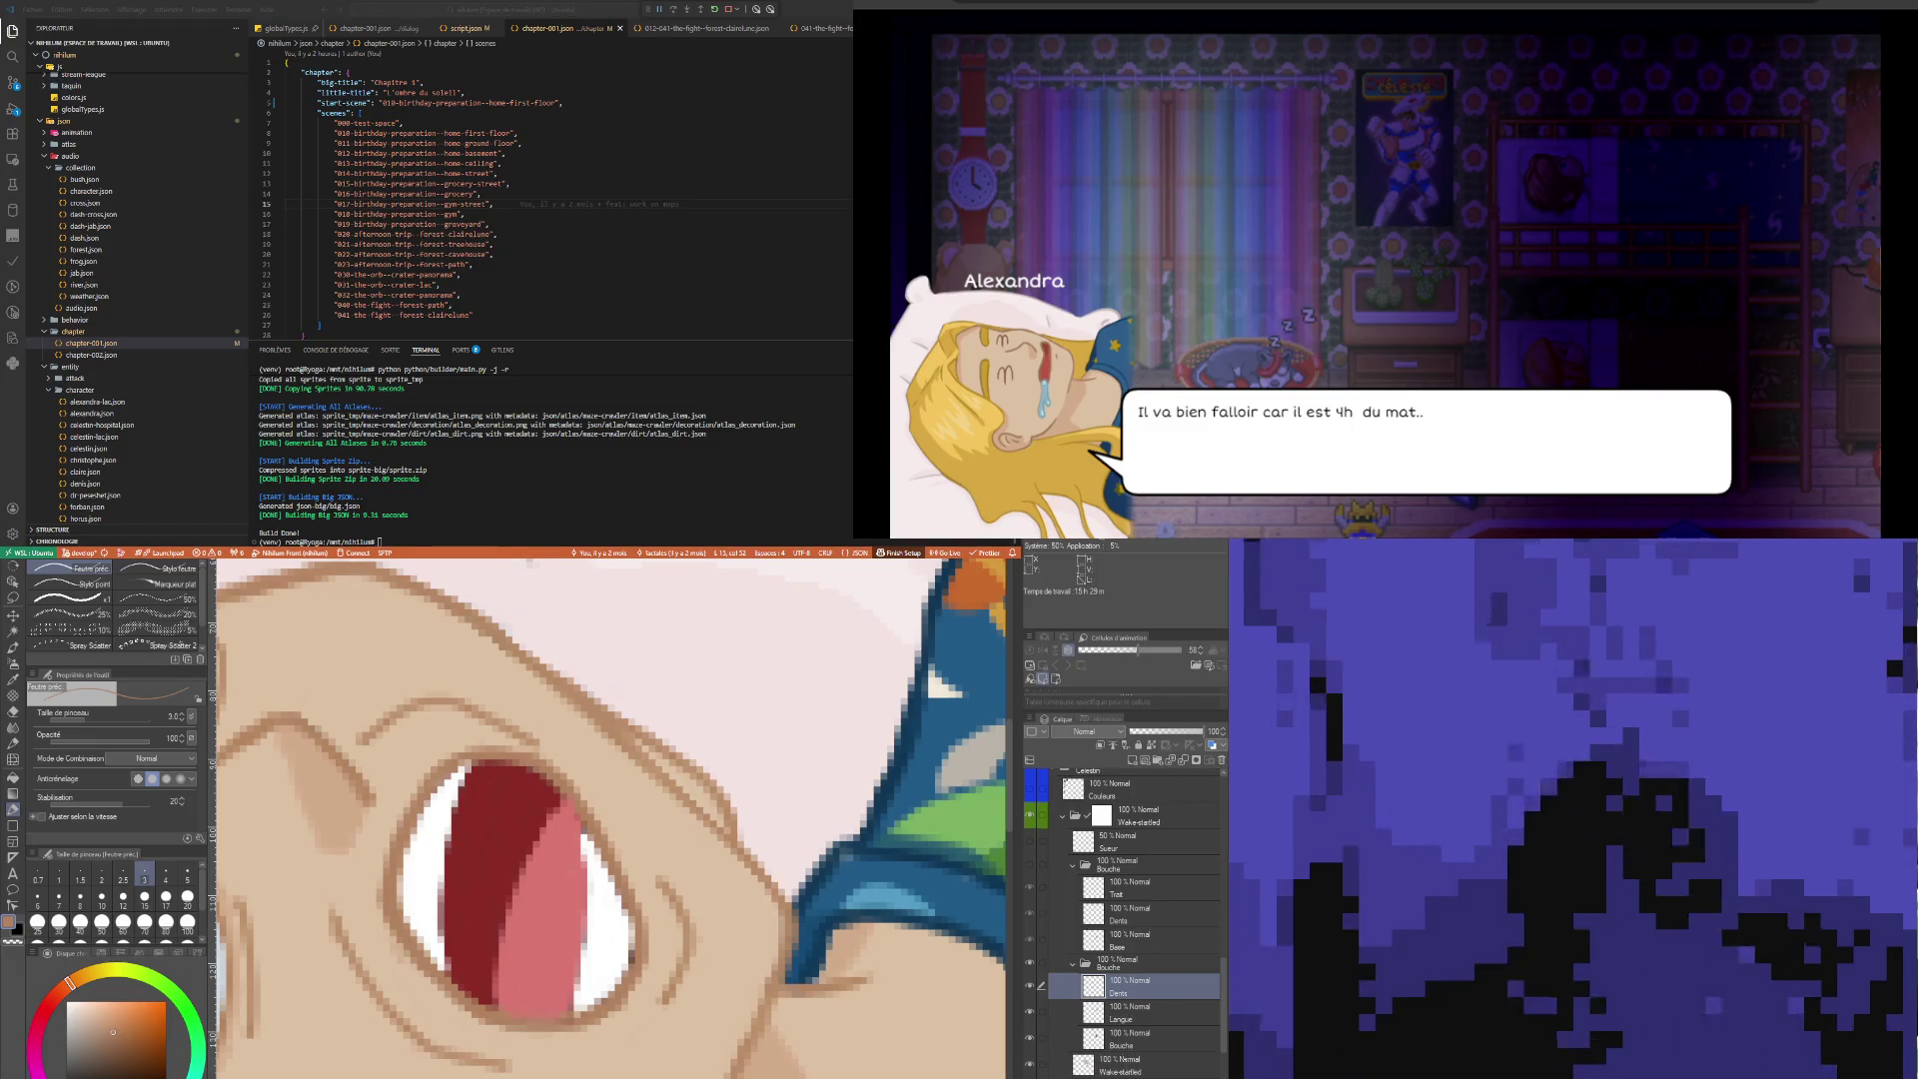
# Delete the Traits layer and paint white teeth on Dents at brush size 2
pyautogui.press('Delete')
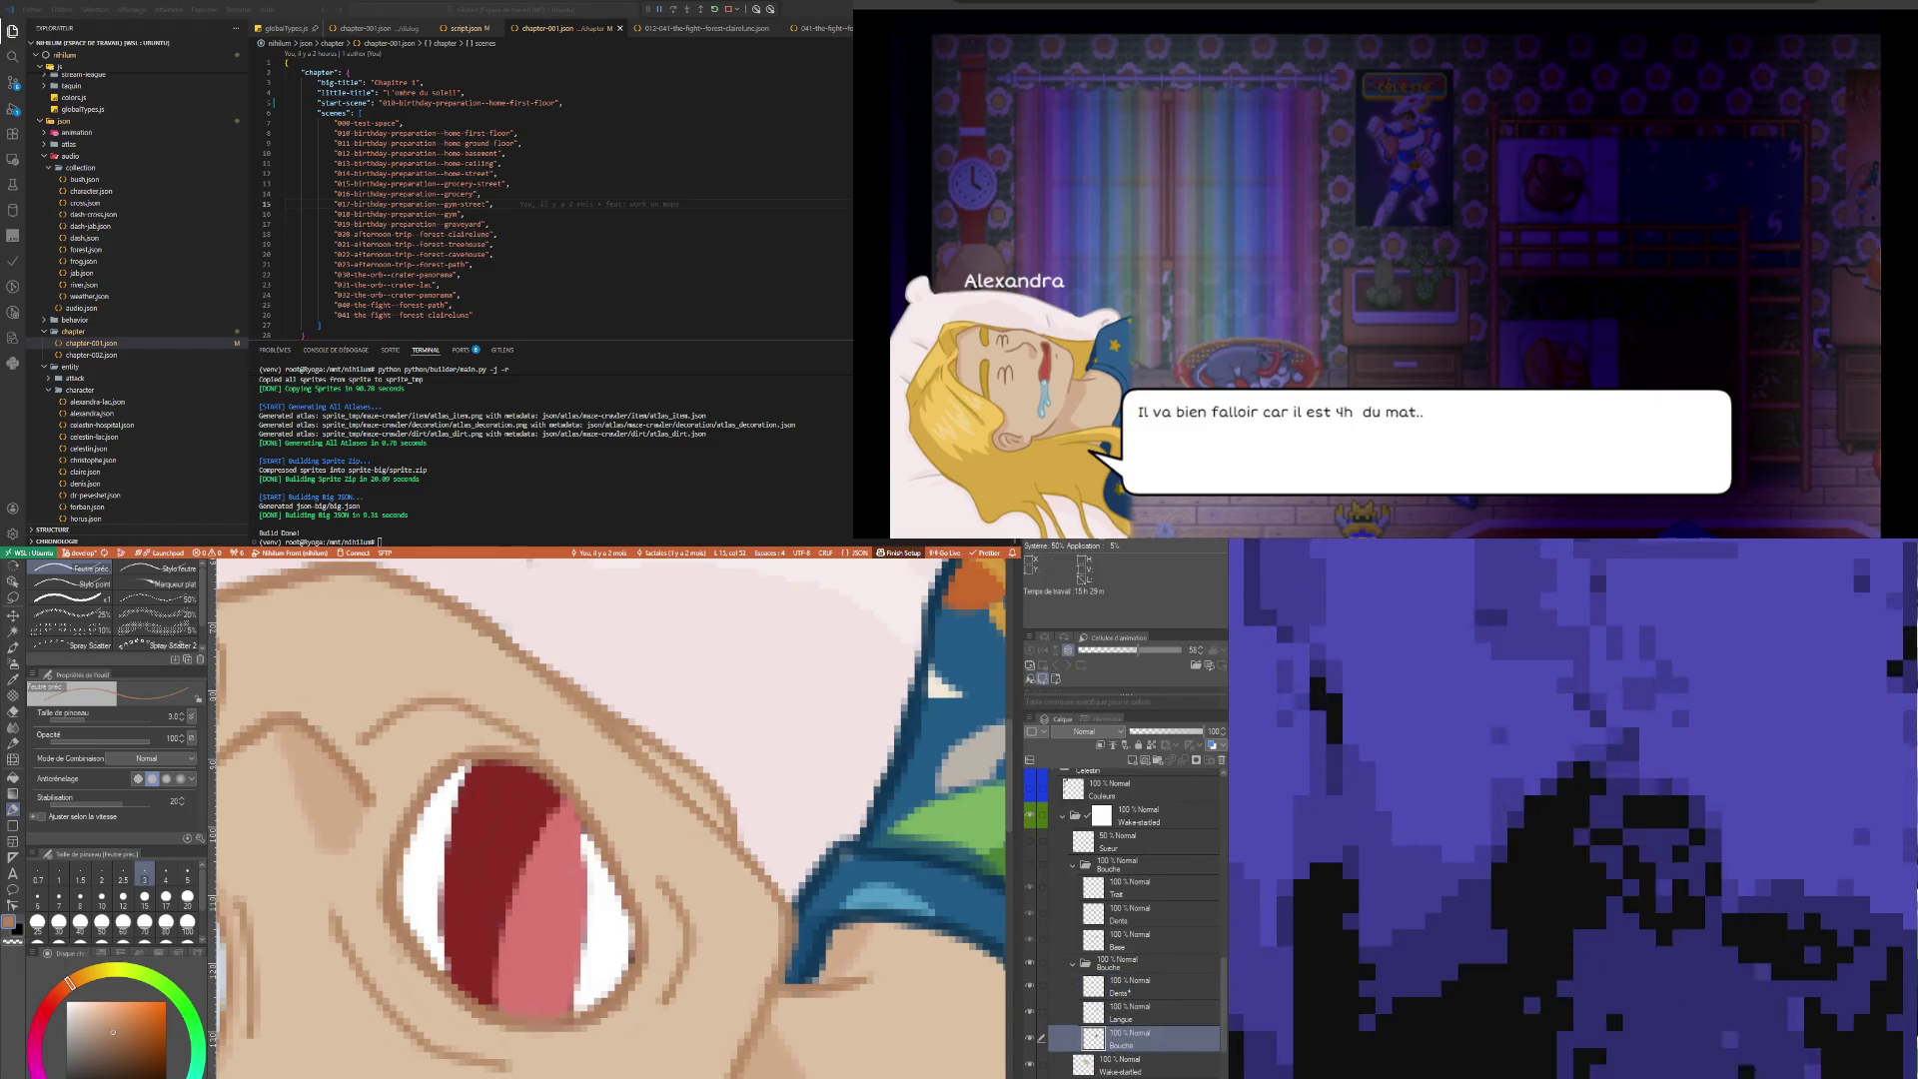
pyautogui.keyDown('ctrl'); pyautogui.keyDown('shift'); pyautogui.click(624, 942); pyautogui.keyUp('shift'); pyautogui.keyUp('ctrl')
pyautogui.press('i')
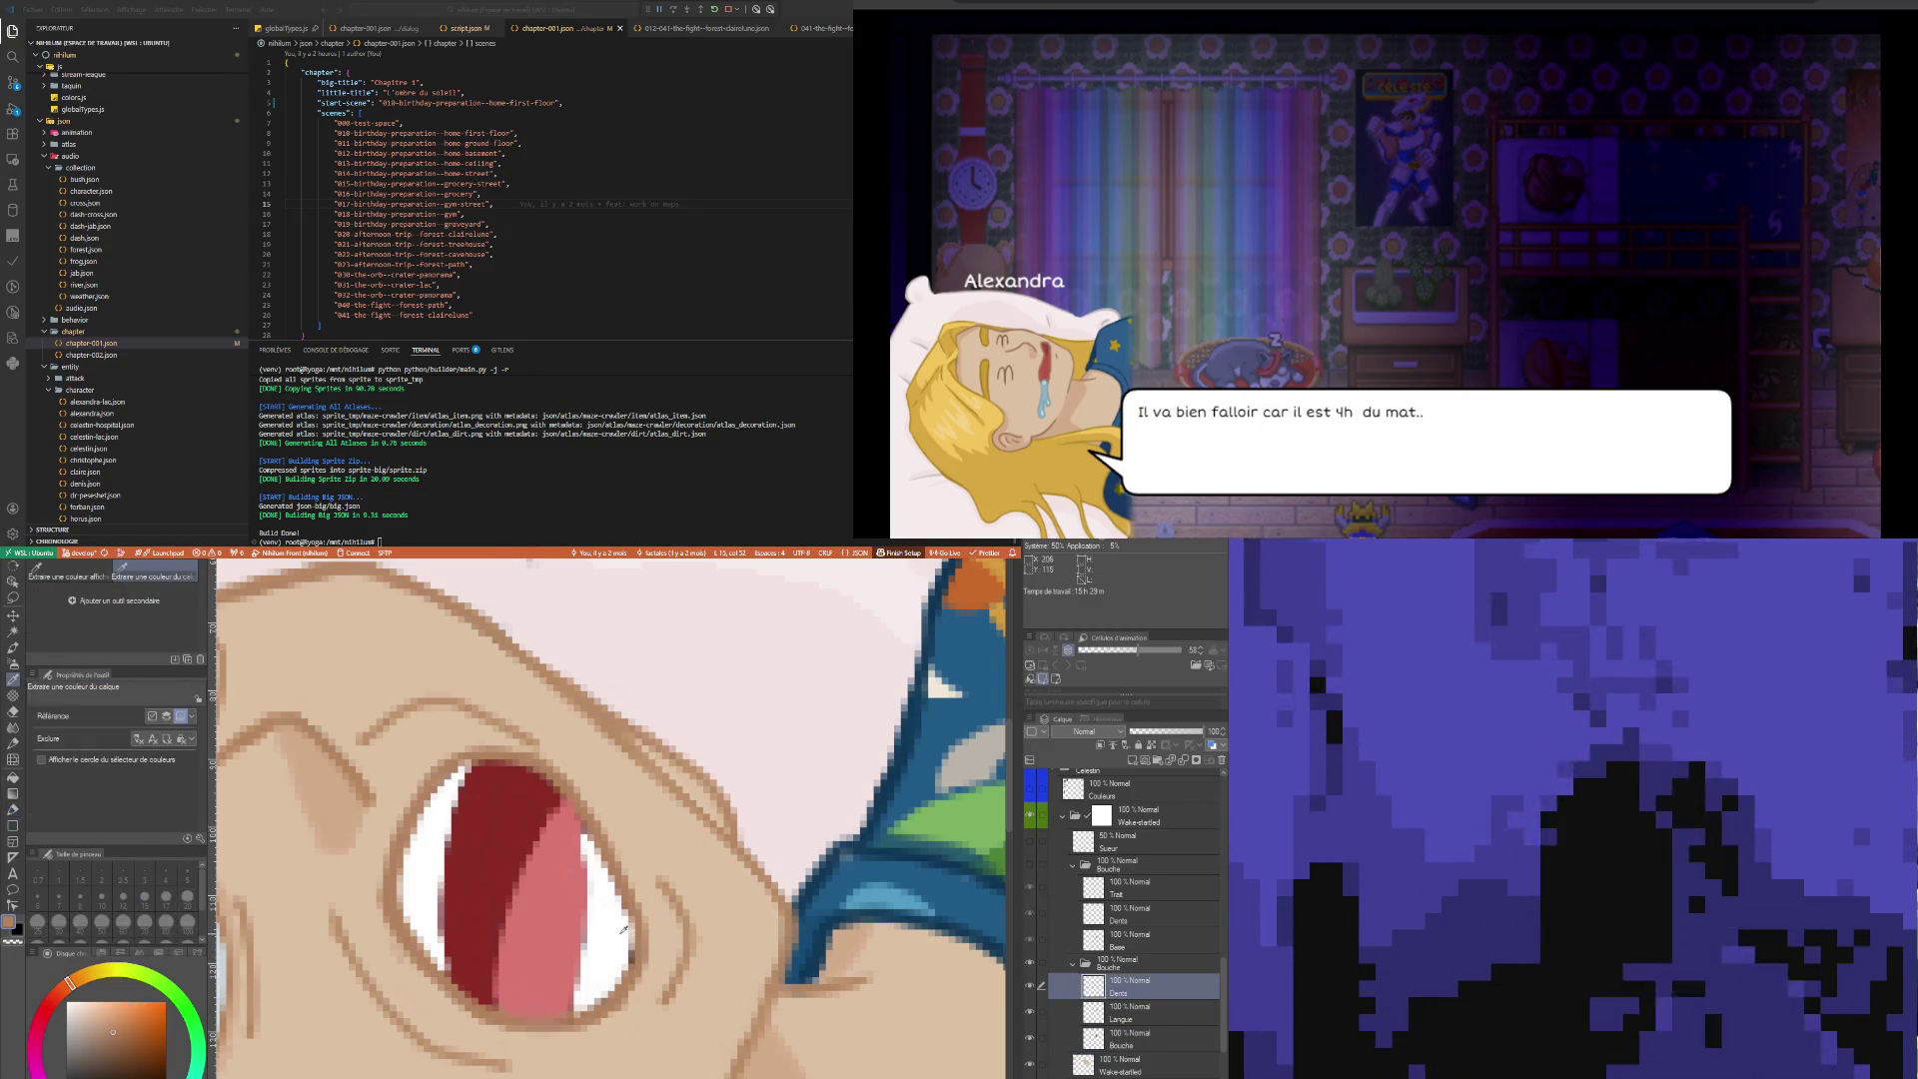
pyautogui.click(587, 956)
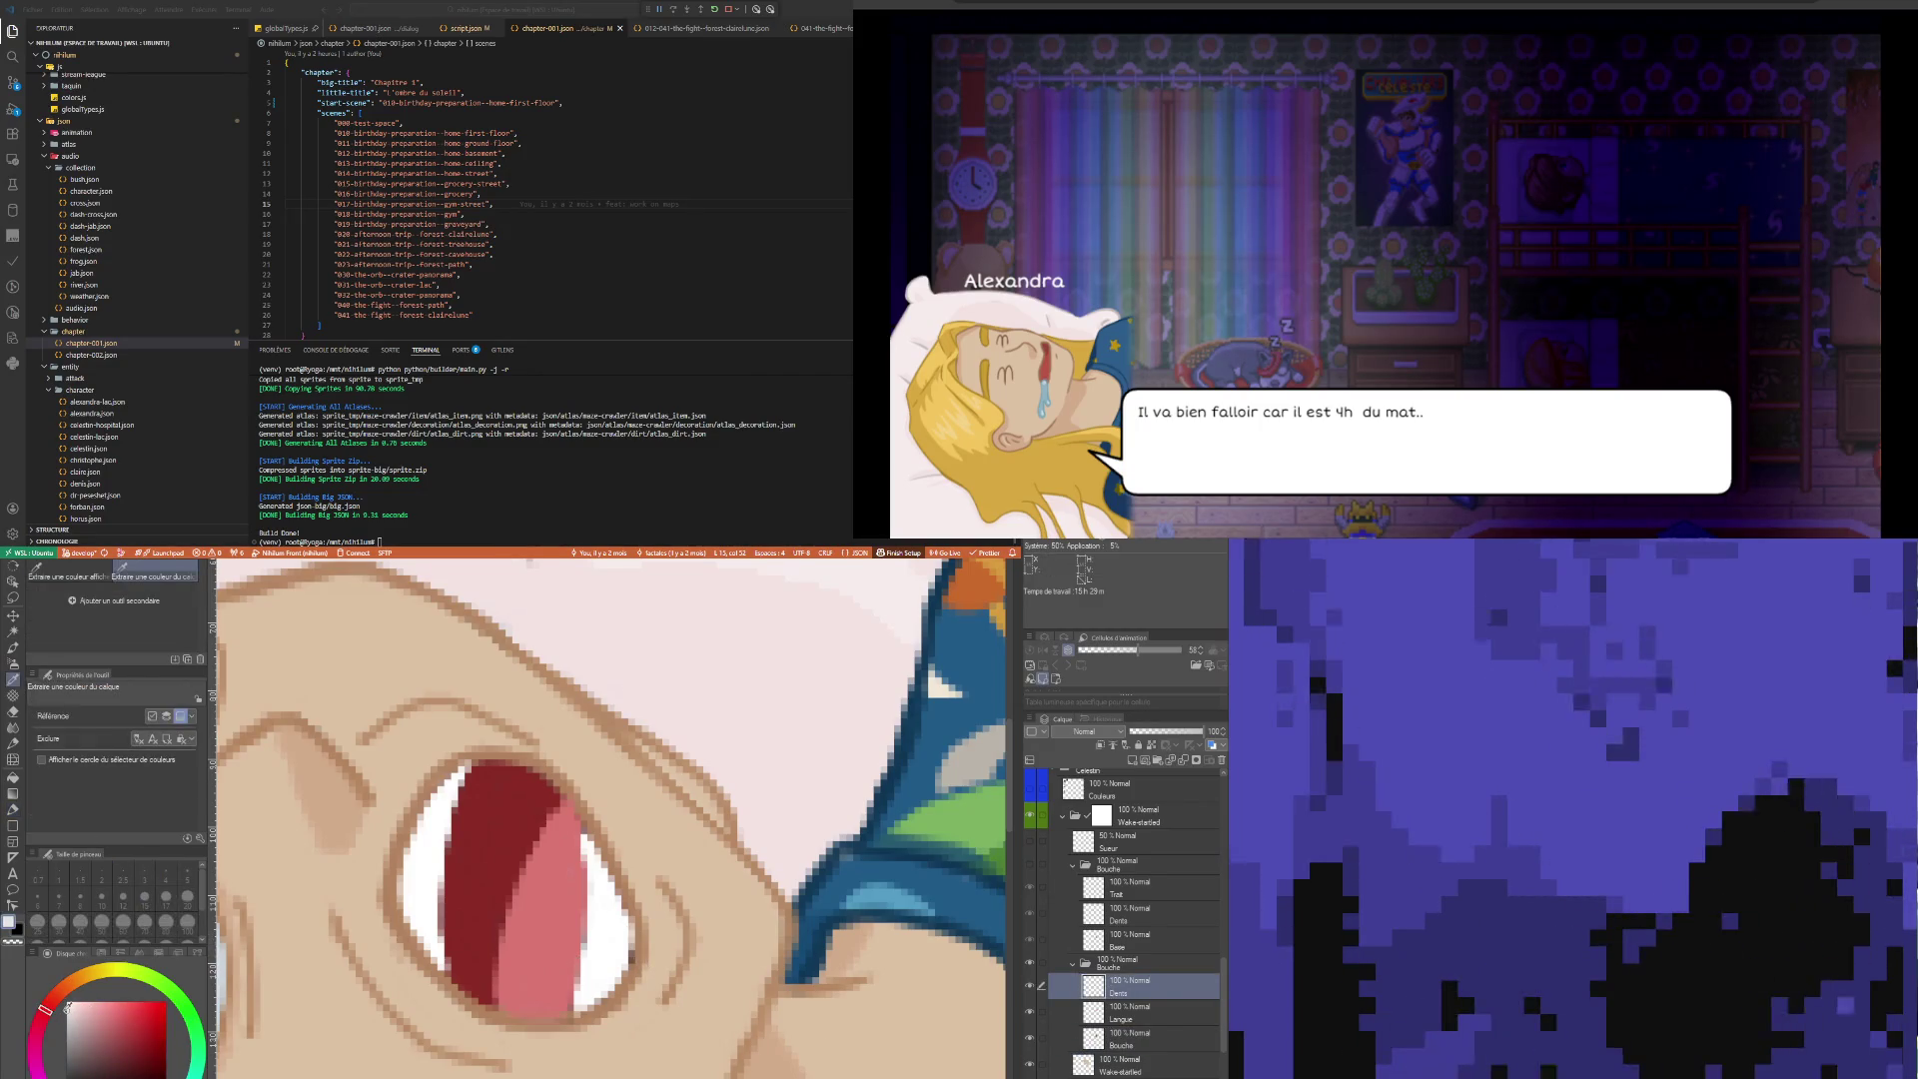
pyautogui.press('p')
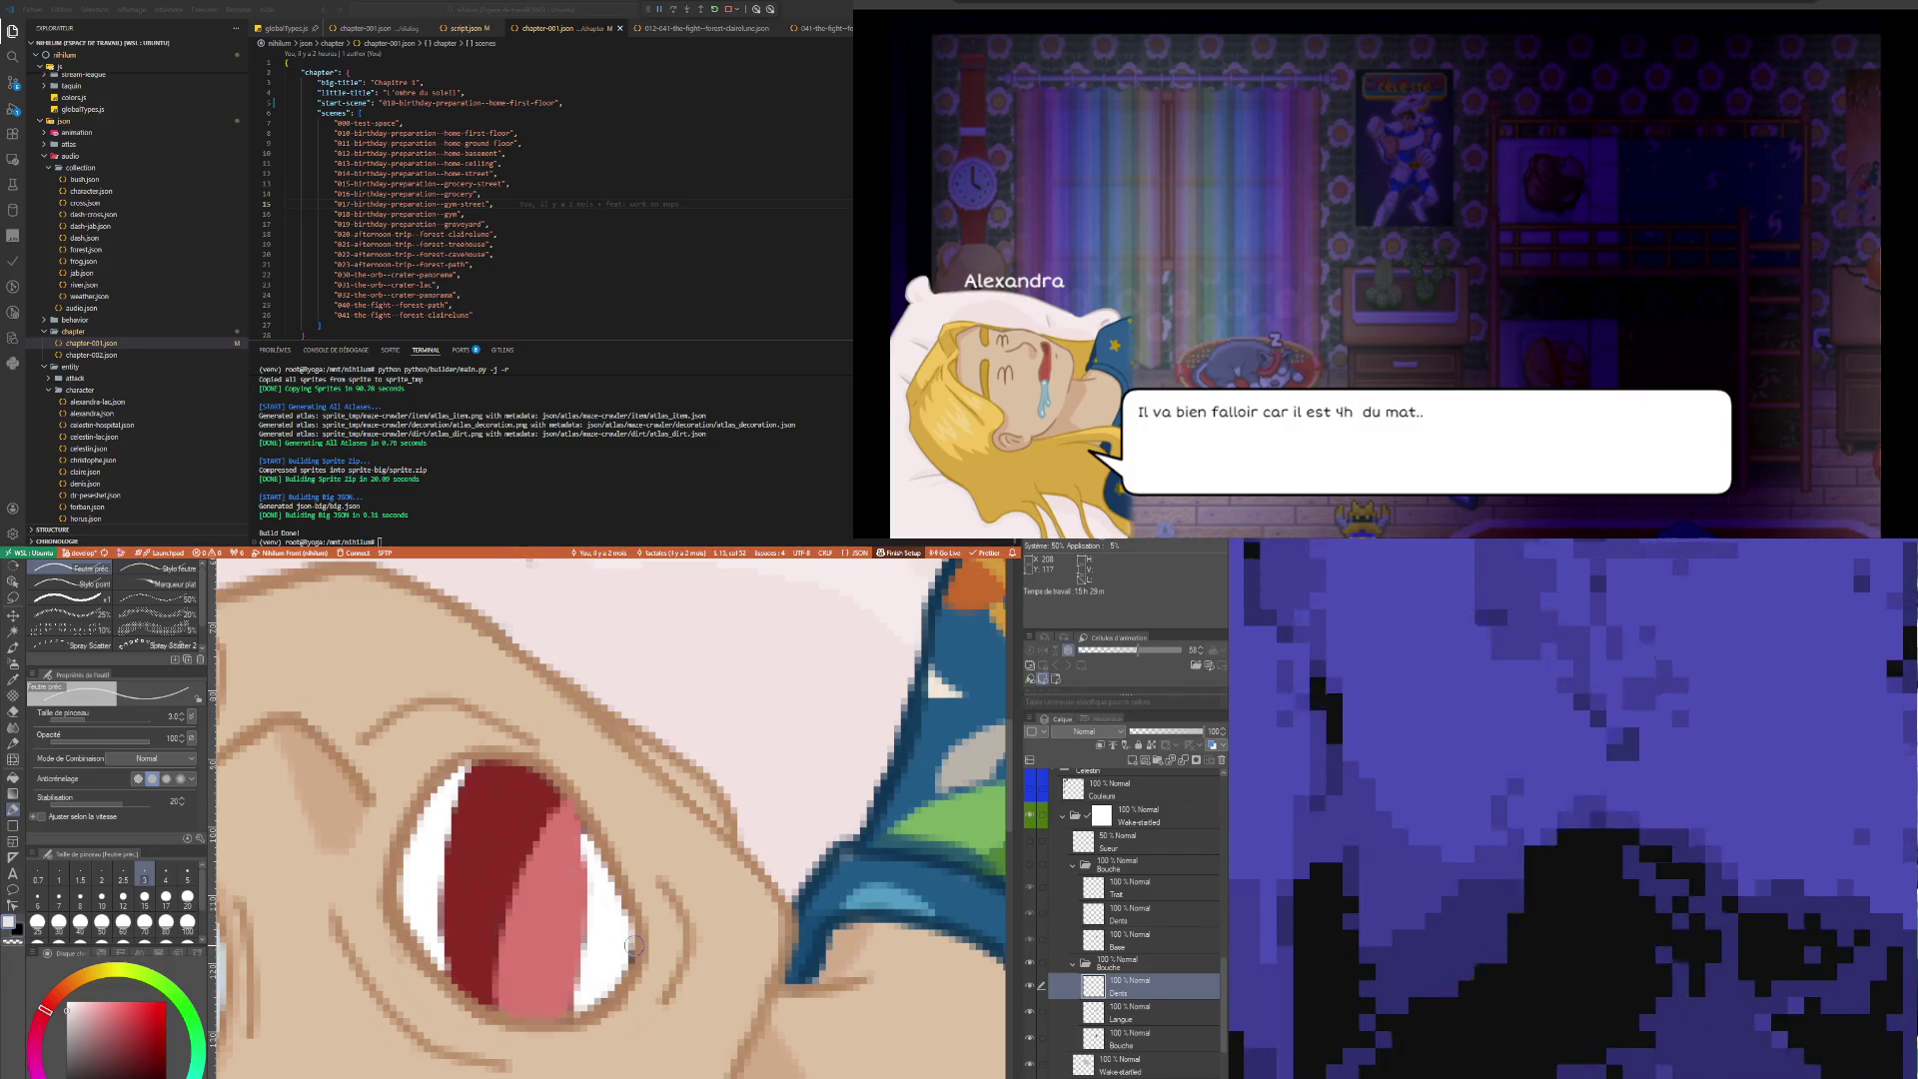
pyautogui.press('[')
pyautogui.press('[')
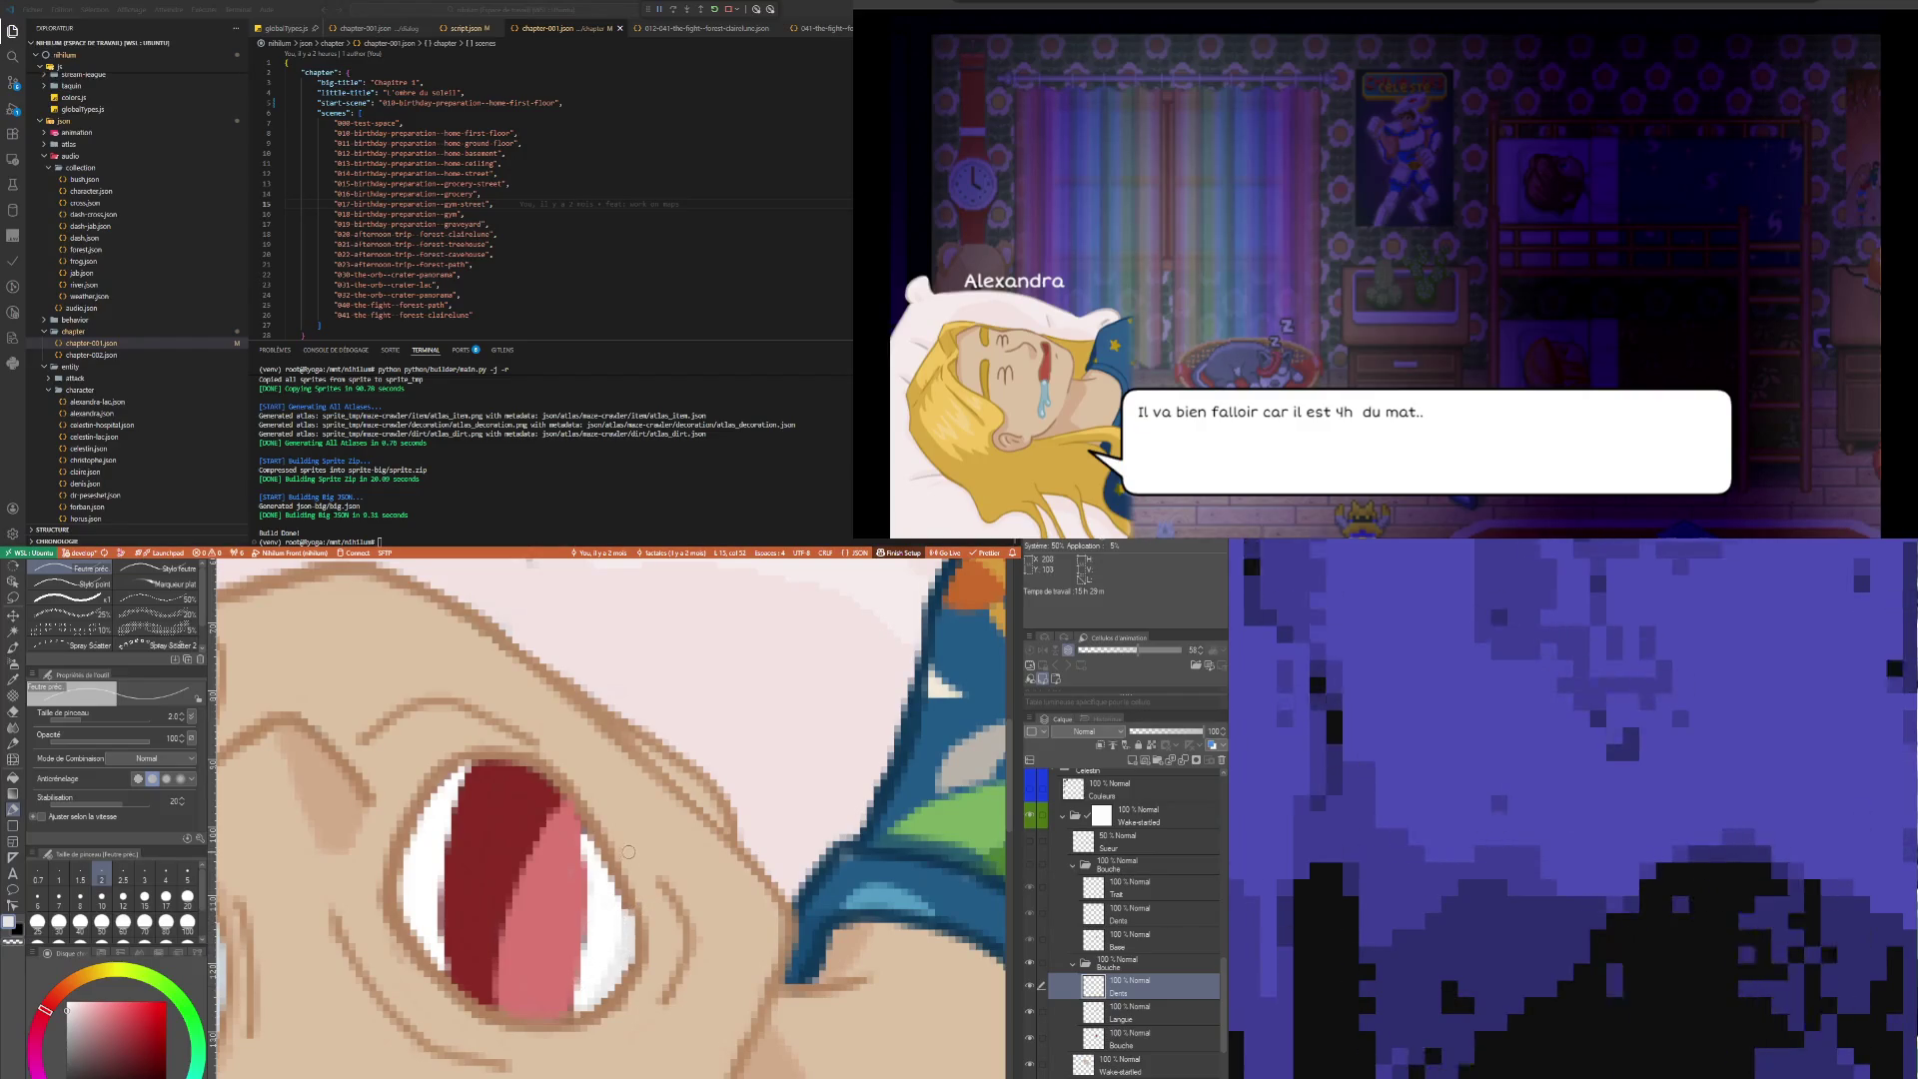
pyautogui.moveTo(603, 985); pyautogui.dragTo(619, 925)
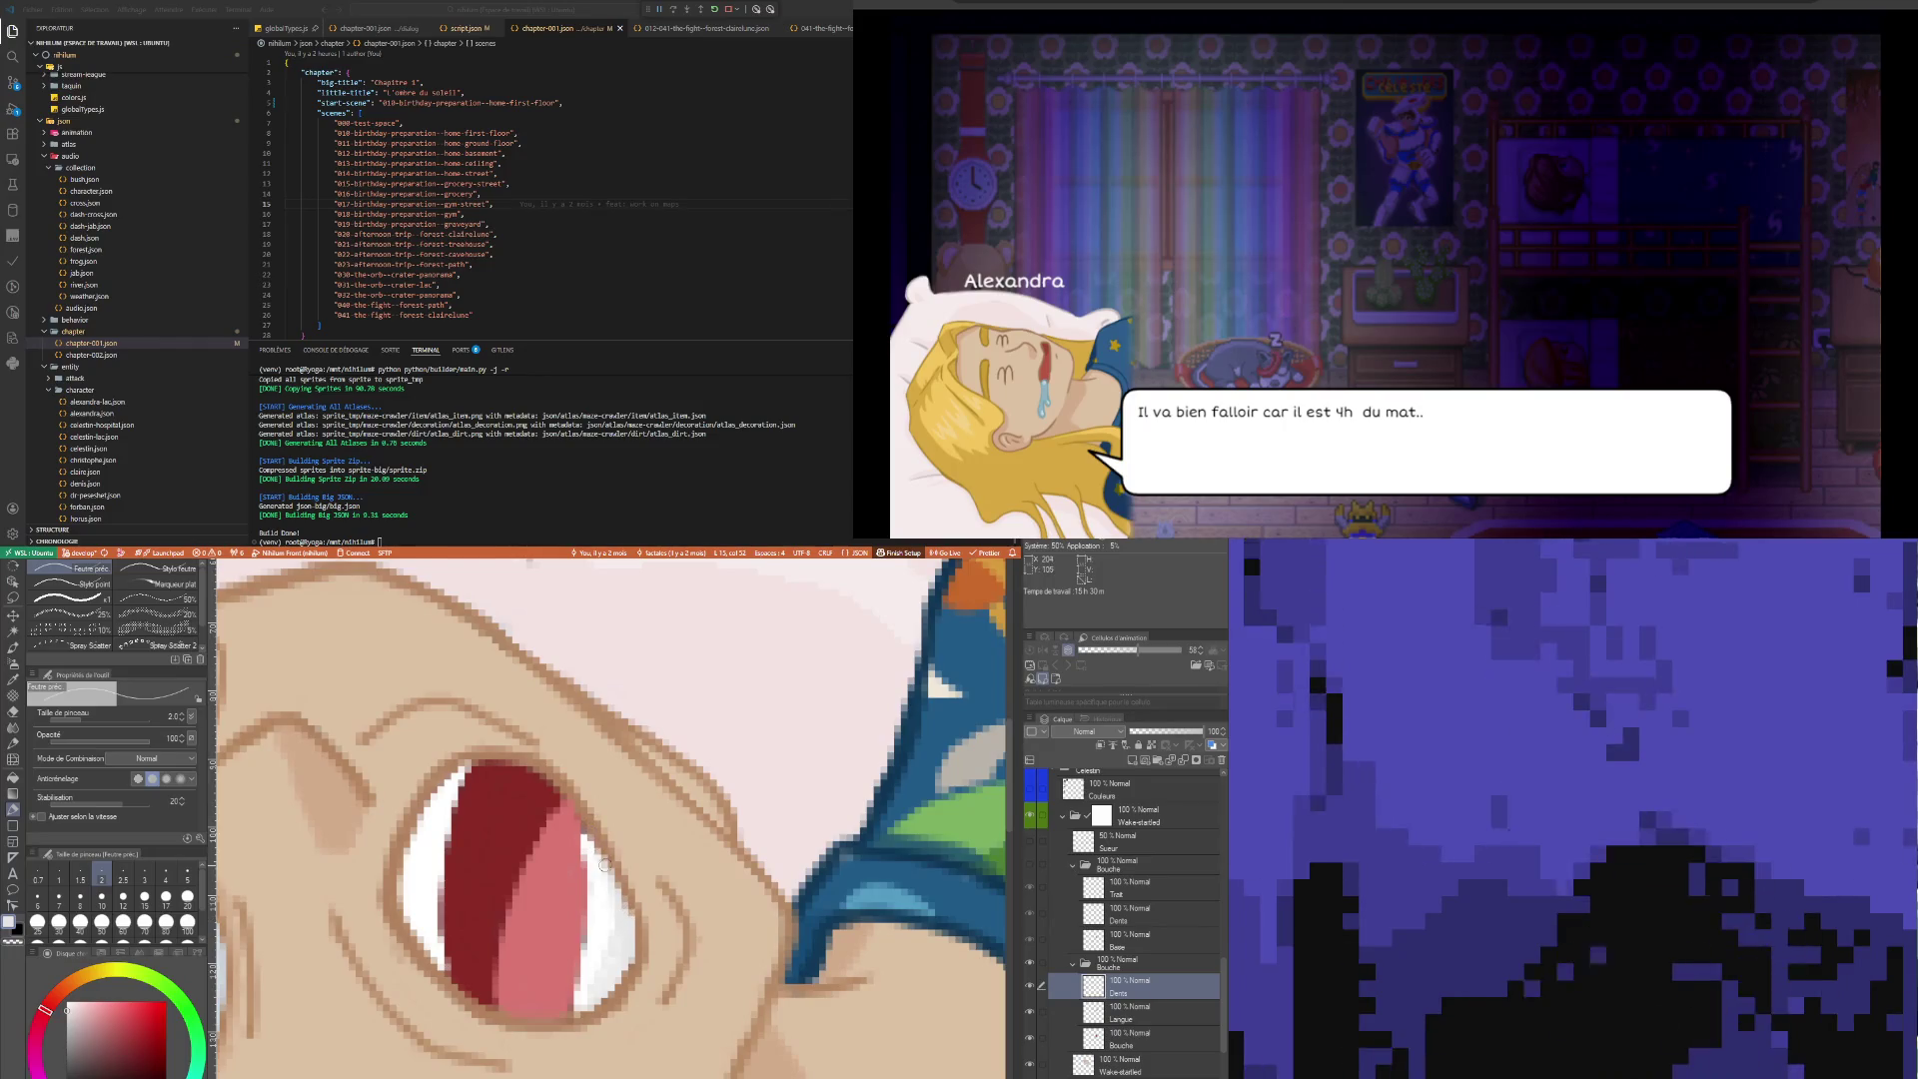
pyautogui.moveTo(588, 833); pyautogui.dragTo(616, 887)
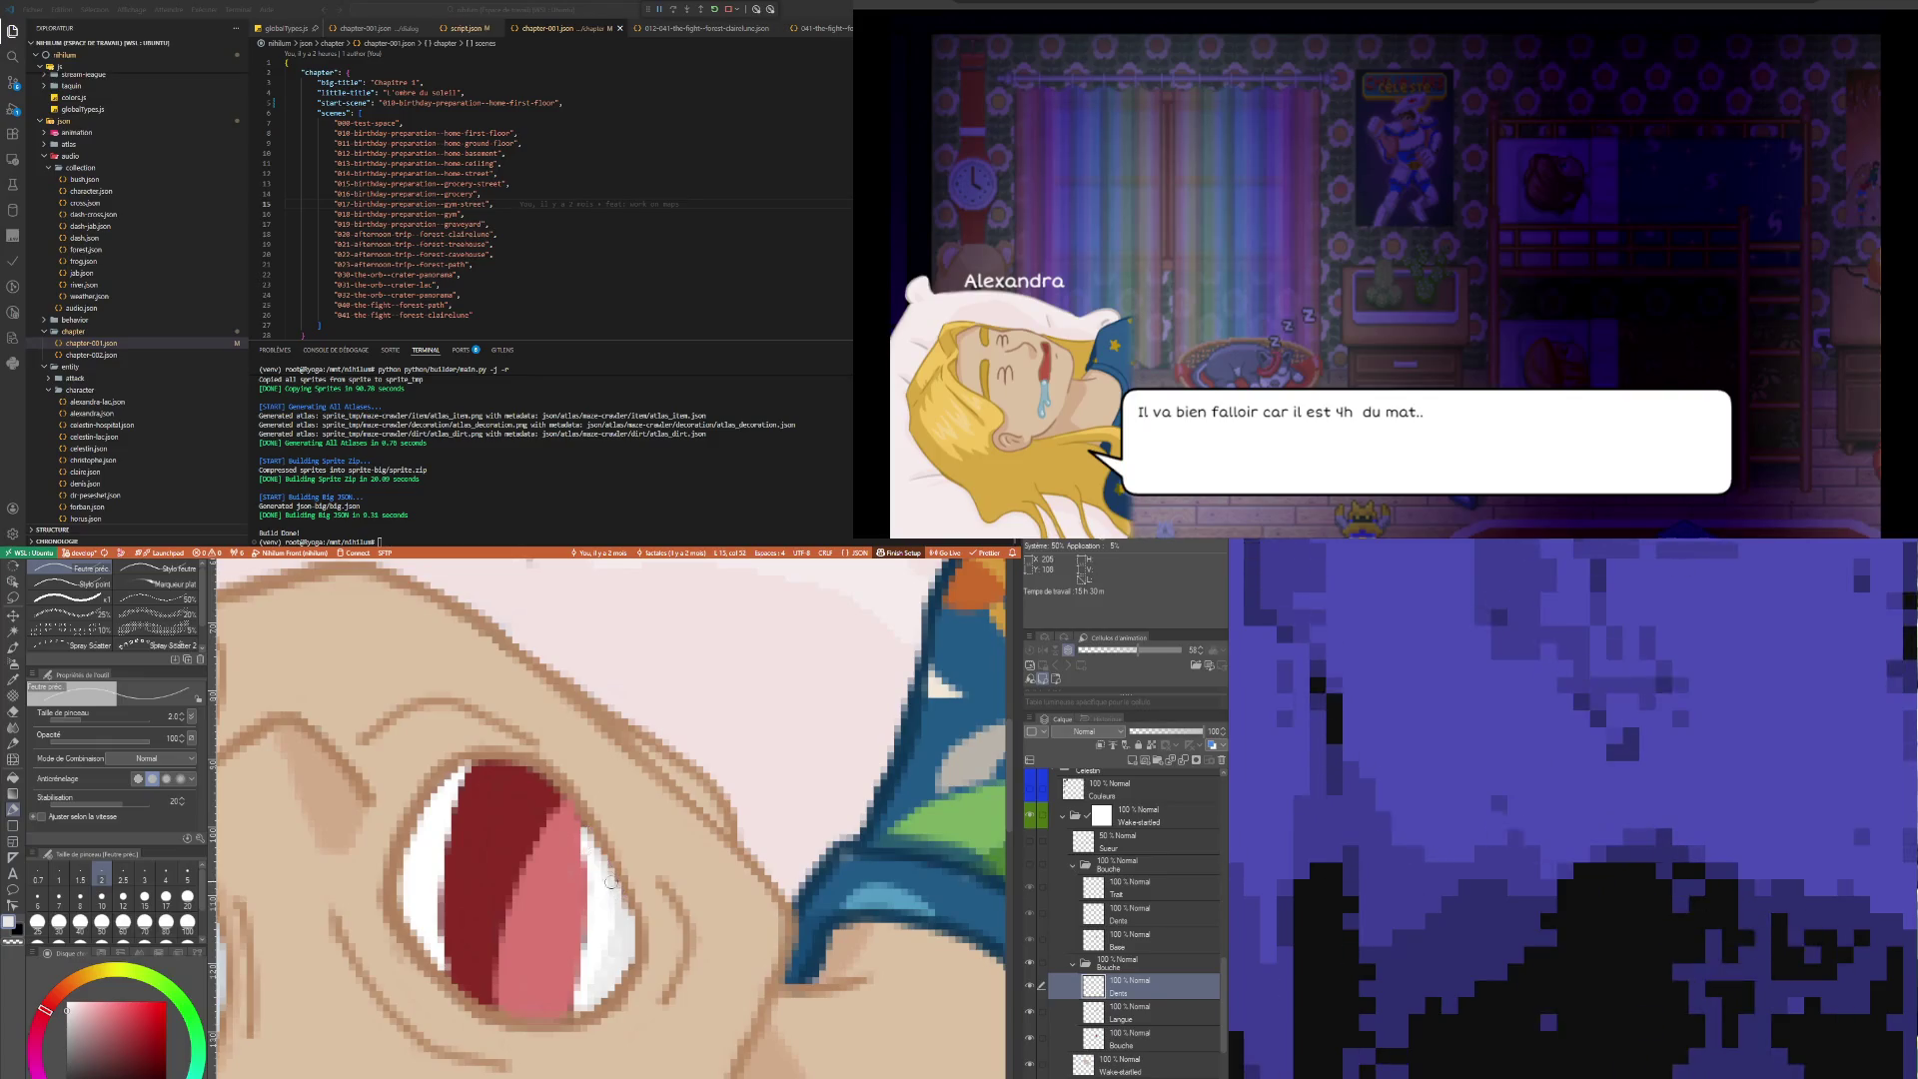
pyautogui.press('[')
pyautogui.press('[')
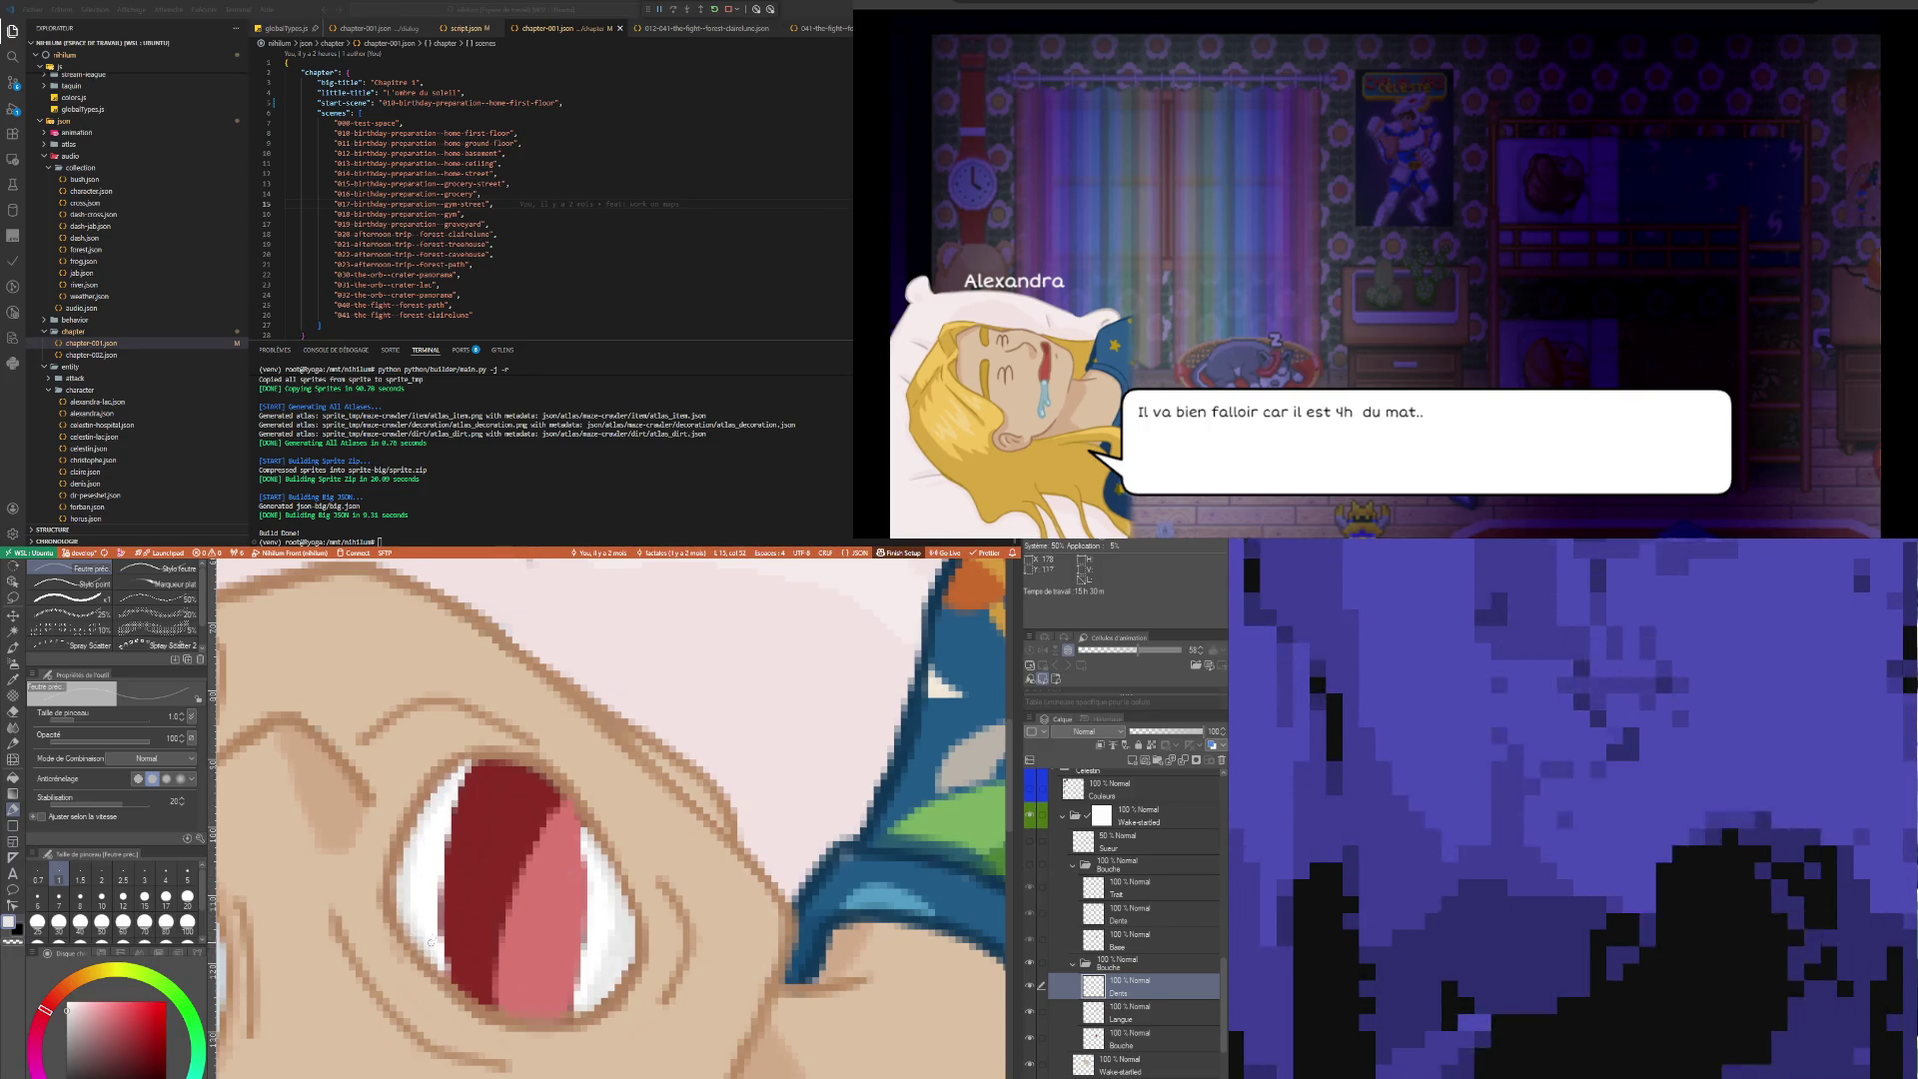
# Add a new layer above Dents and sample the orange skin colour from the face
pyautogui.hotkey('ctrl', 'shift', 'n')
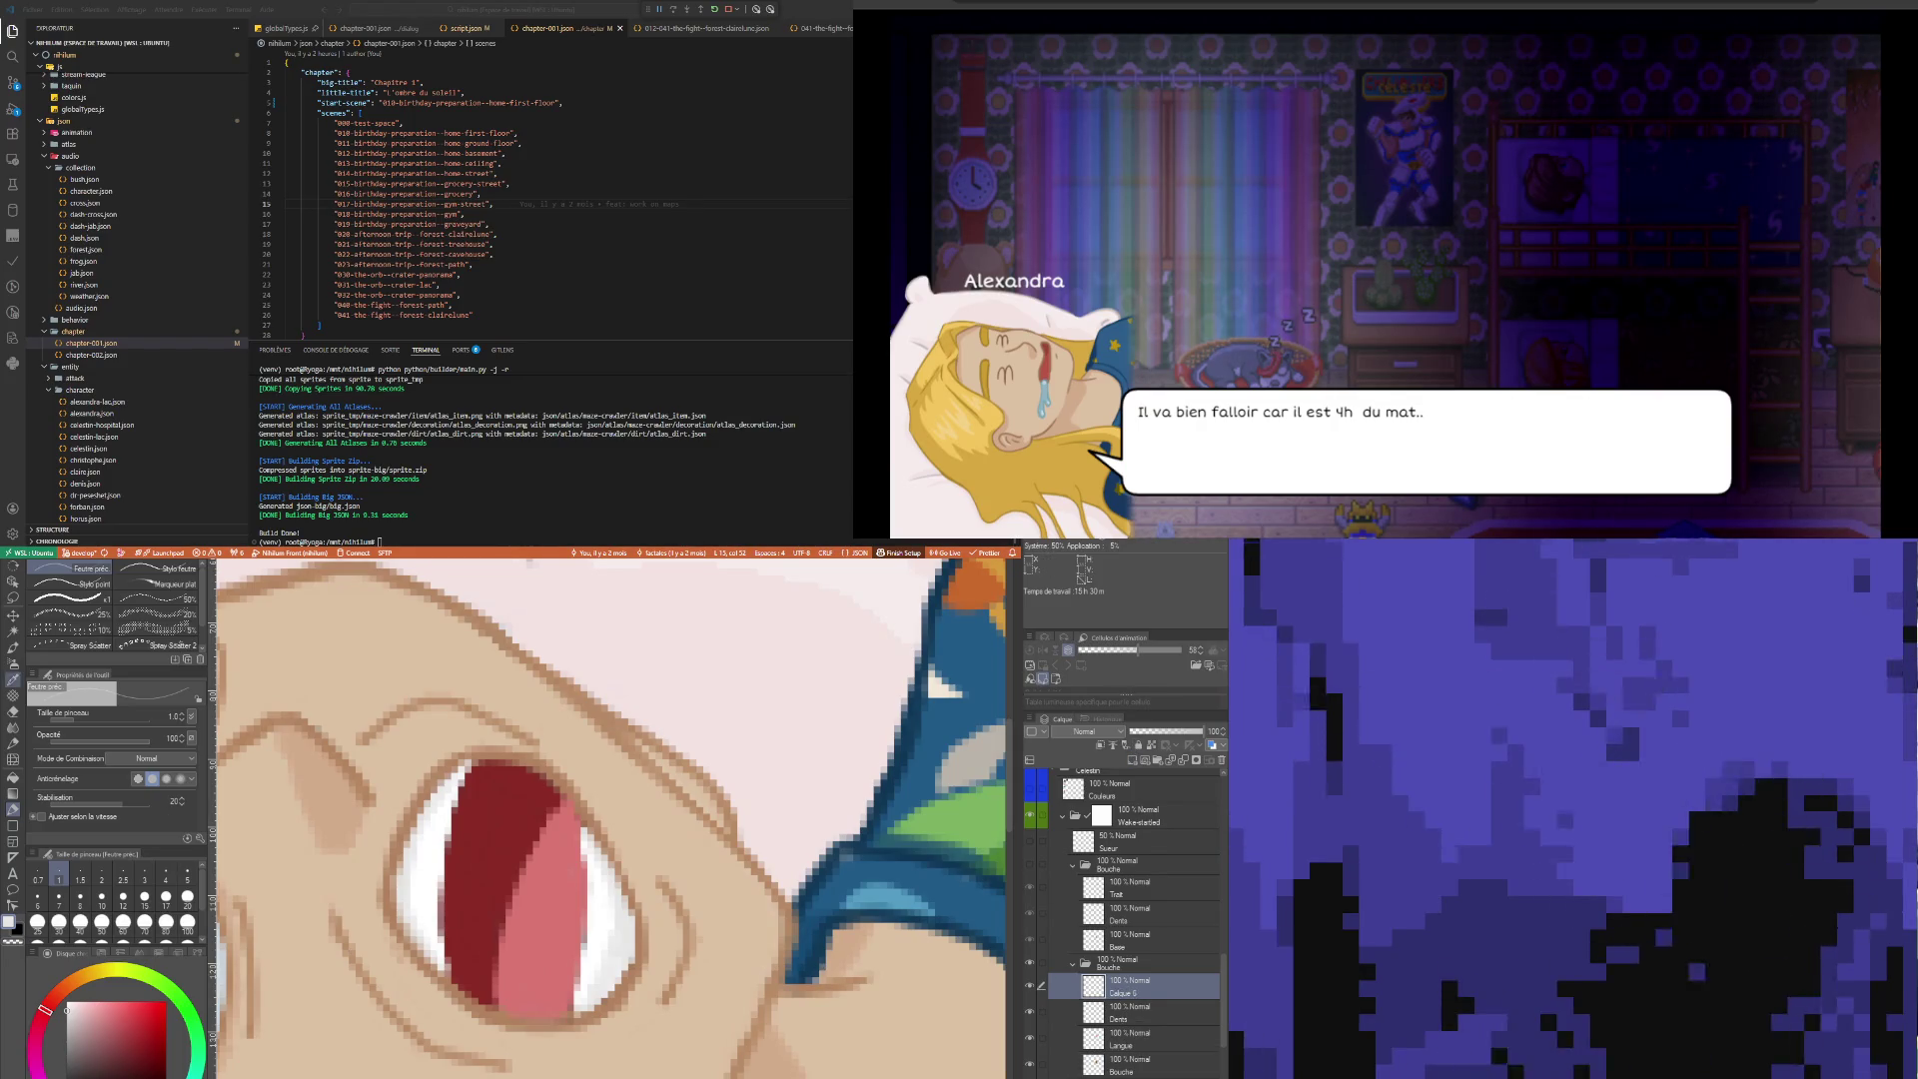
pyautogui.press('i')
pyautogui.click(650, 954)
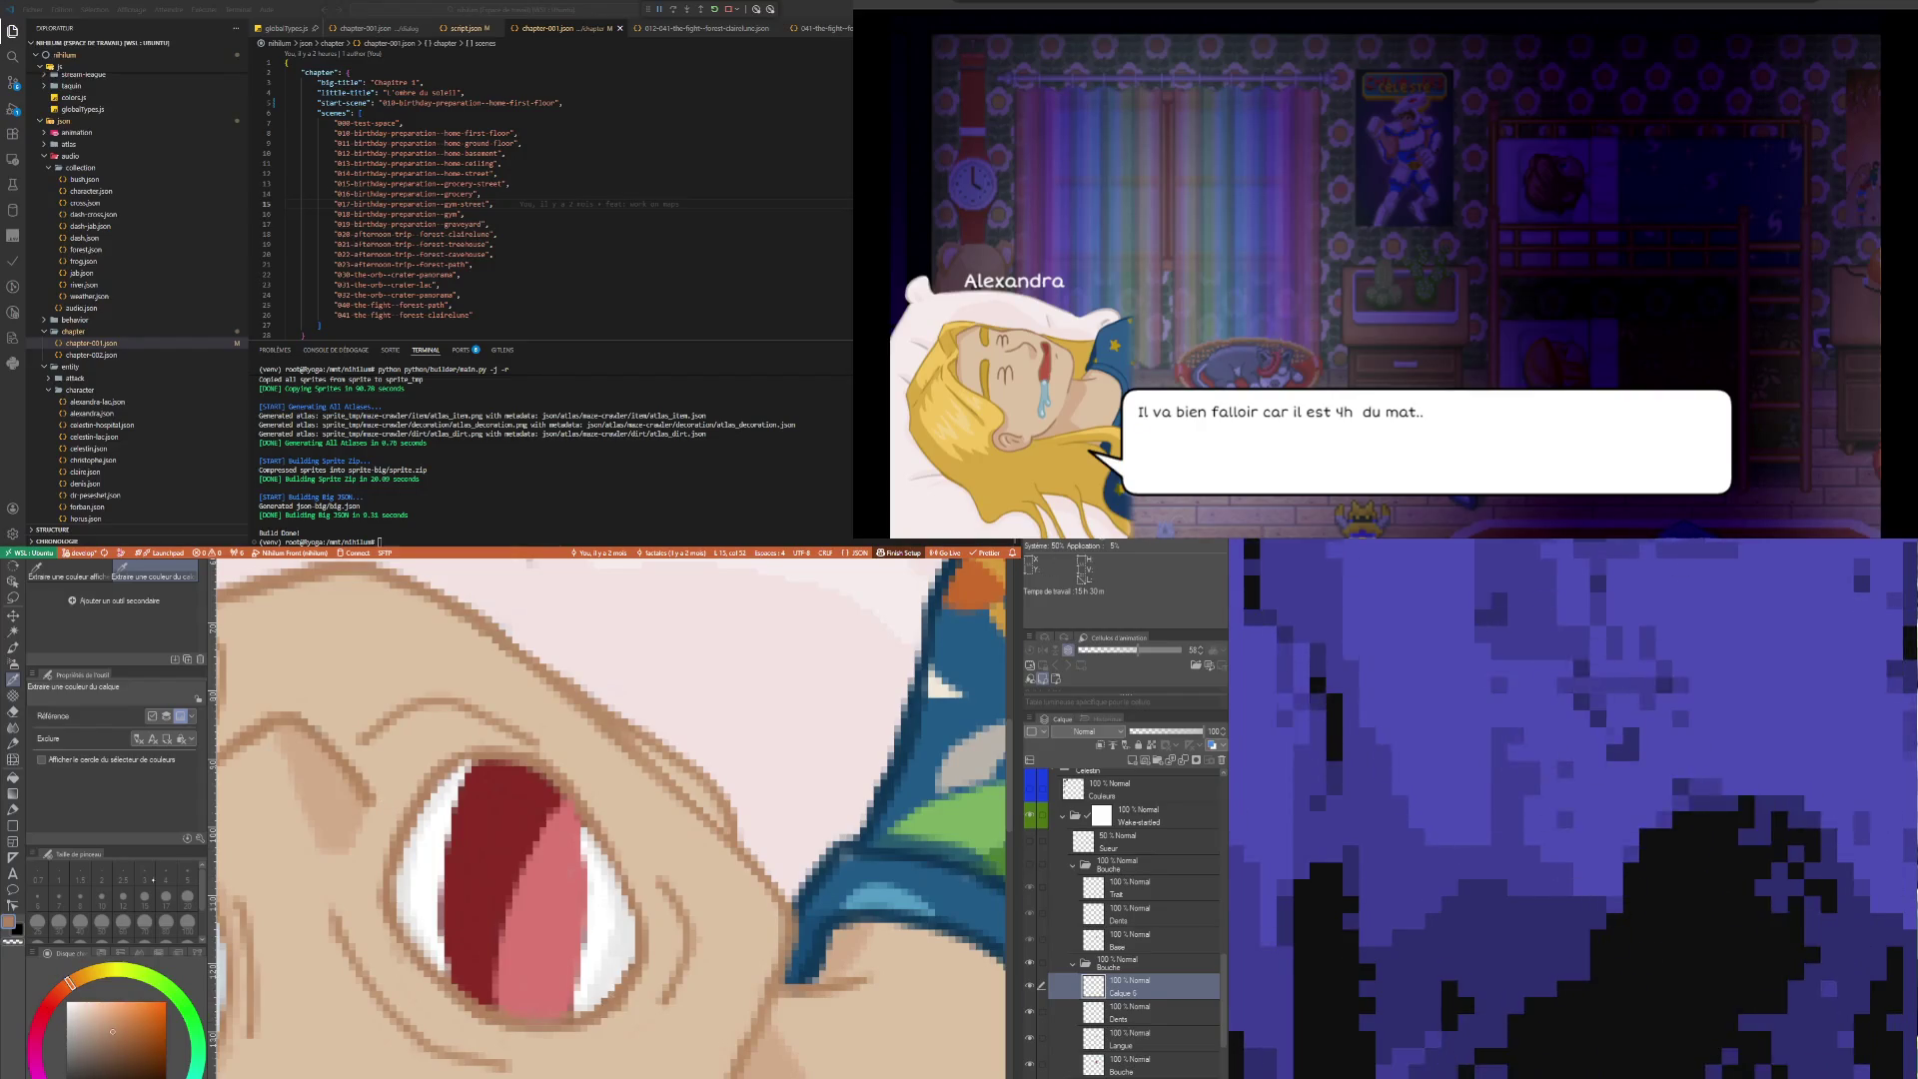
pyautogui.press('p')
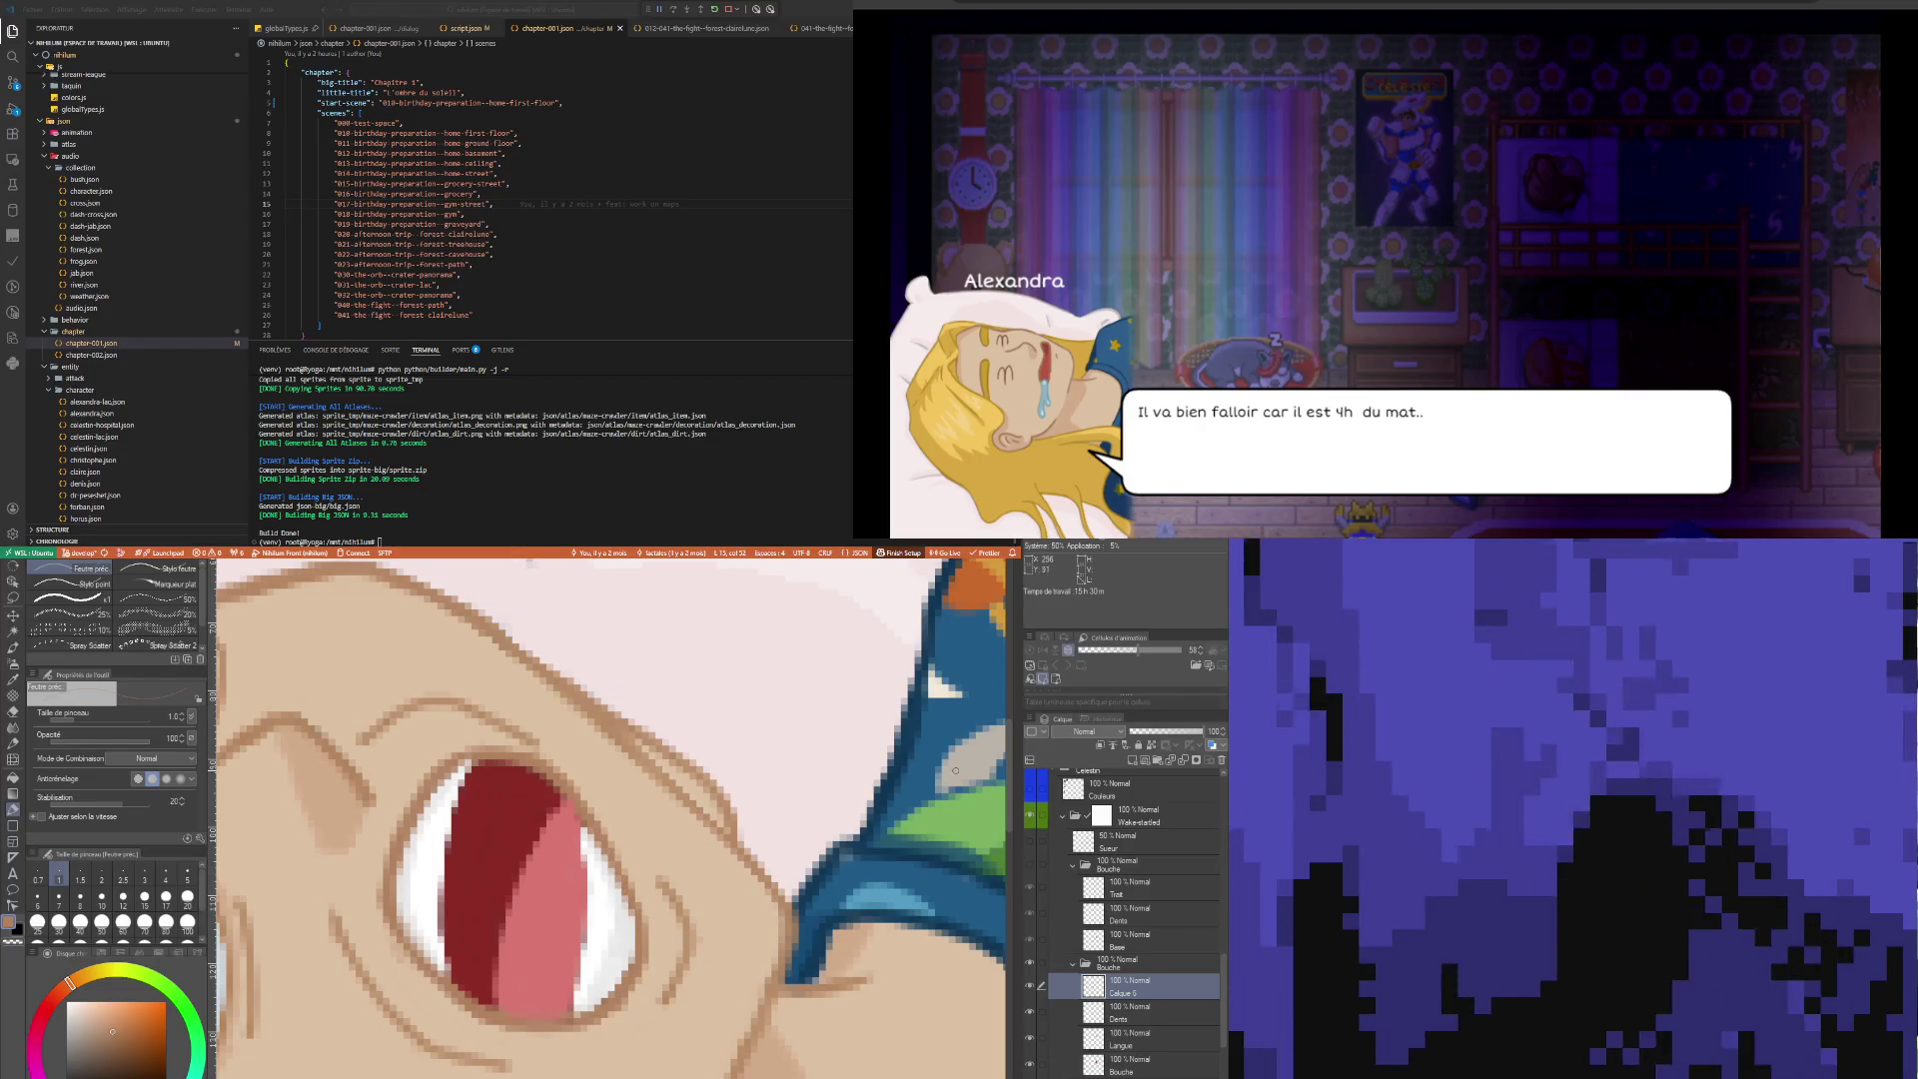
pyautogui.scroll(-5, 609, 851)
pyautogui.scroll(-1, 589, 879)
pyautogui.scroll(6, 589, 879)
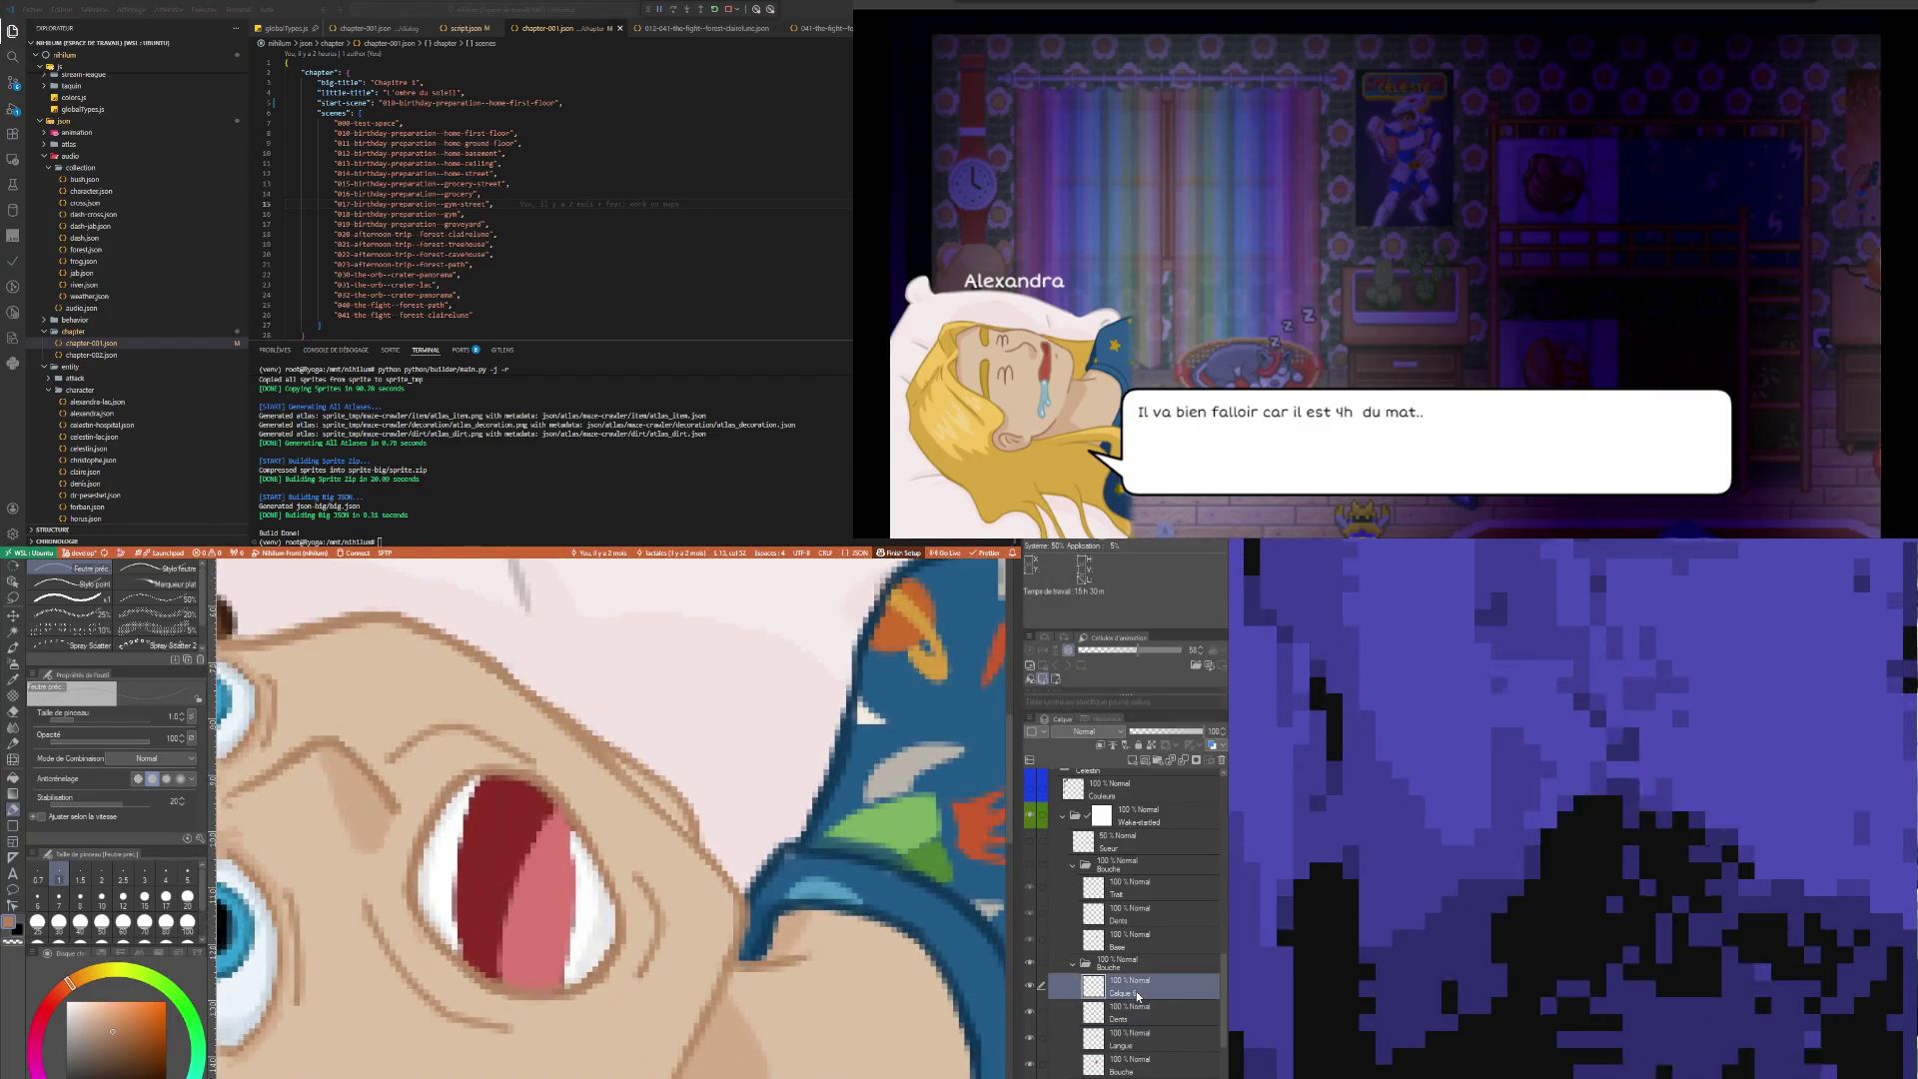
# On the Dents layer, hide Bouche and rework the teeth with eraser and pen at size 2
pyautogui.click(1069, 1009)
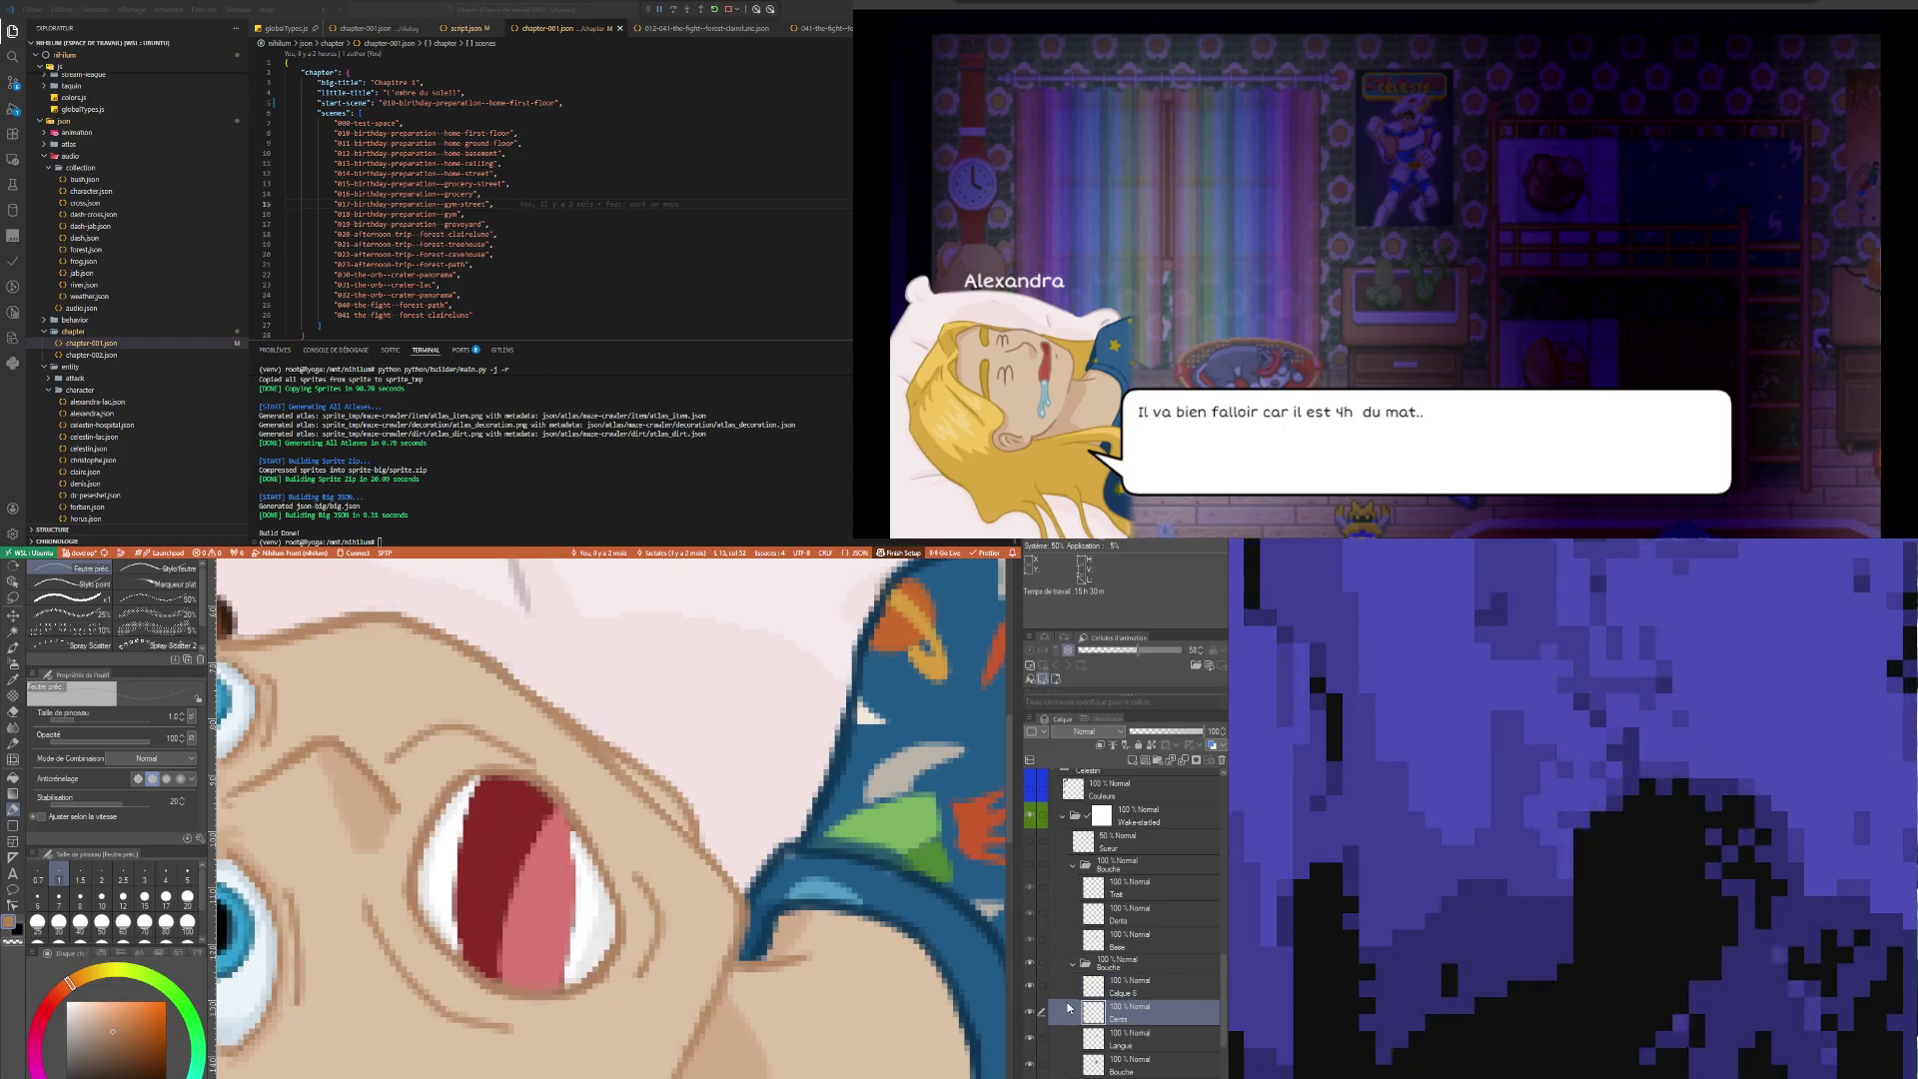
pyautogui.press('e')
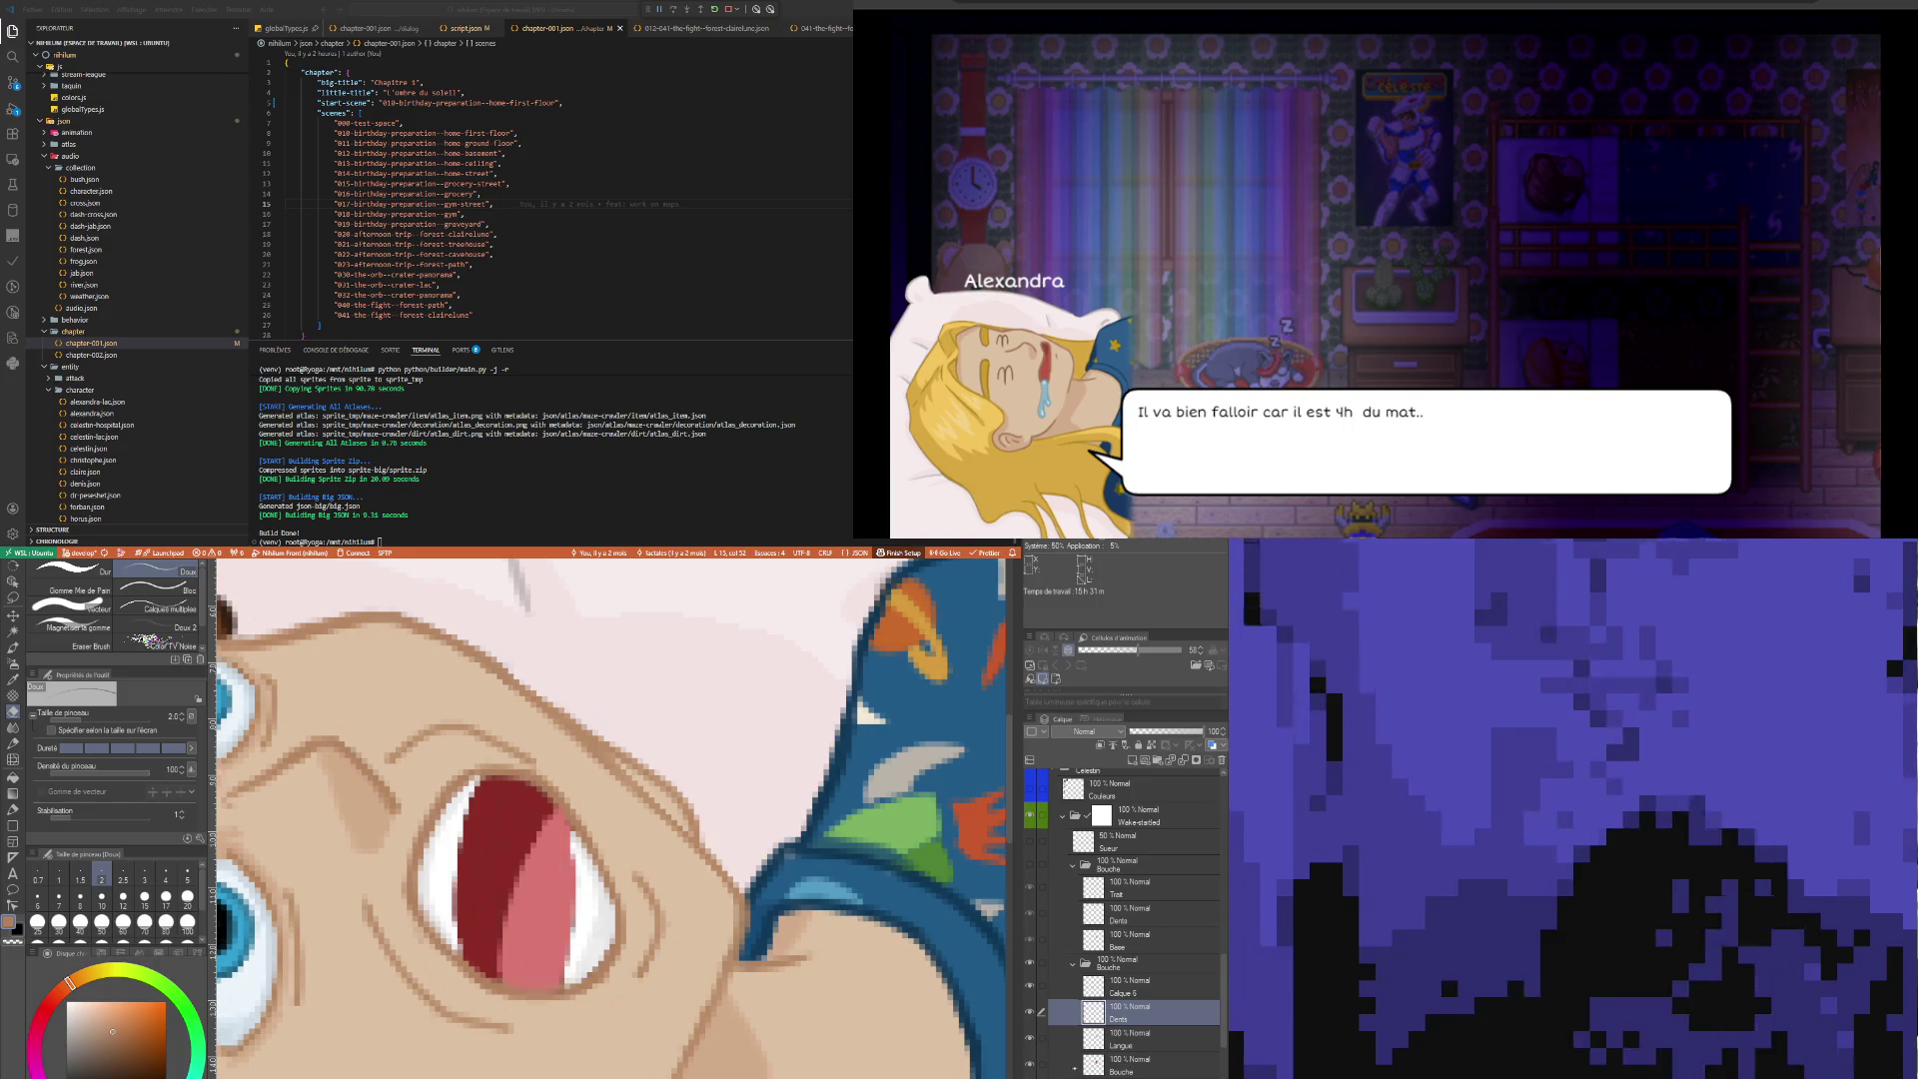
pyautogui.click(1030, 1064)
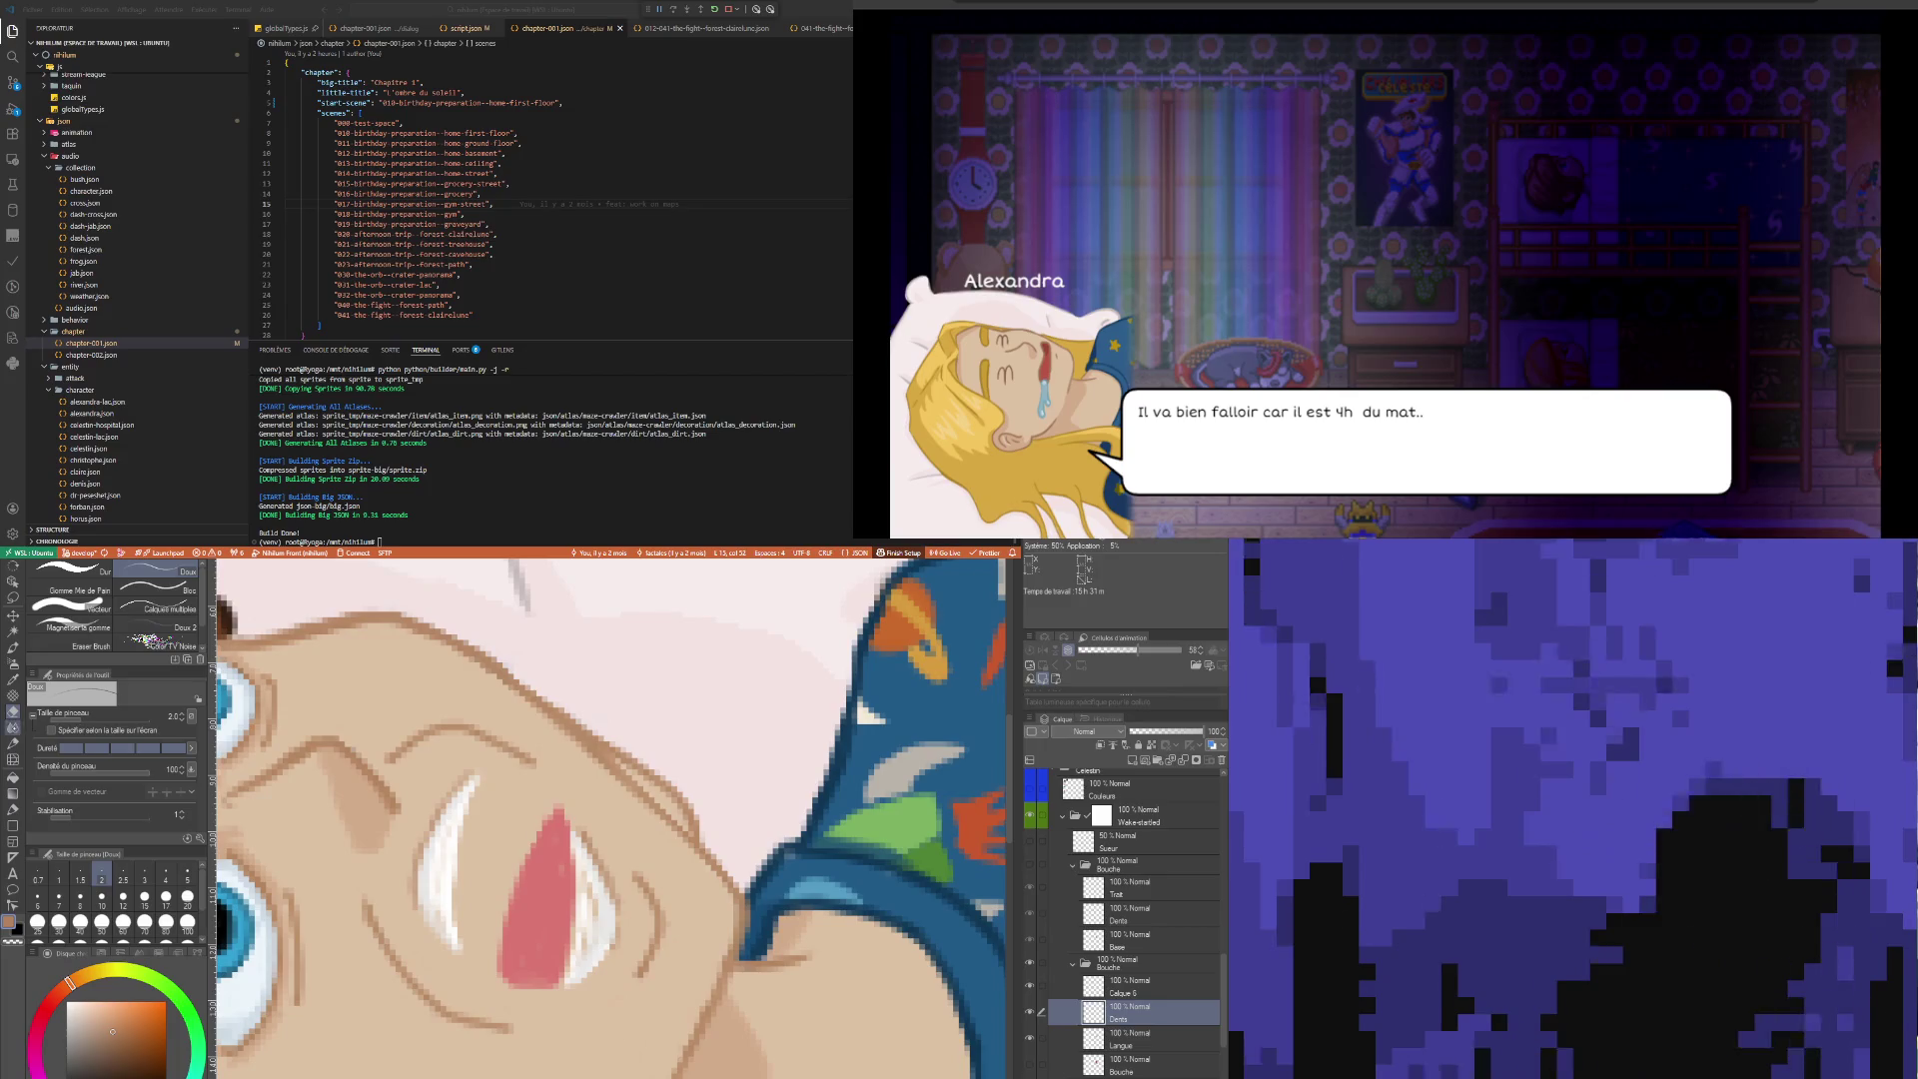
pyautogui.press('i')
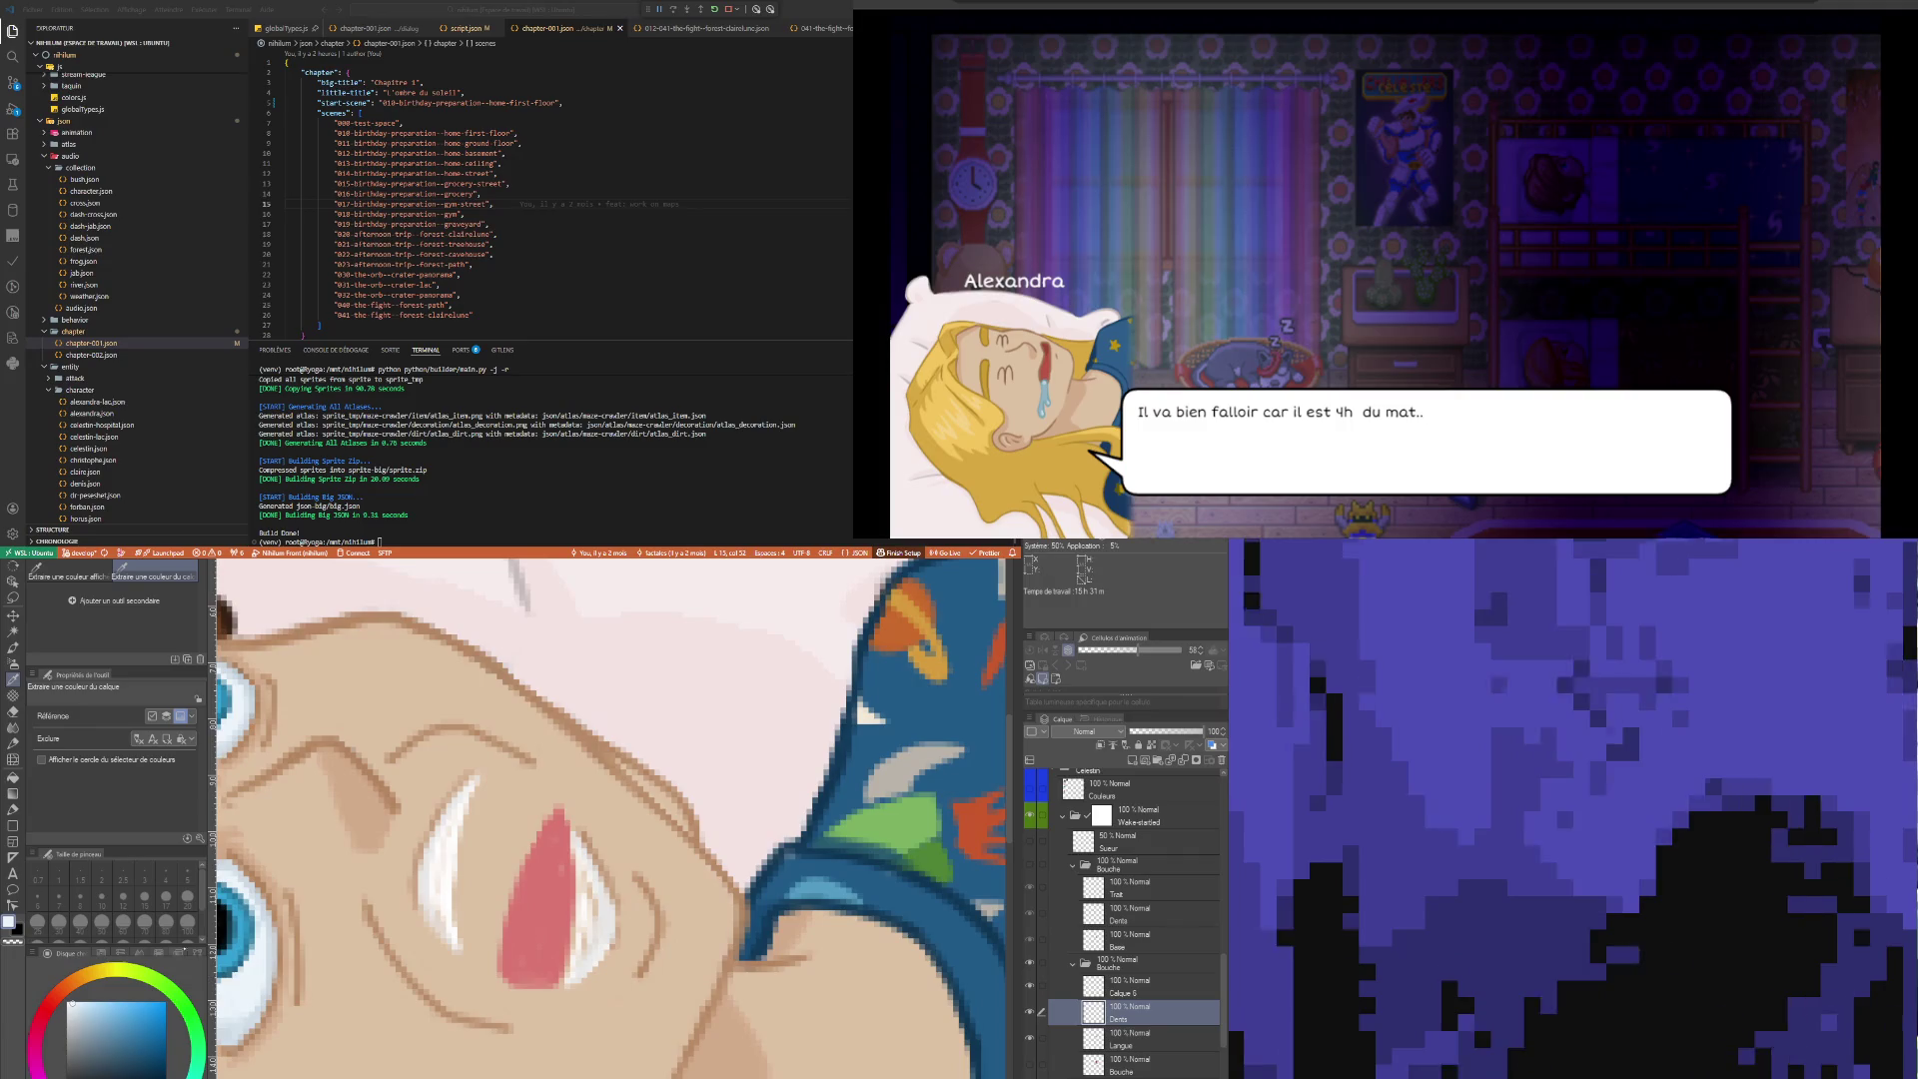
pyautogui.press('p')
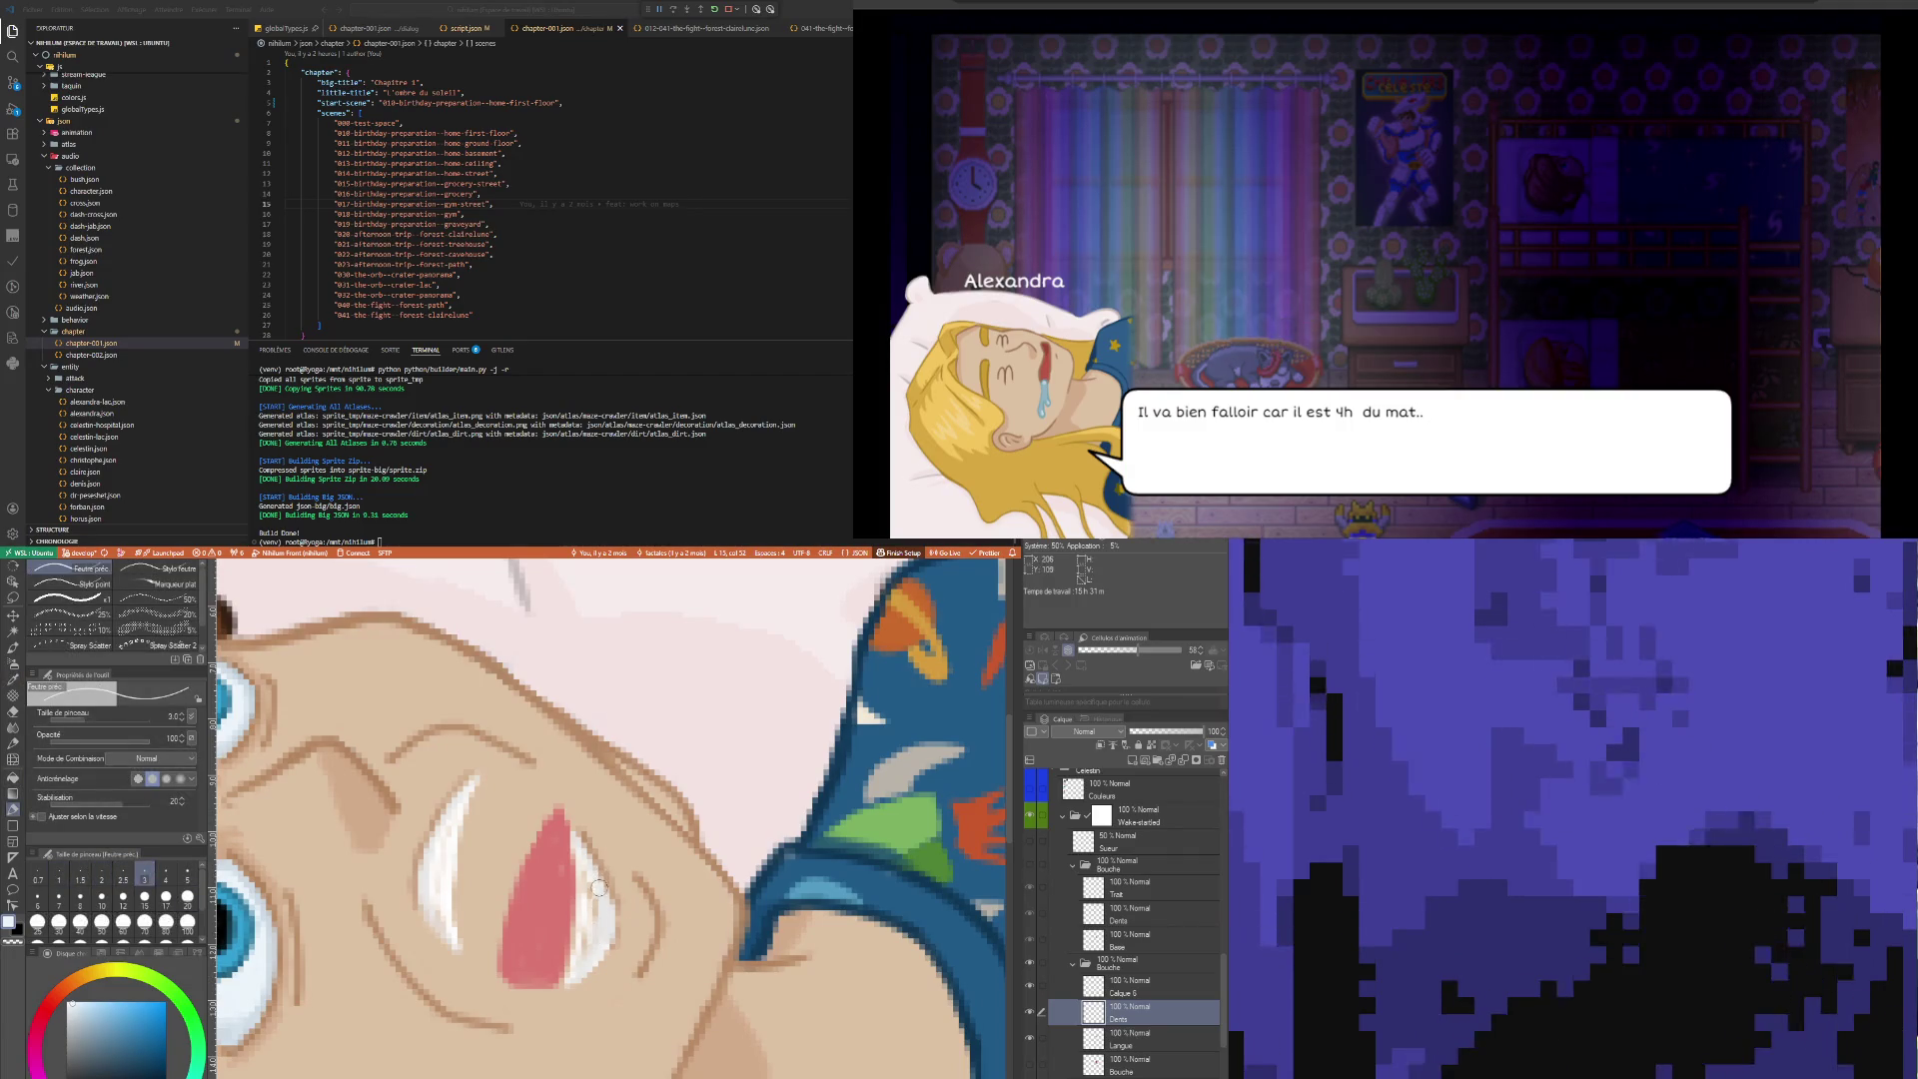
pyautogui.press('[')
pyautogui.press('[')
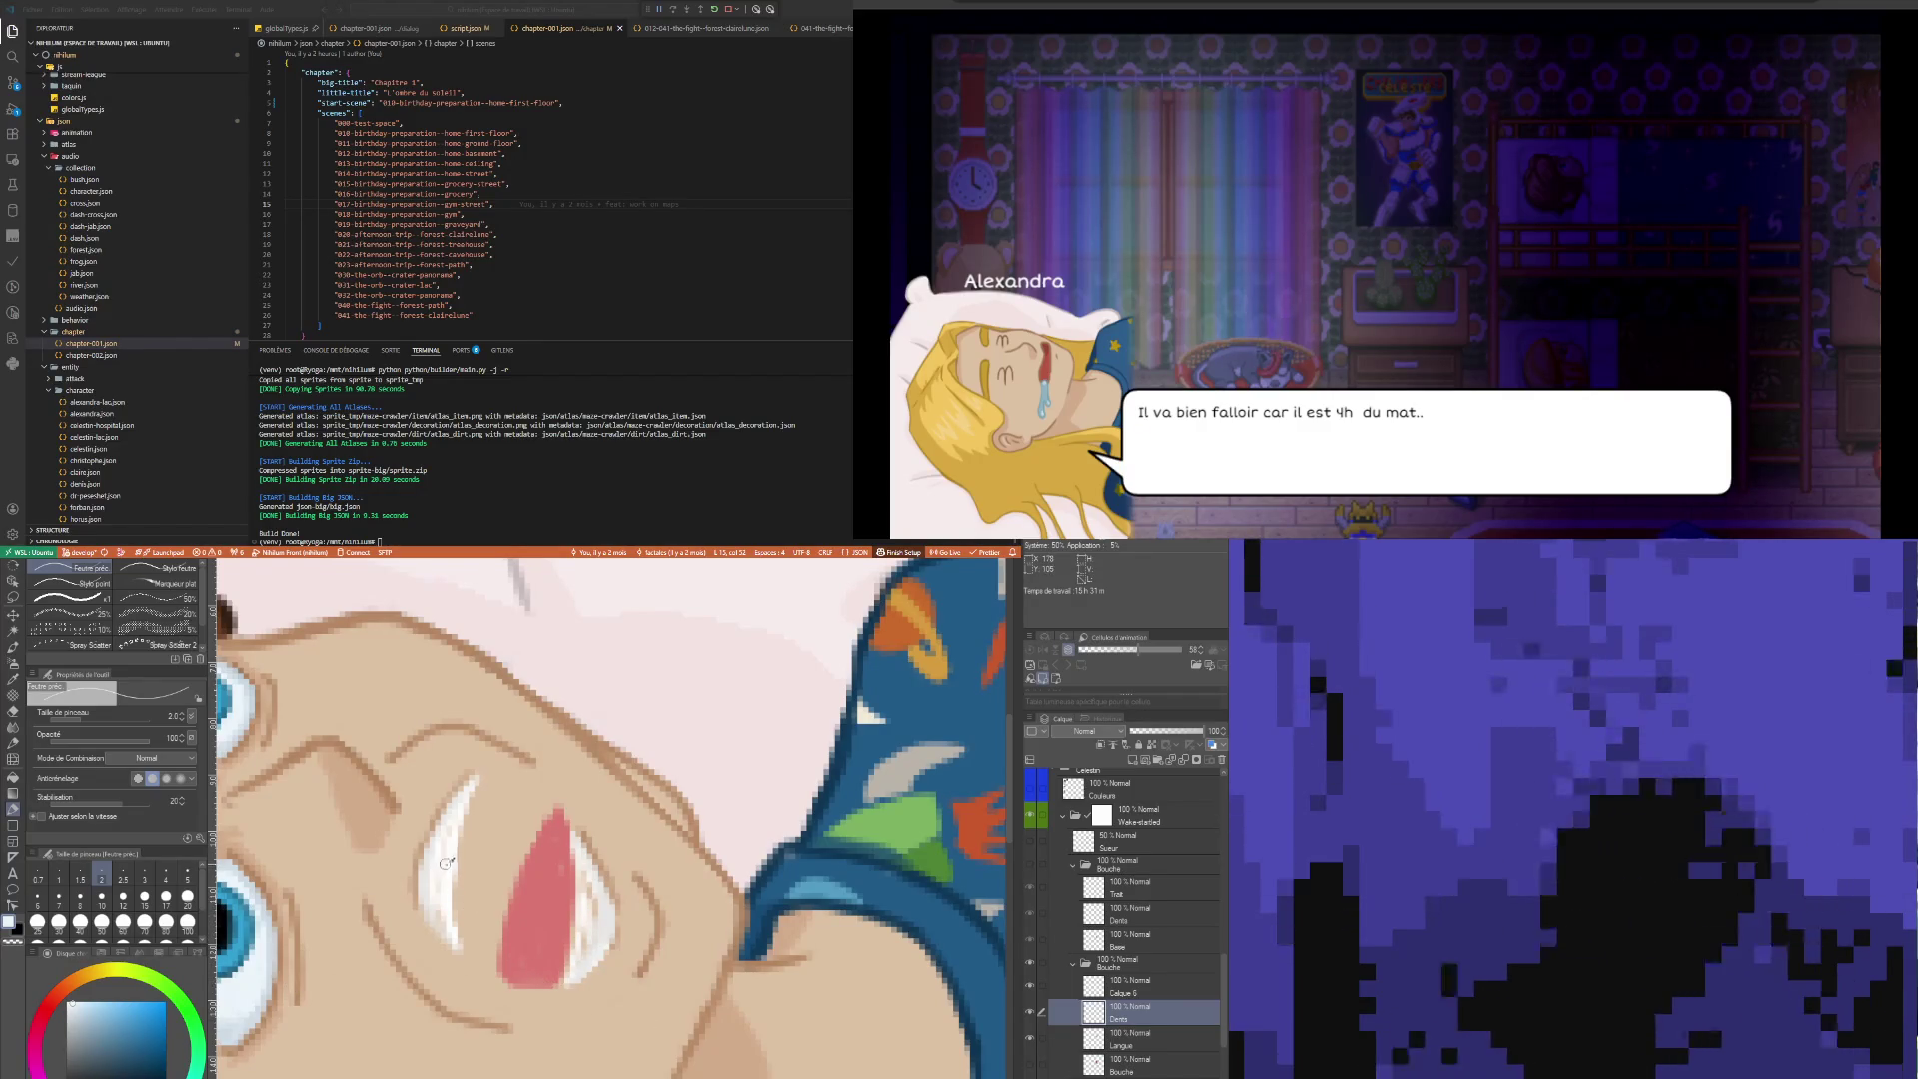
# Pick the tongue's pink and switch to the Langue layer
pyautogui.press('i')
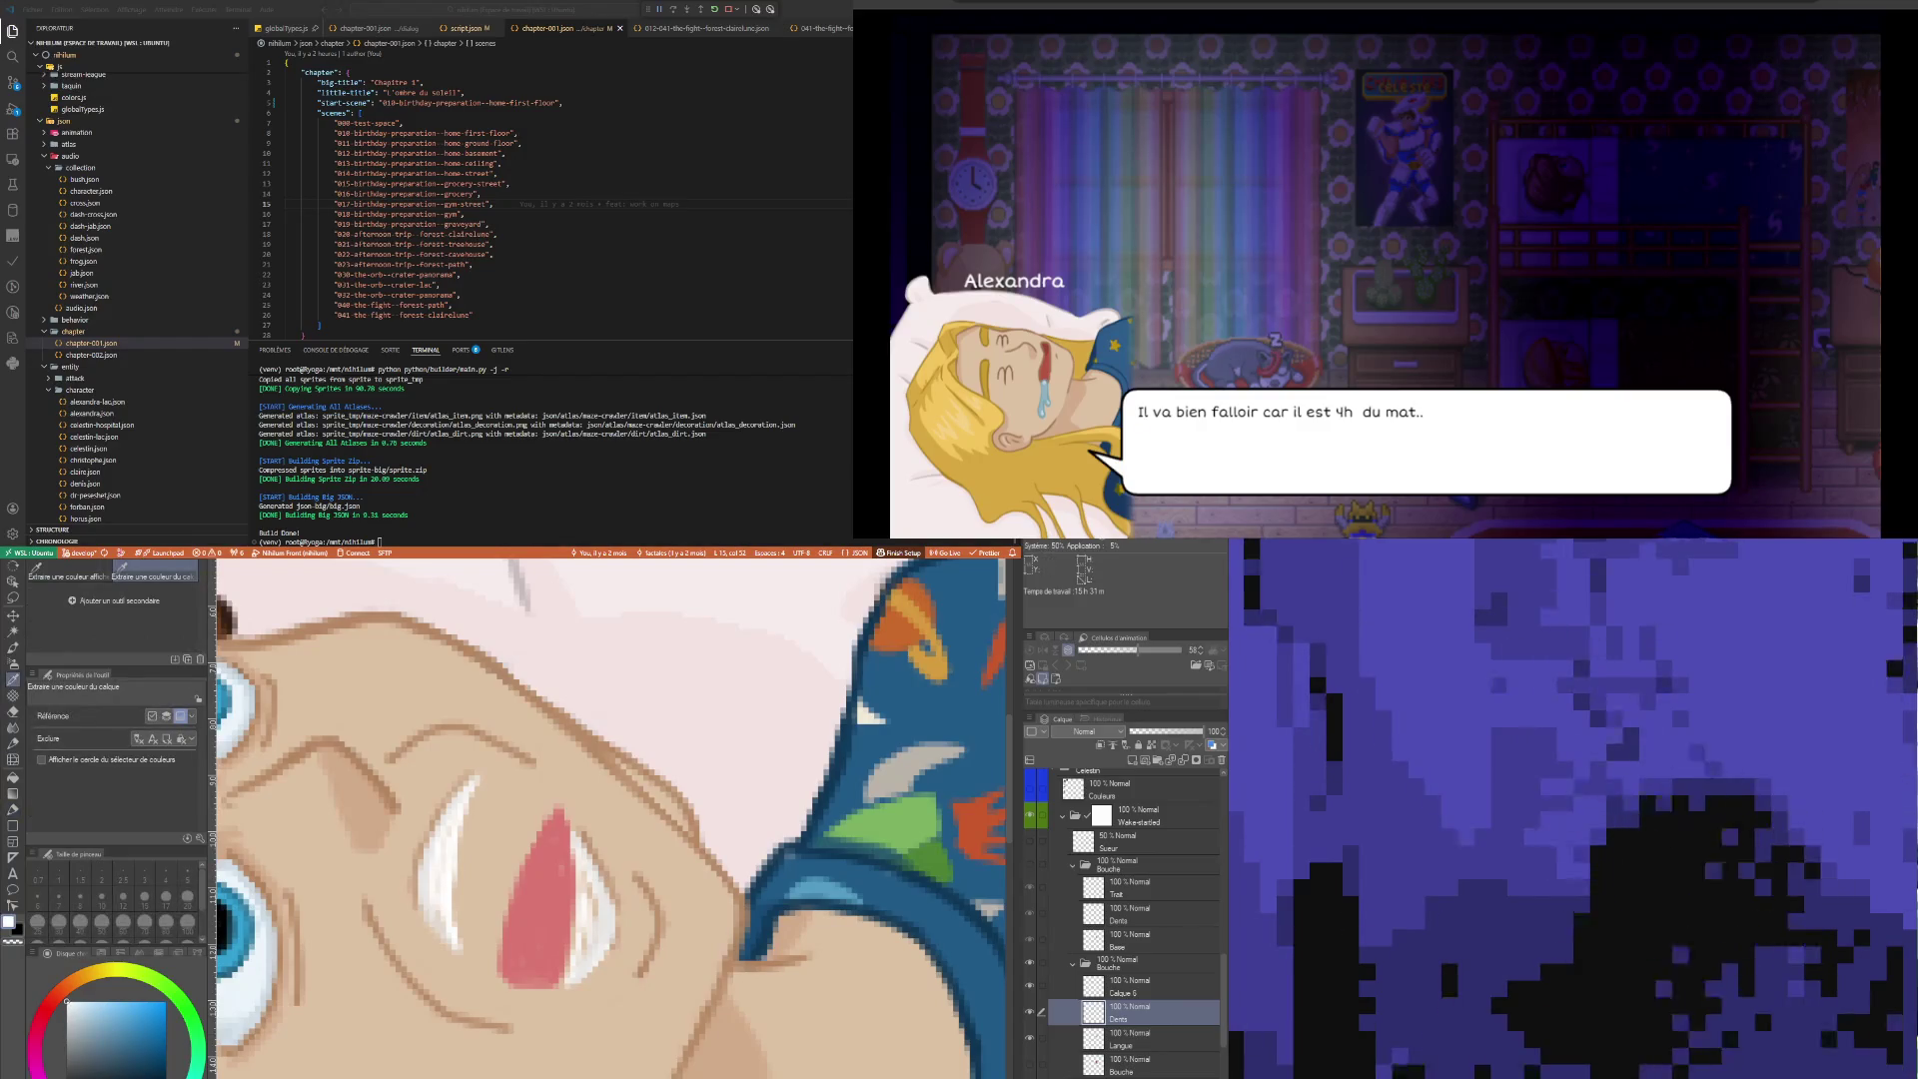
pyautogui.press('p')
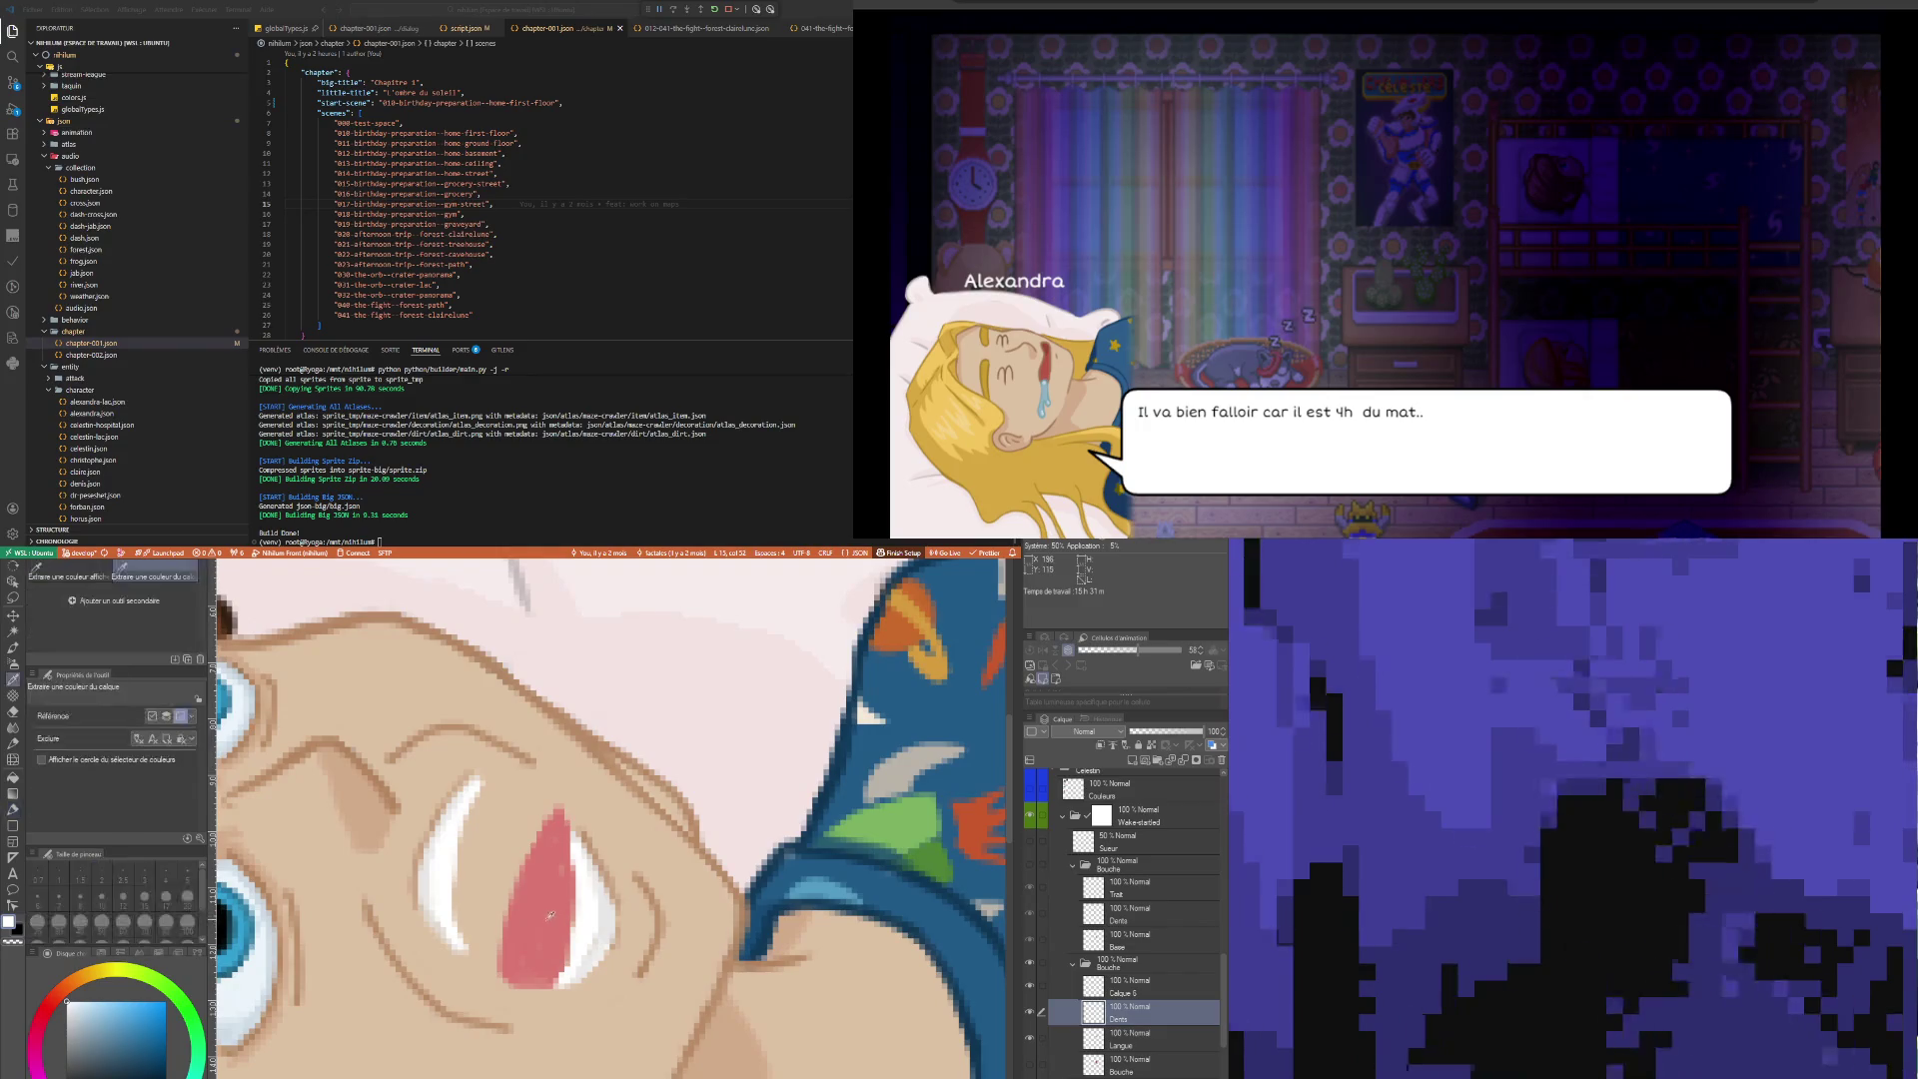
pyautogui.keyDown('alt'); pyautogui.click(550, 915); pyautogui.keyUp('alt')
pyautogui.click(1139, 1039)
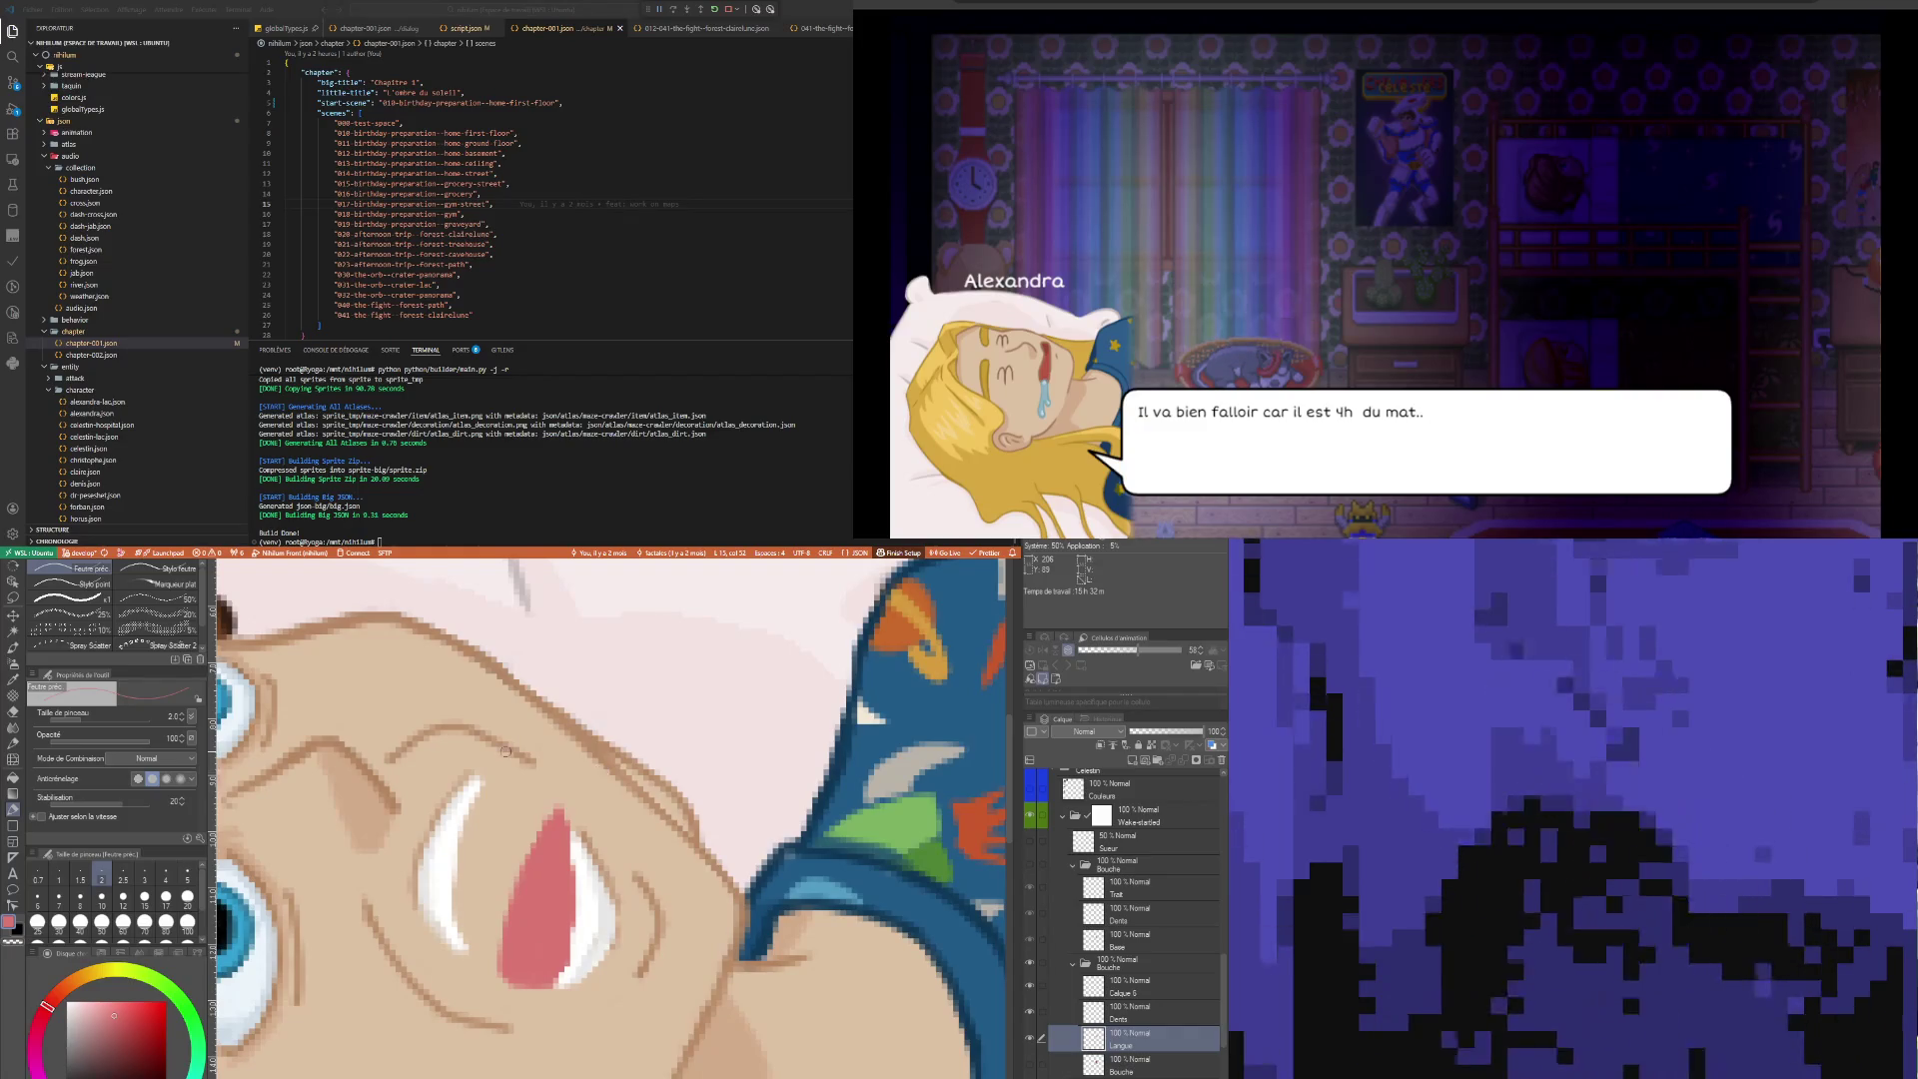
# Show the Bouche interior again, touch up its red, then erase stray pixels on Dents
pyautogui.click(1031, 1069)
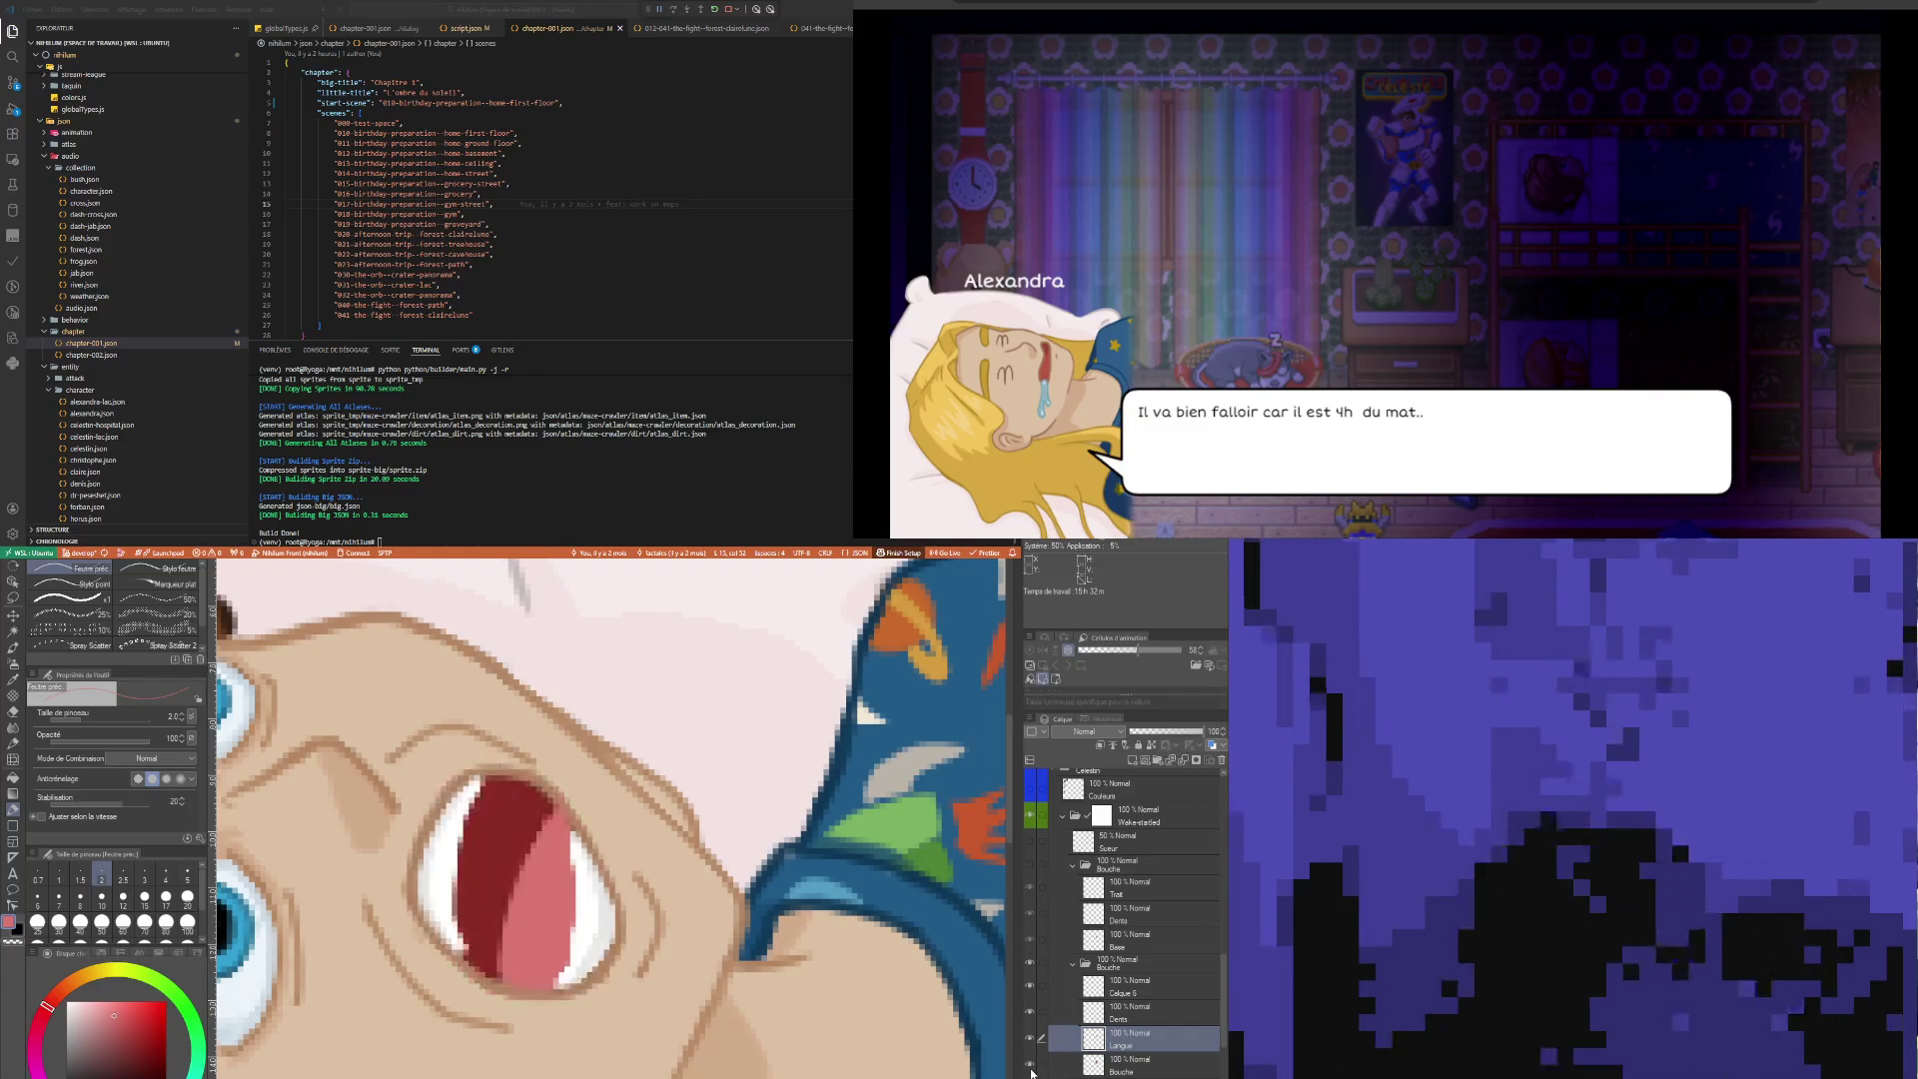
pyautogui.click(1031, 1069)
pyautogui.click(1031, 1069)
pyautogui.click(1141, 1069)
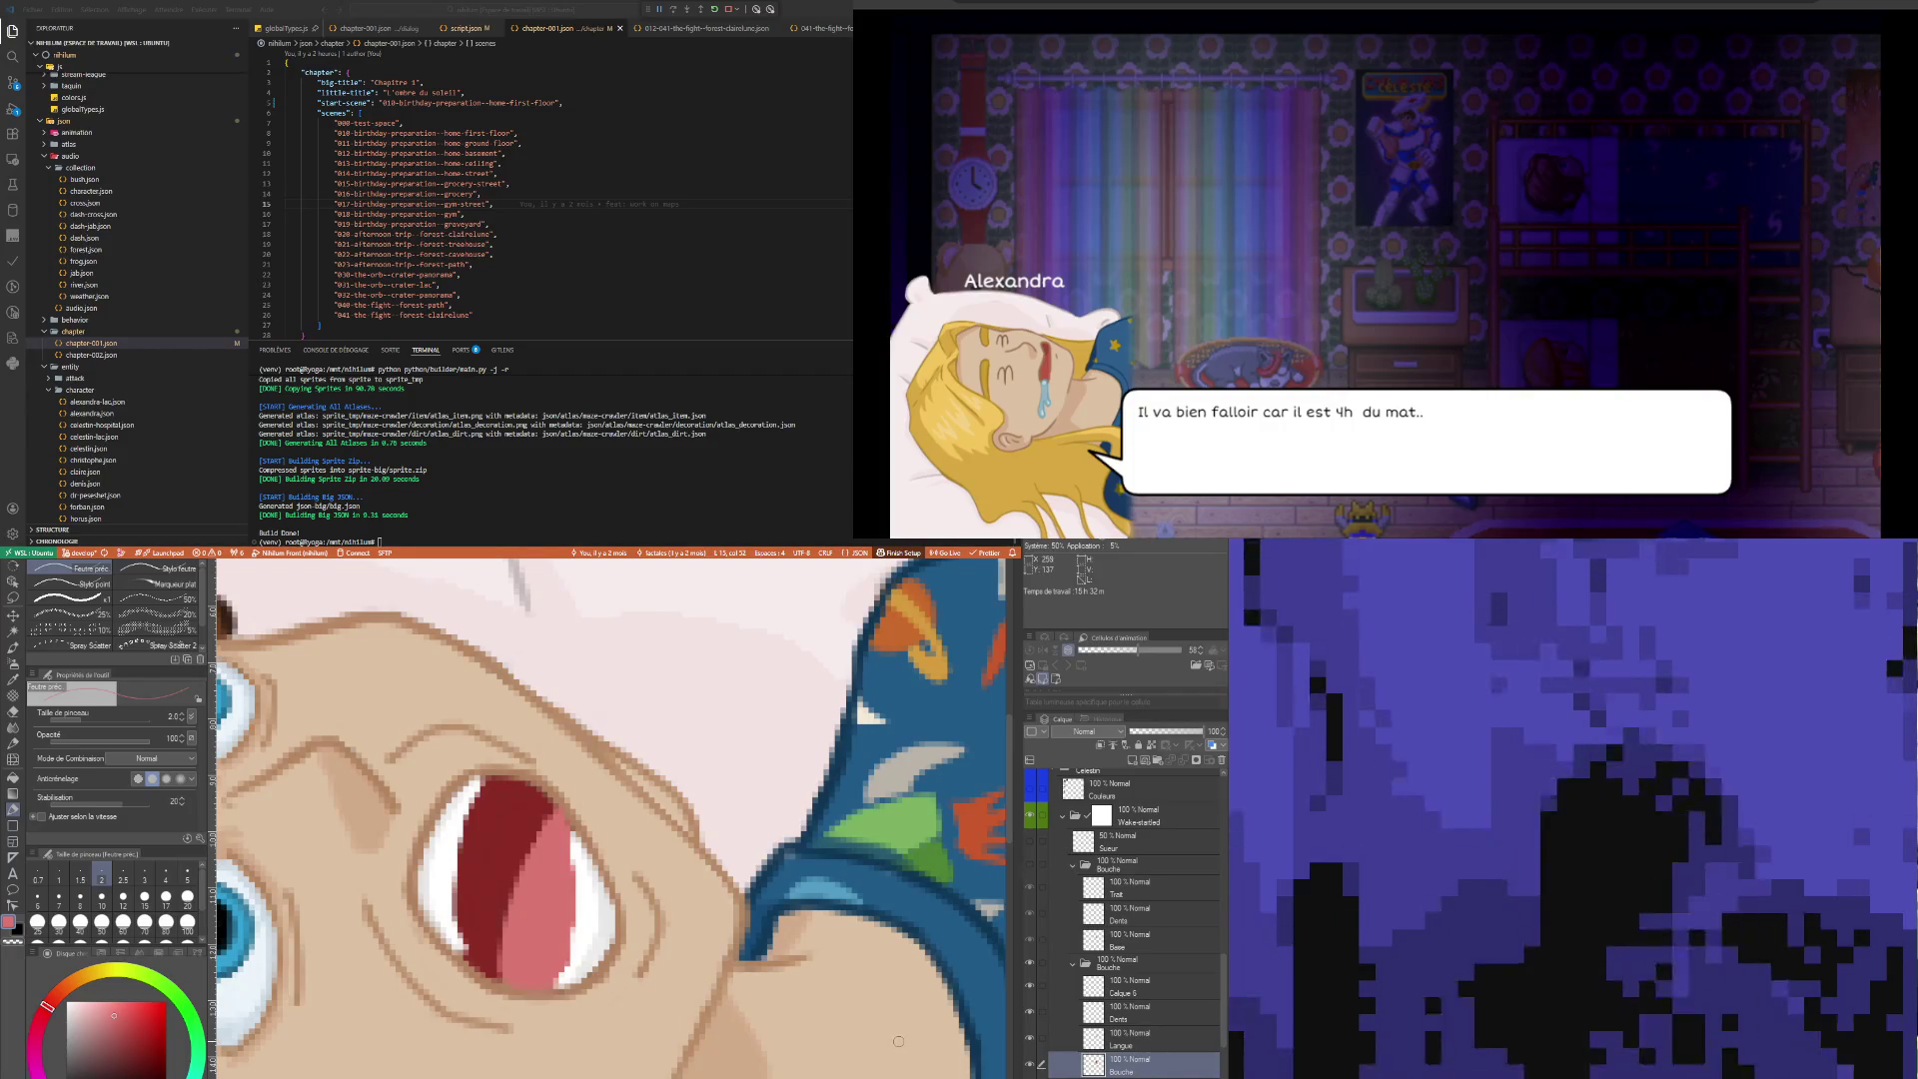
pyautogui.press('i')
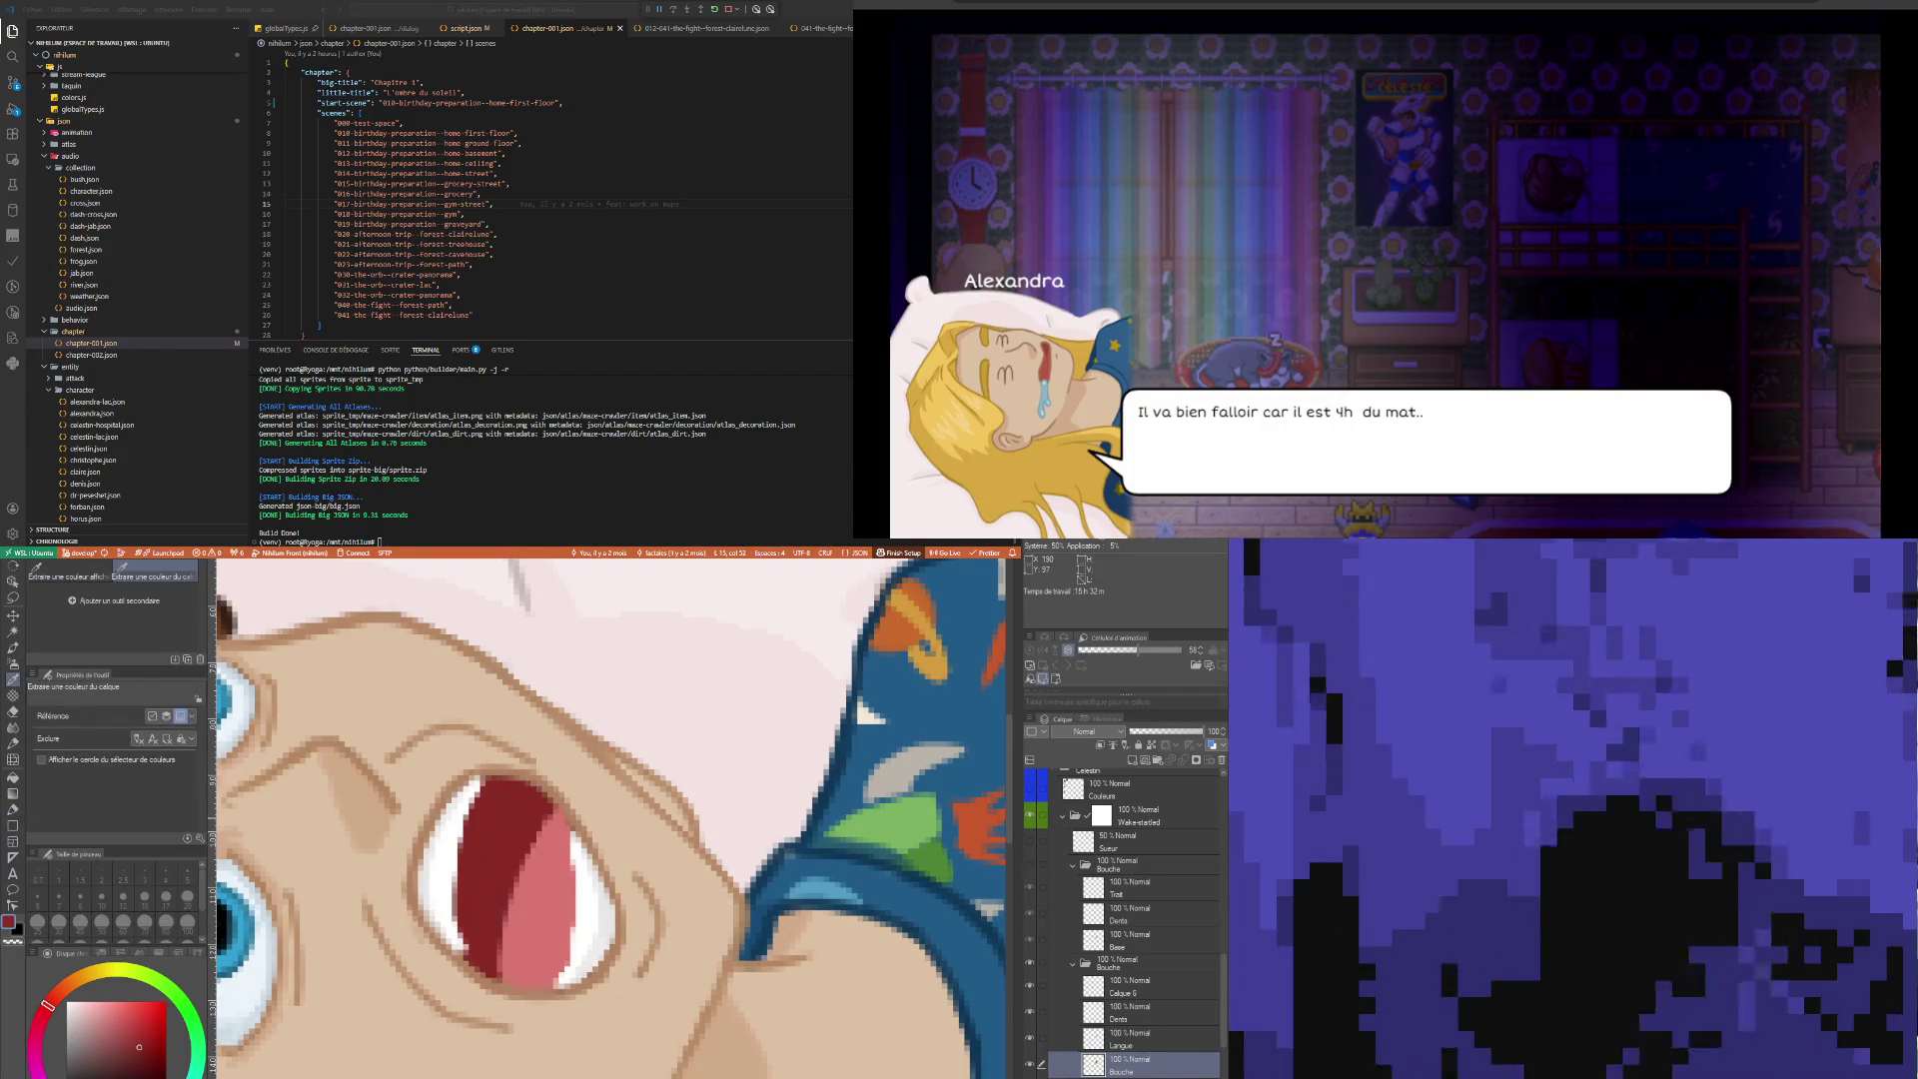
pyautogui.press('p')
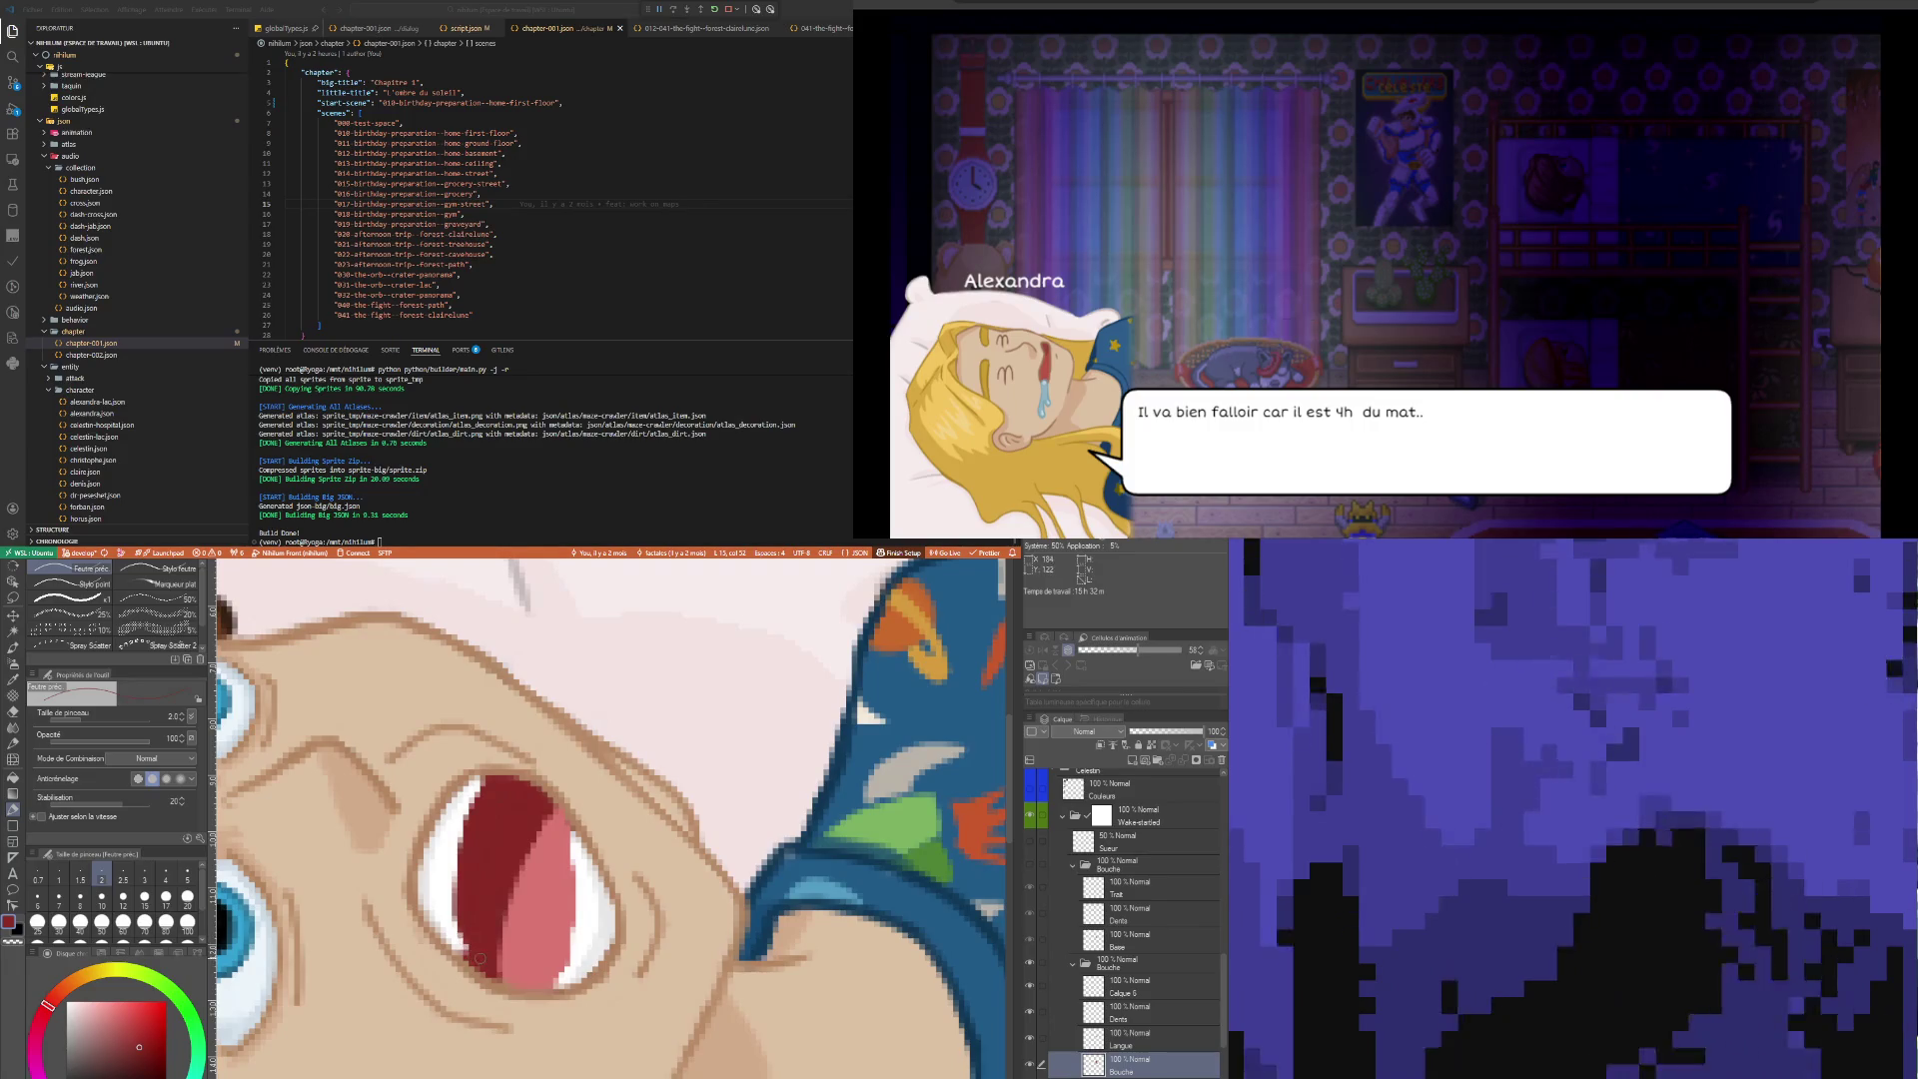
pyautogui.click(1121, 1011)
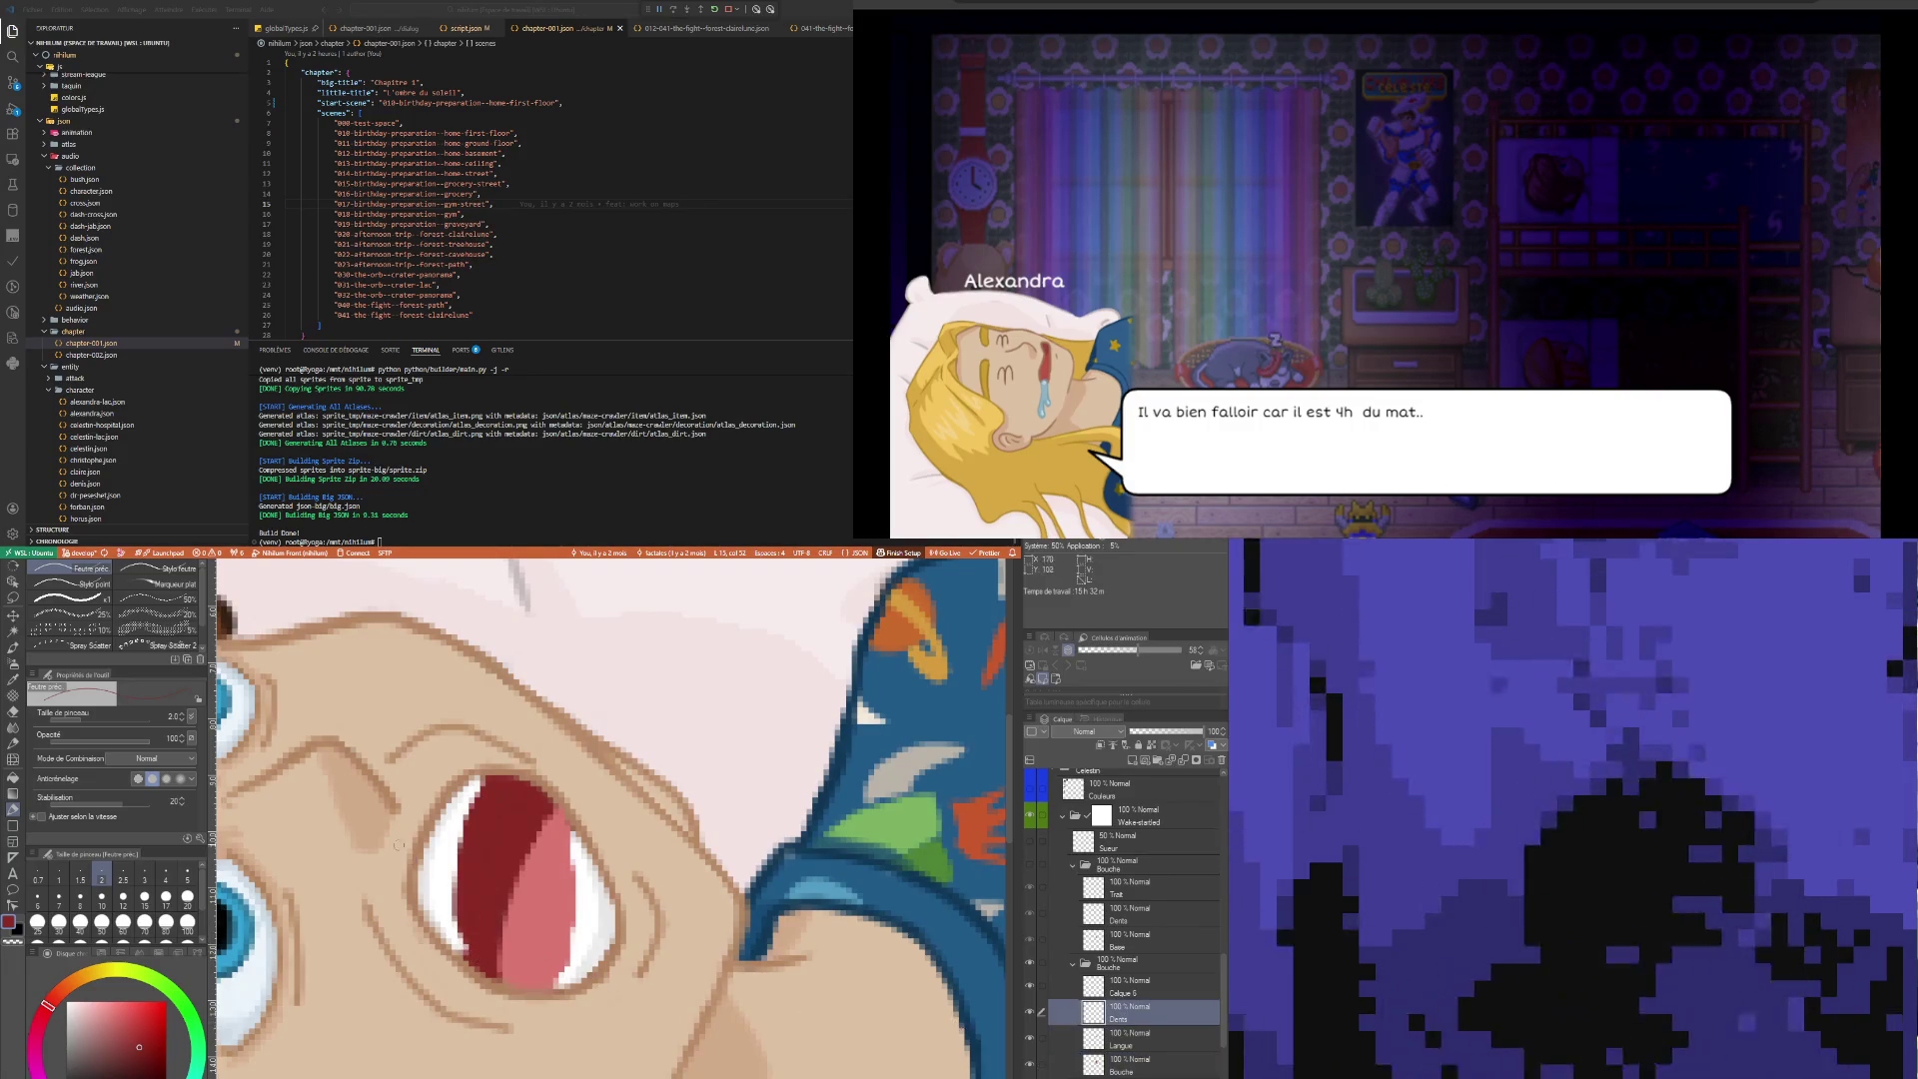
pyautogui.press('e')
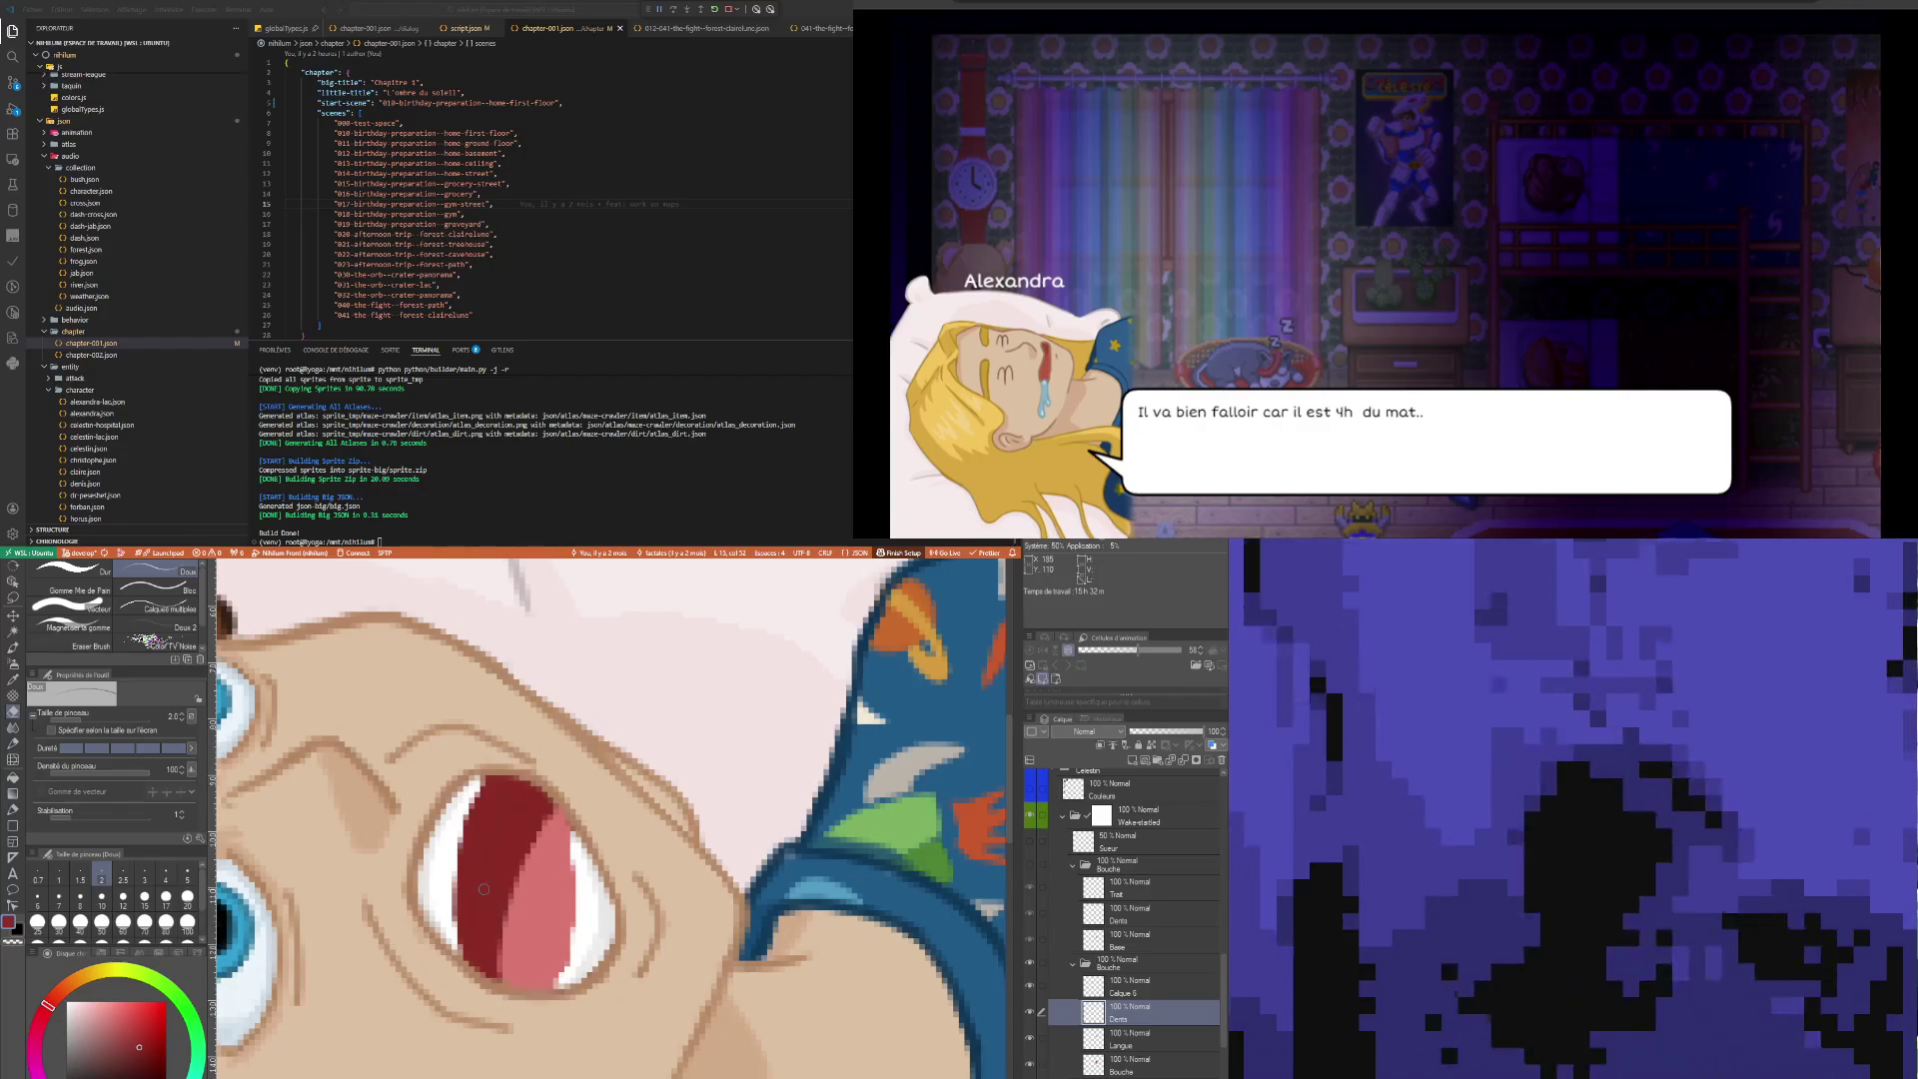
pyautogui.scroll(-2, 549, 837)
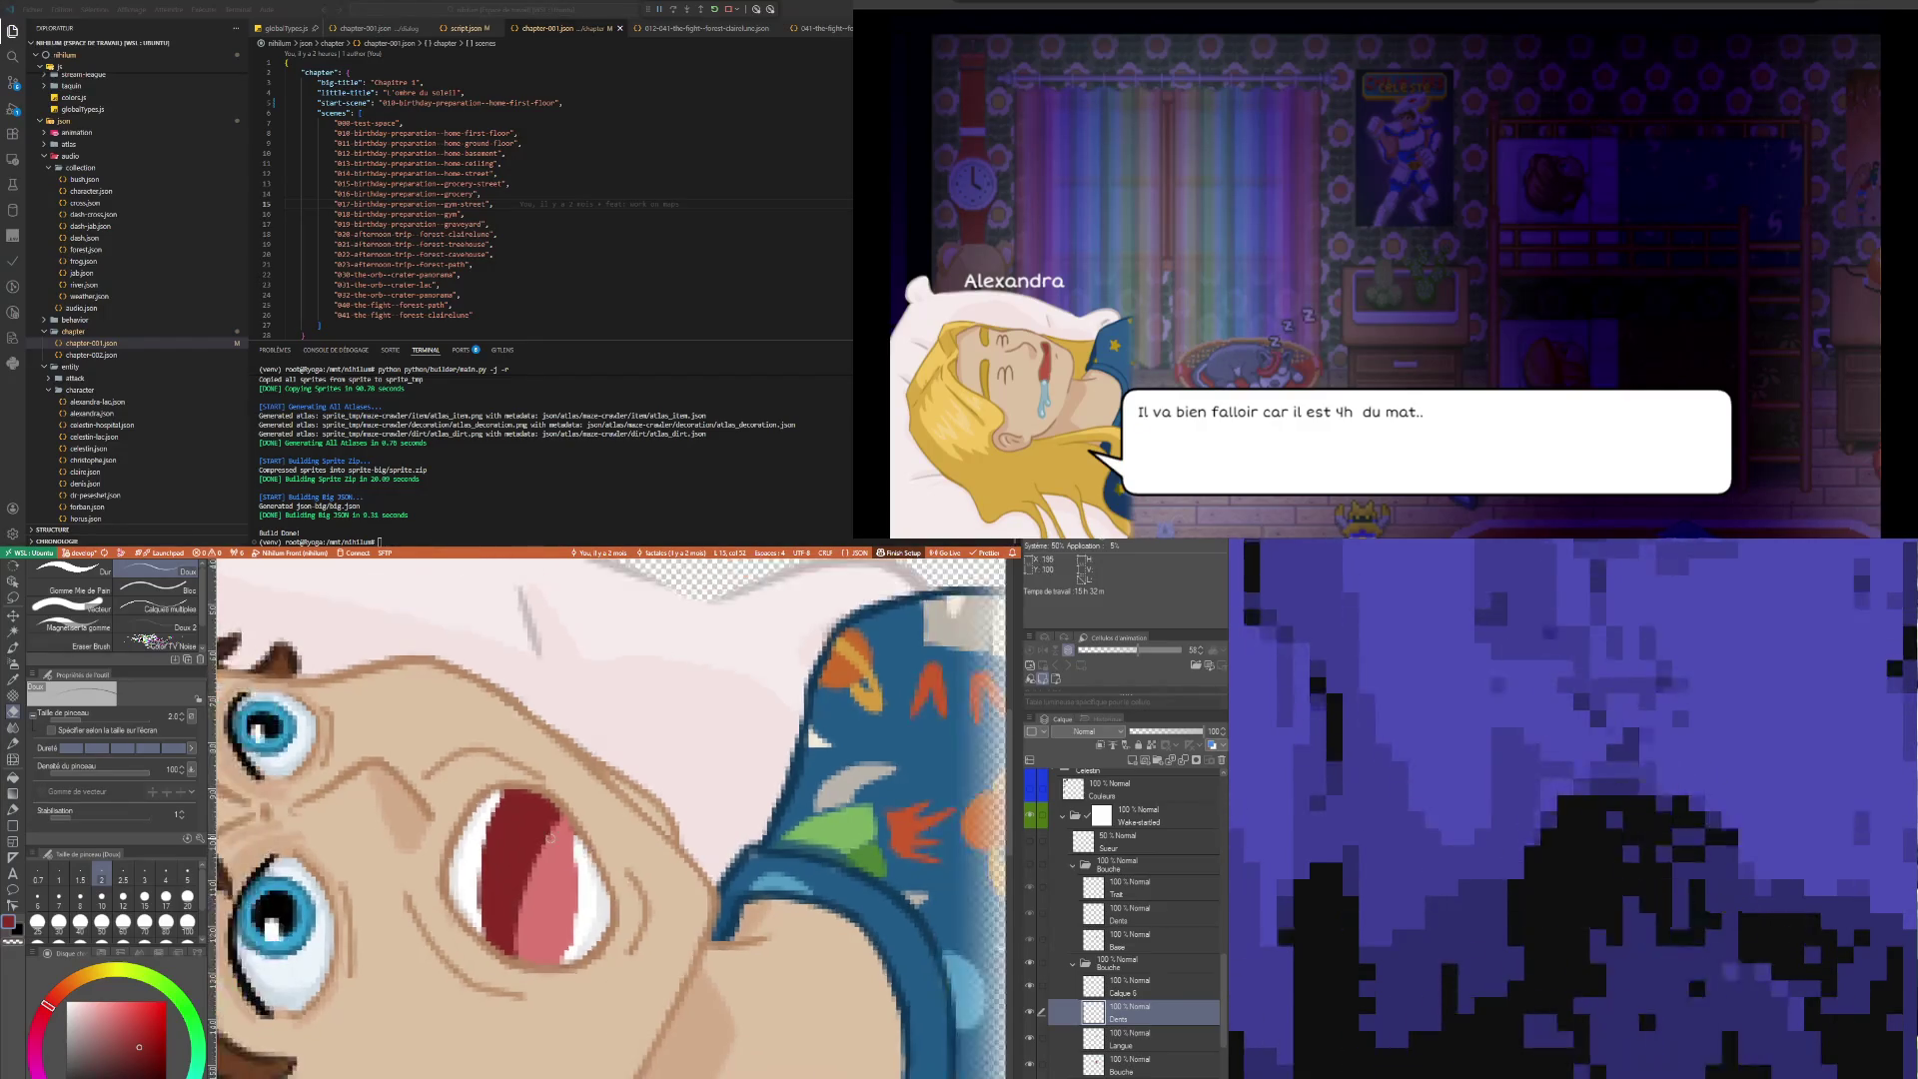
# Collapse the Bouche folder, toggle the Nightmare layer off and on, and set brush size 5
pyautogui.scroll(-4, 550, 837)
pyautogui.scroll(1, 550, 838)
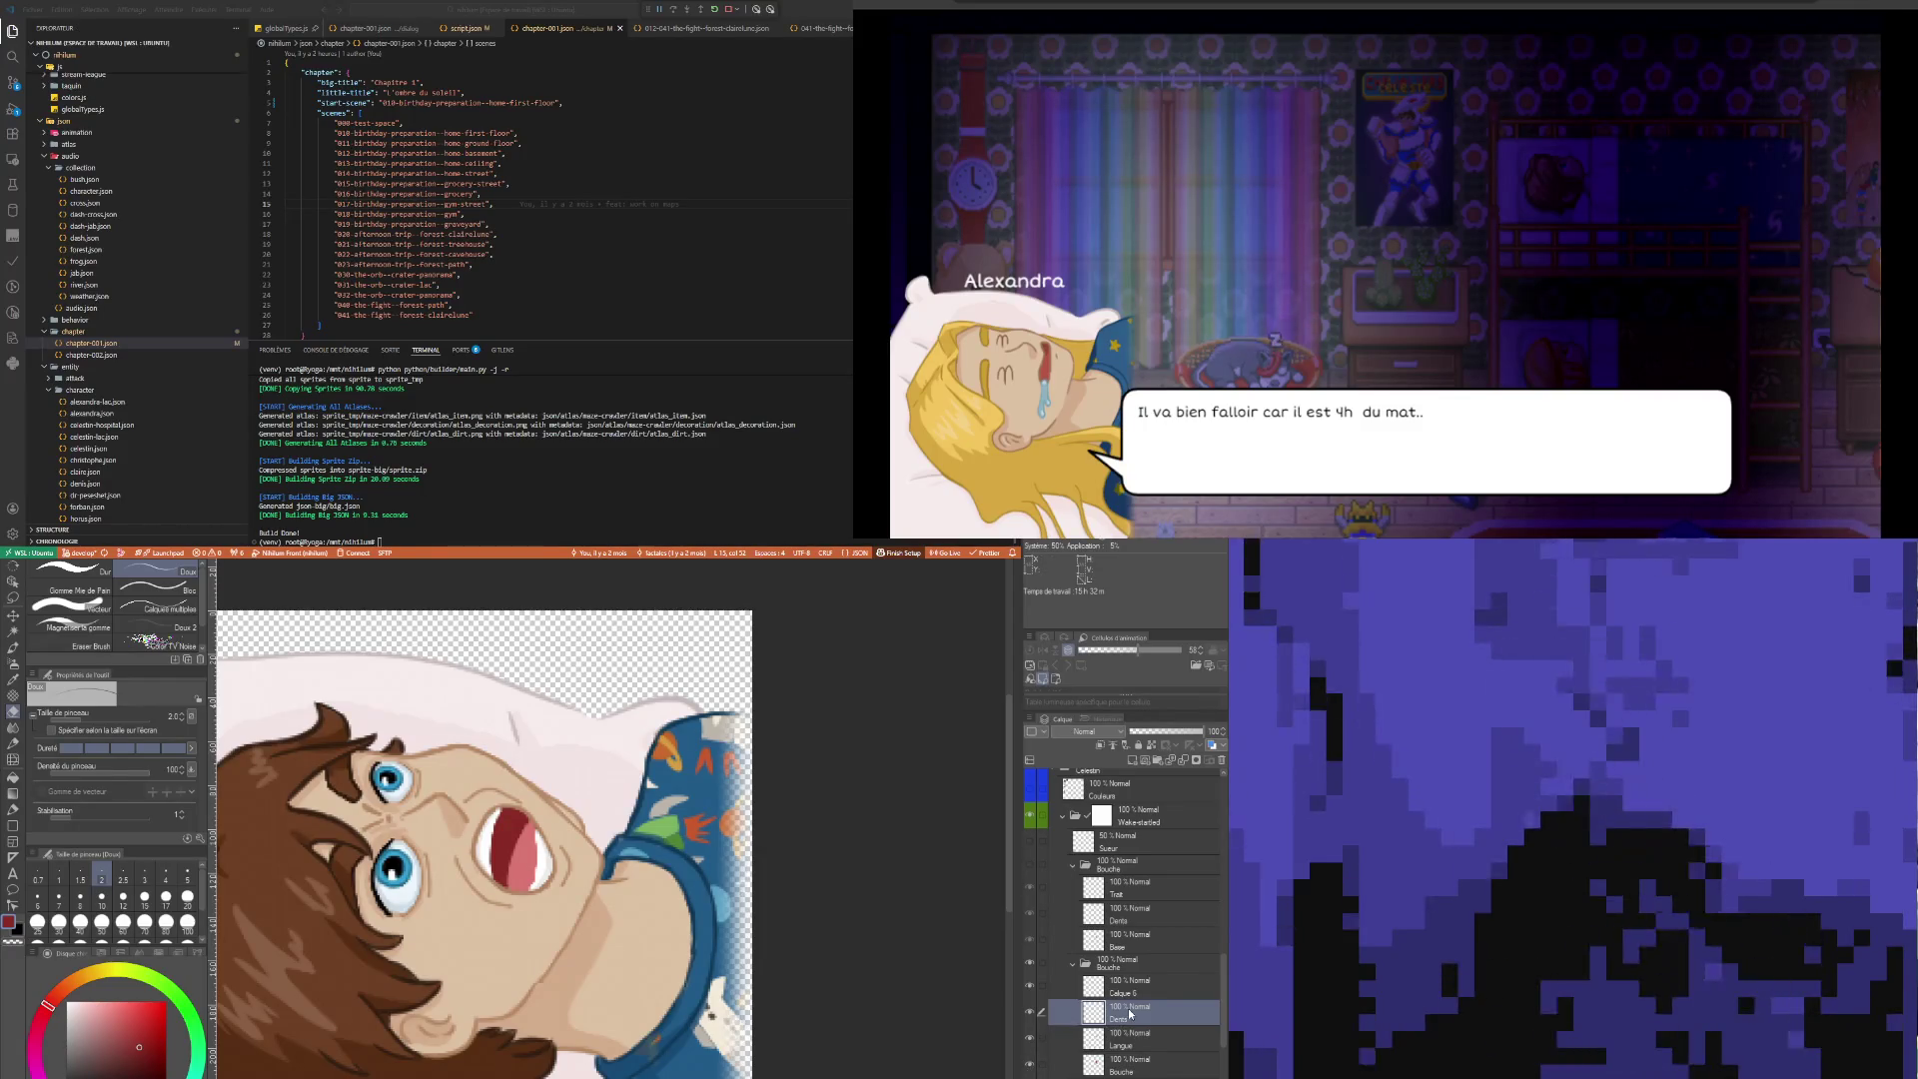
pyautogui.click(1074, 964)
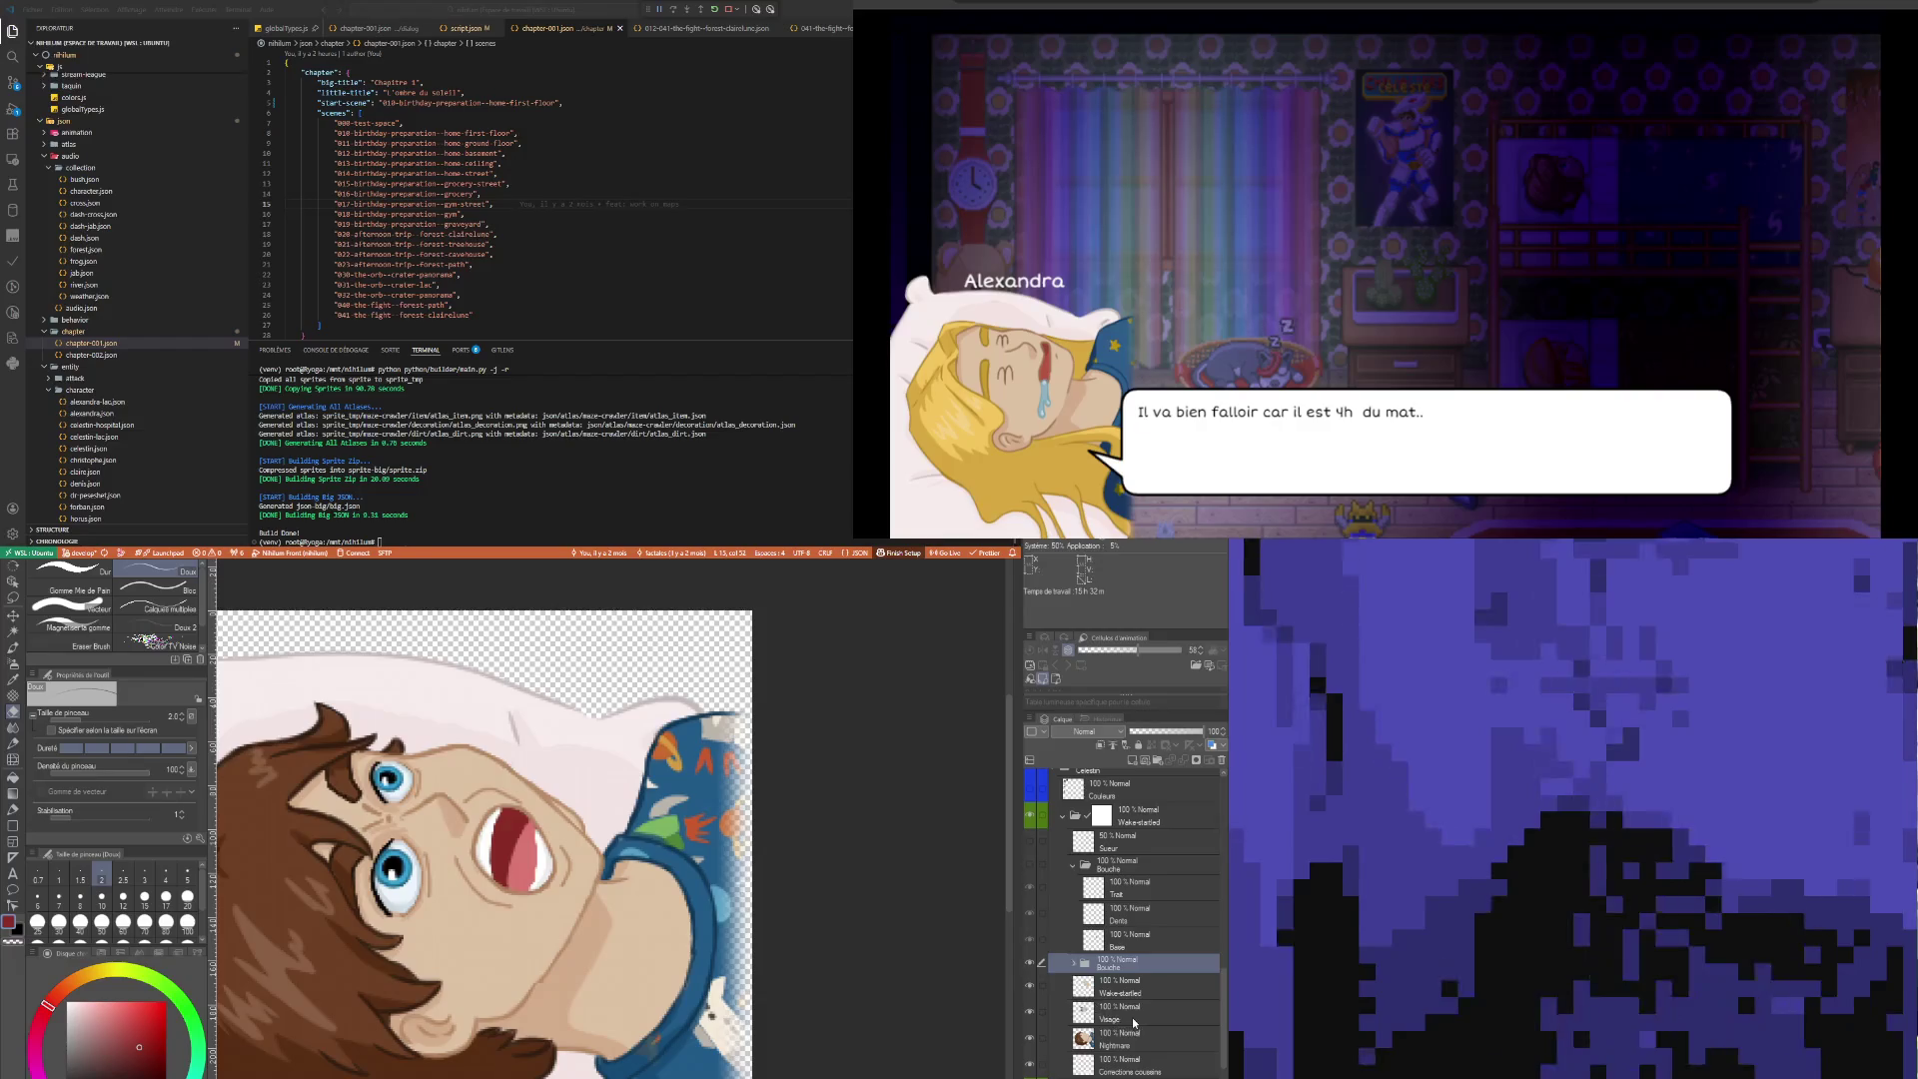
pyautogui.click(1134, 1019)
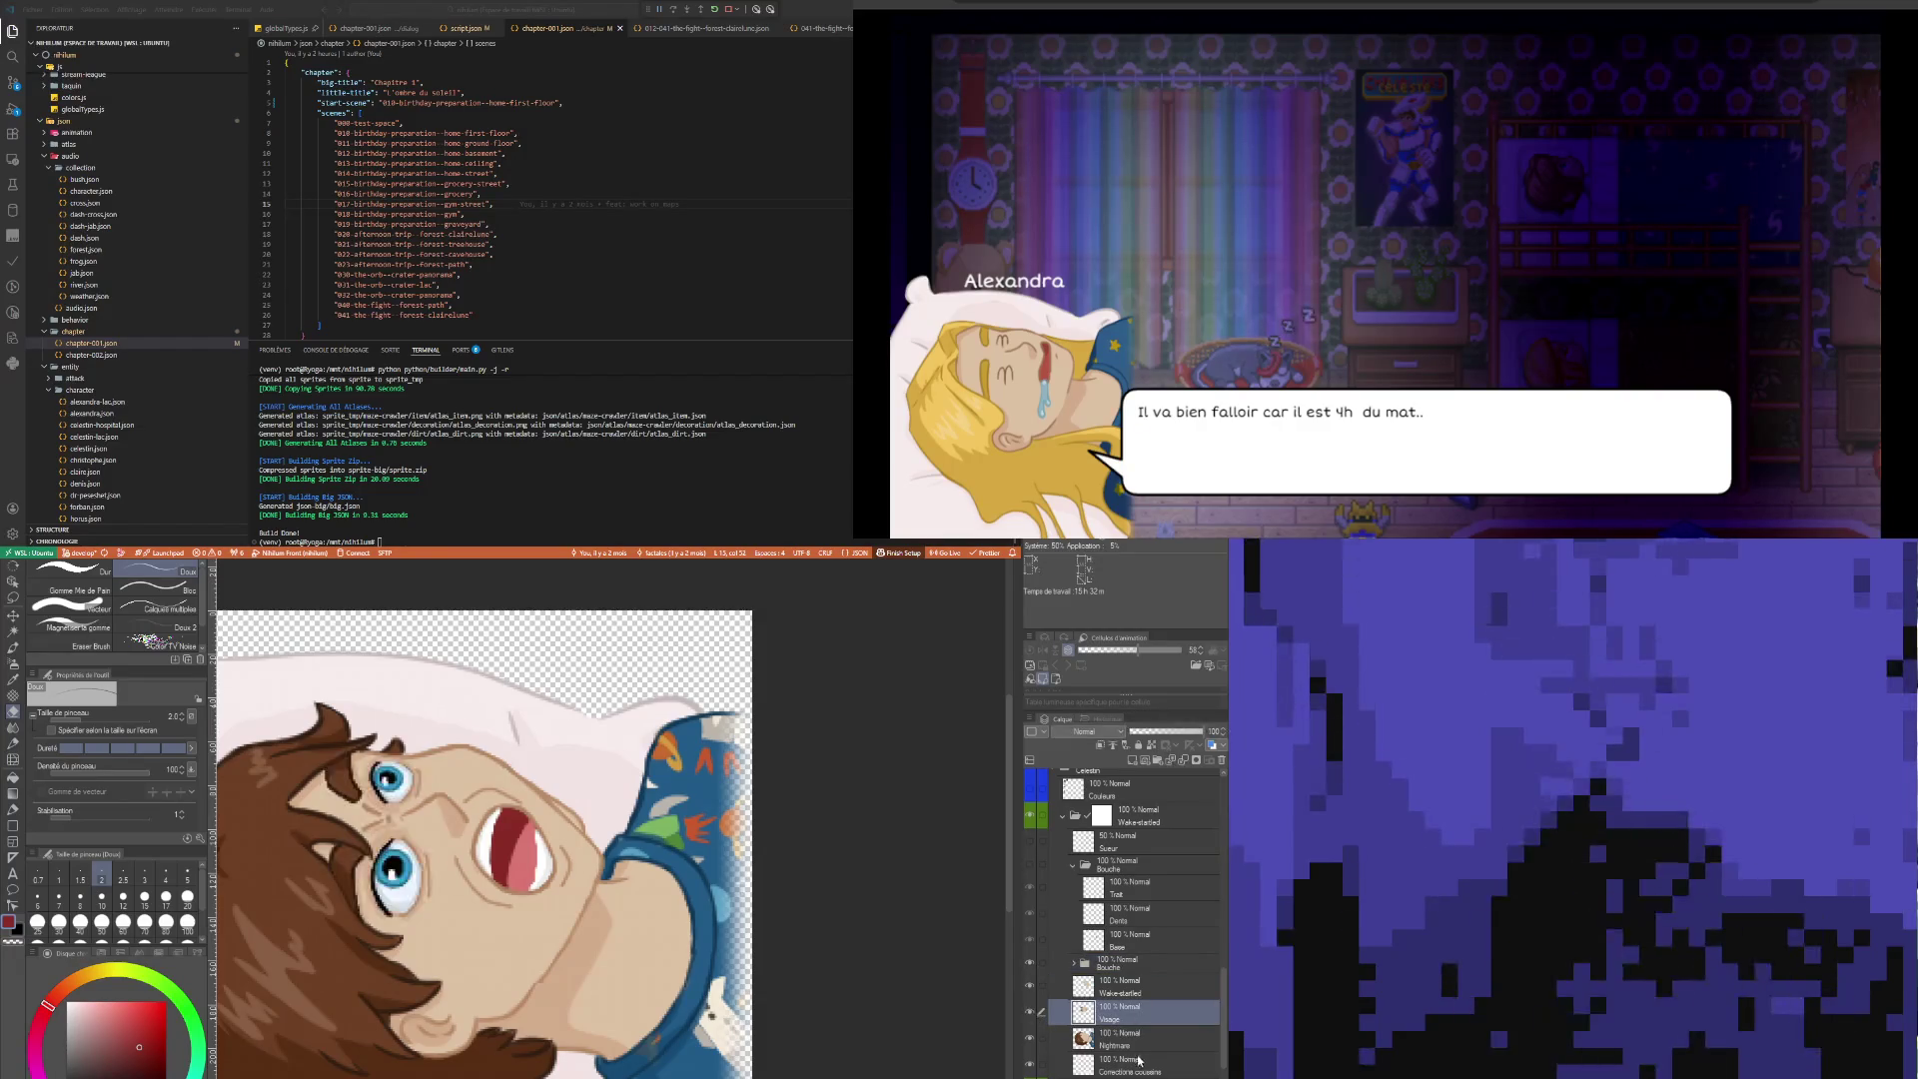
pyautogui.click(1099, 1041)
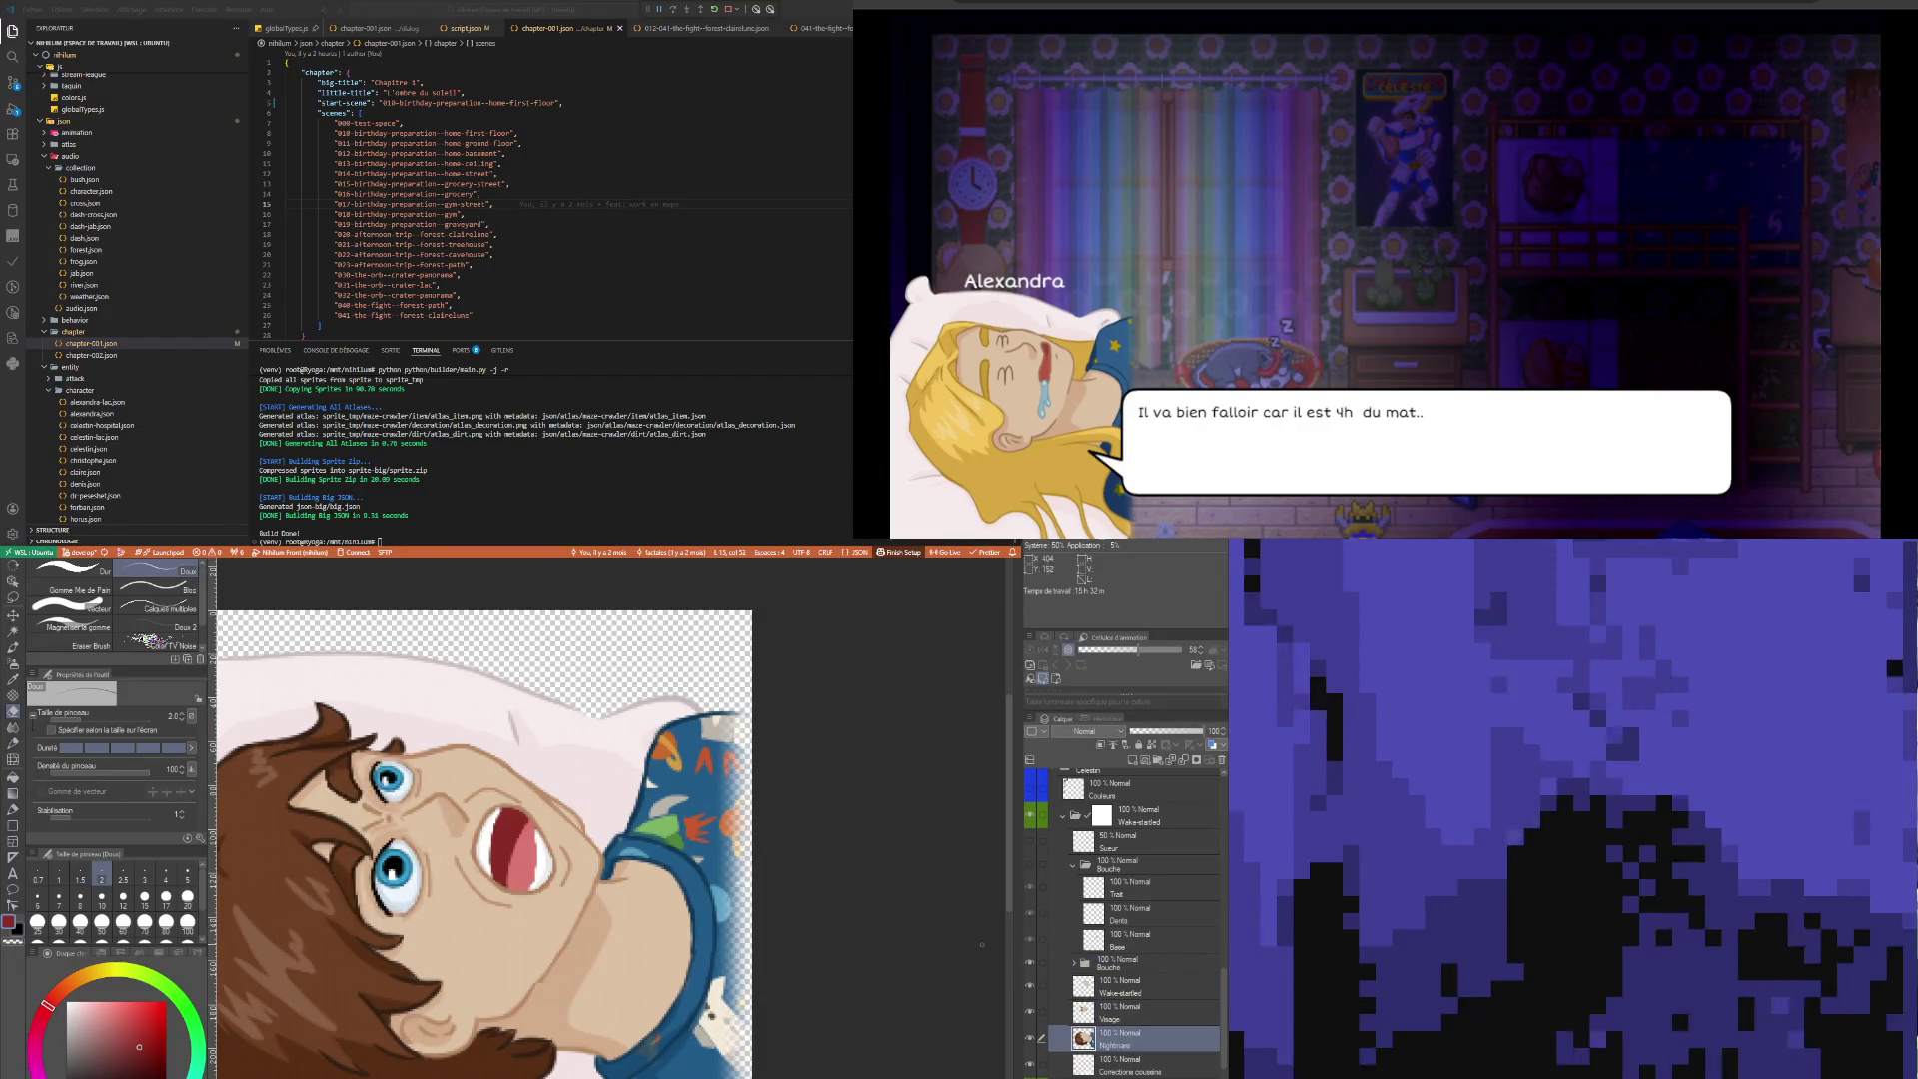
pyautogui.click(1032, 1041)
pyautogui.click(1032, 1041)
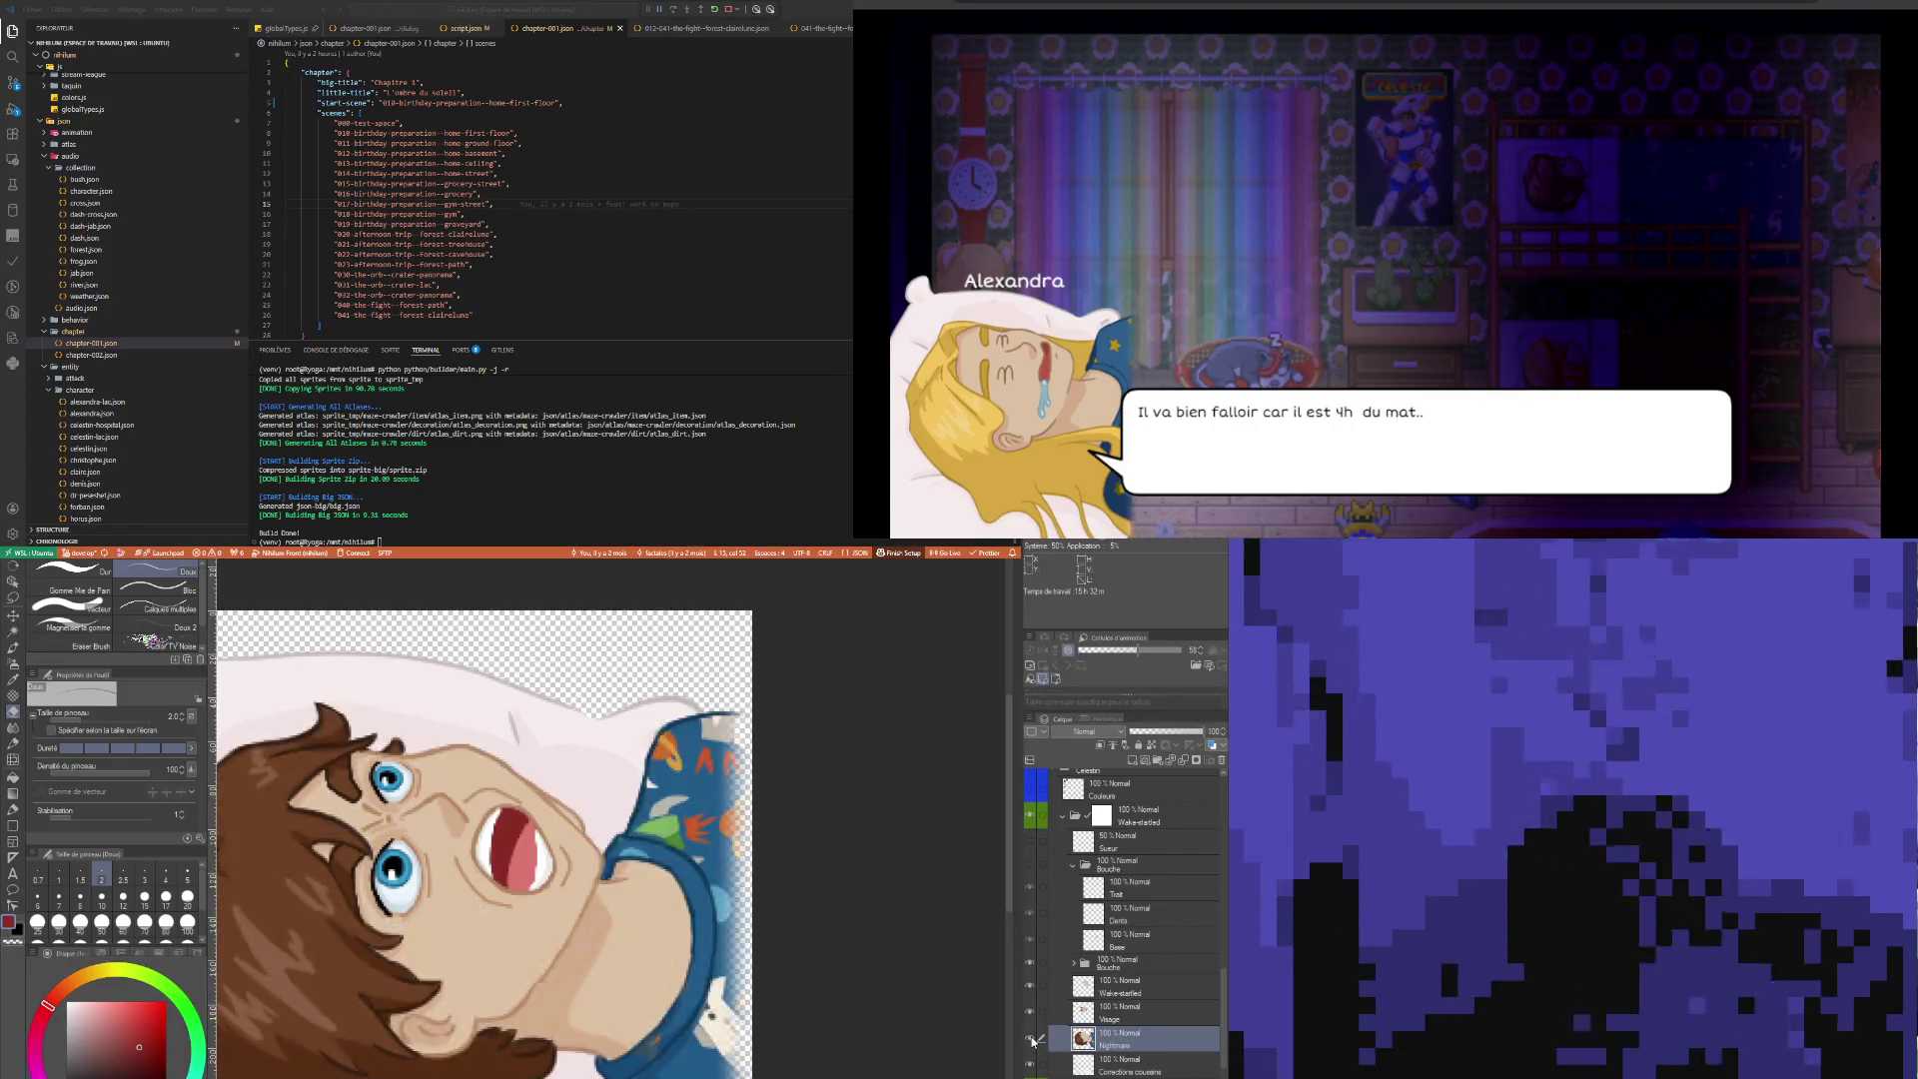
pyautogui.click(1032, 1041)
pyautogui.click(1032, 1041)
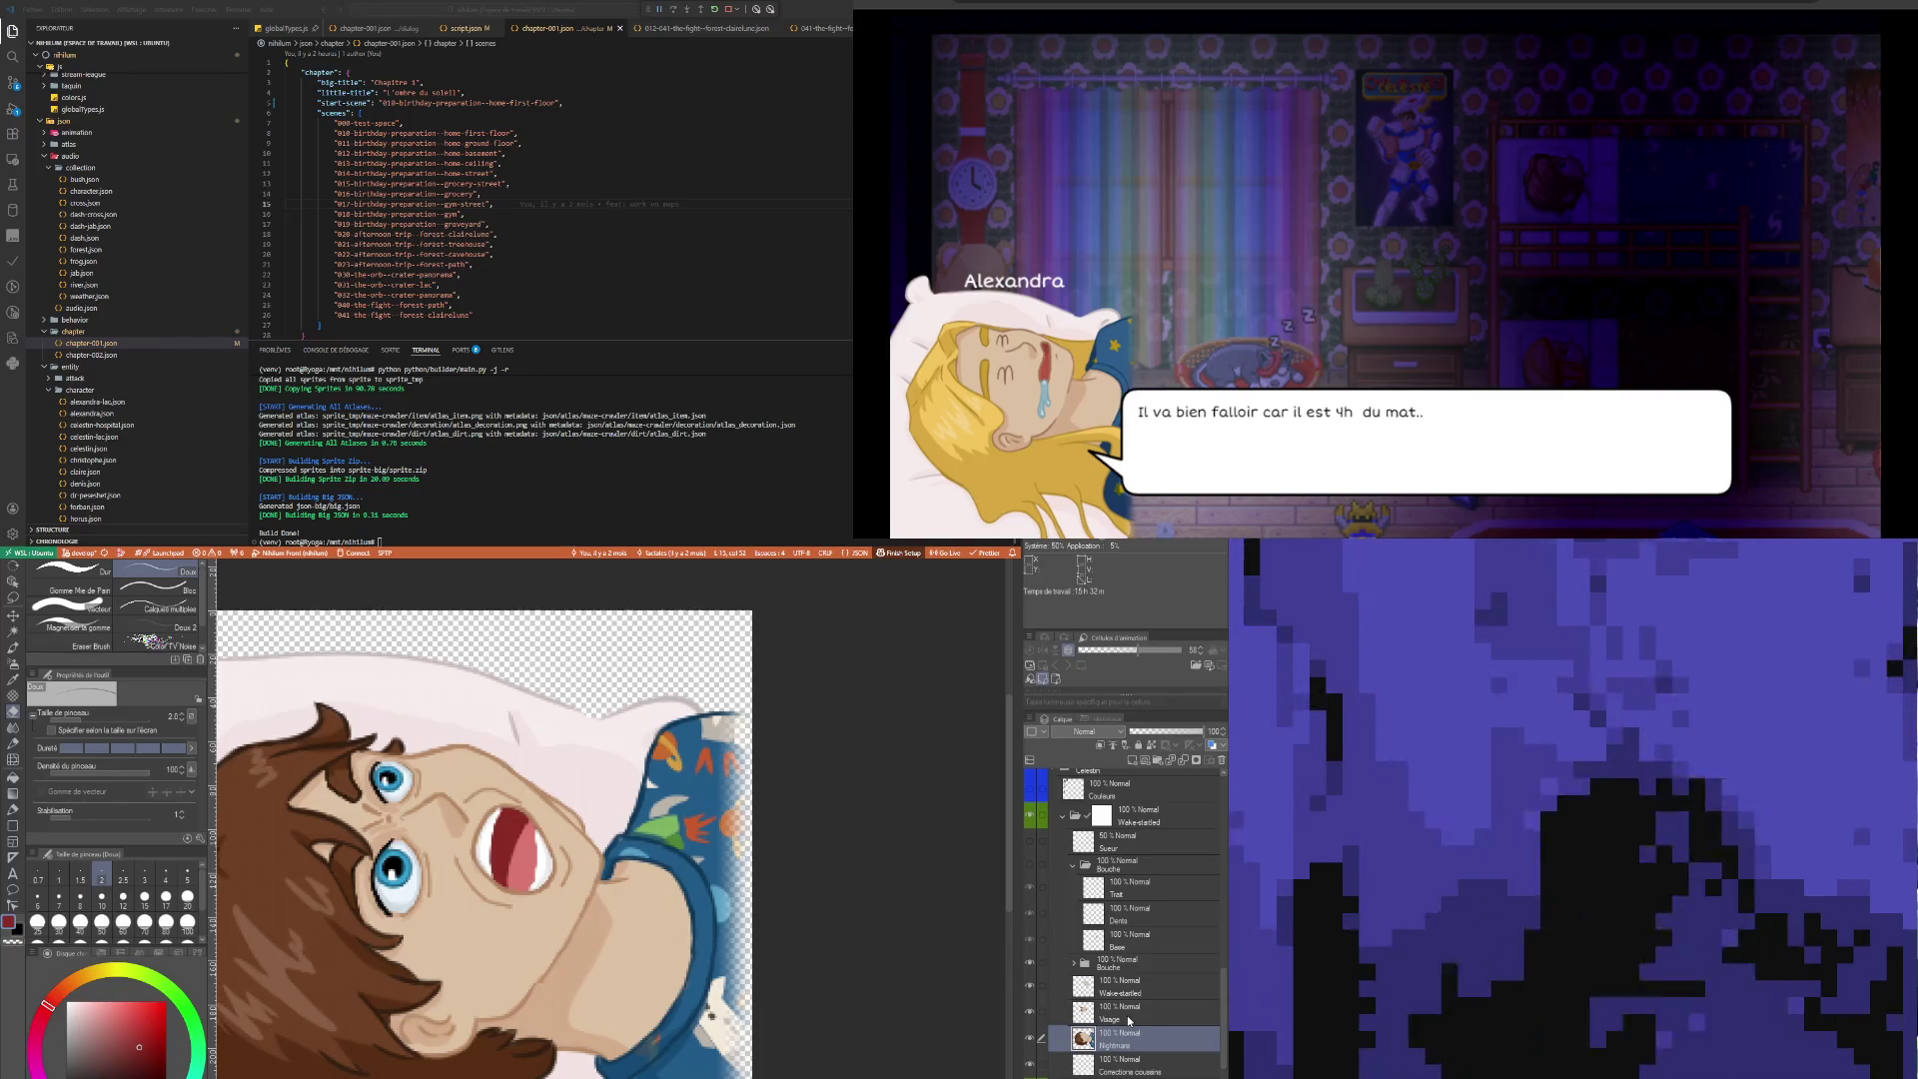
pyautogui.press(']')
pyautogui.press(']')
pyautogui.press(']')
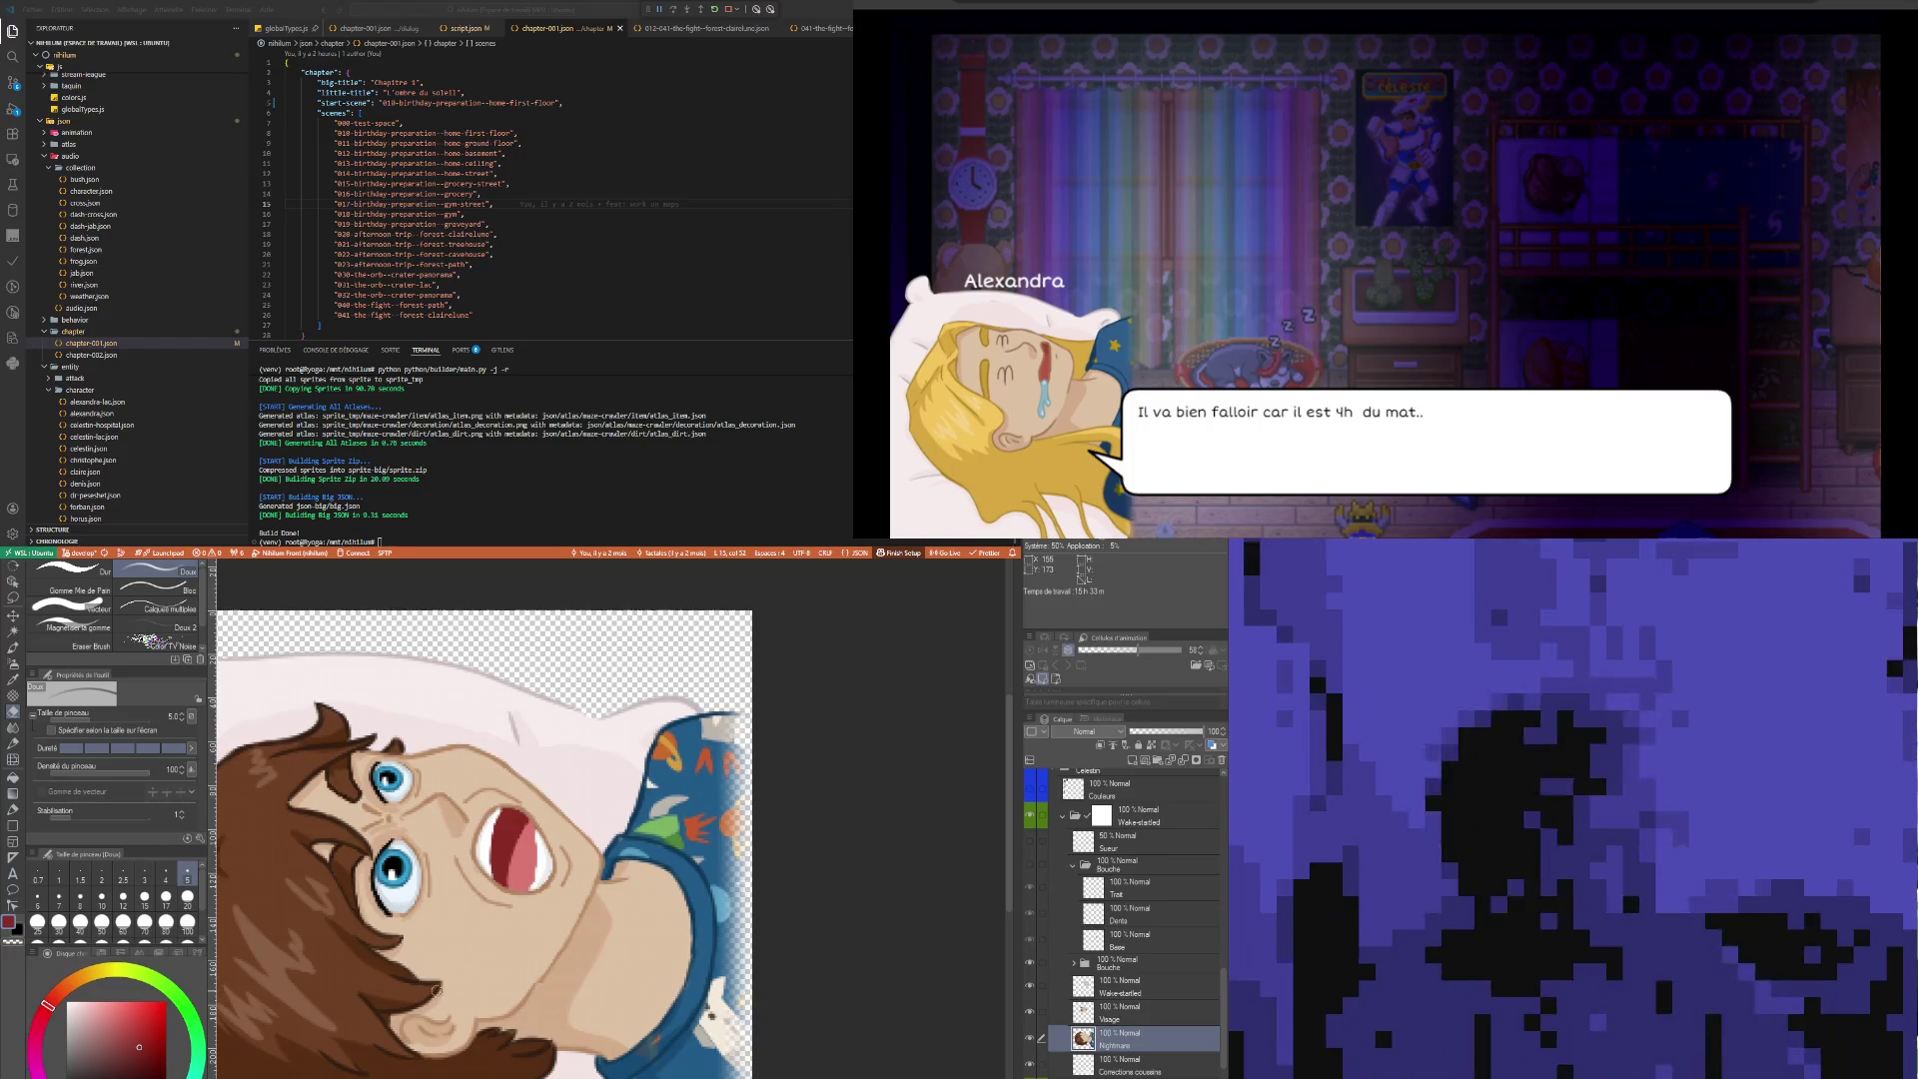
# Sample skin tones from the face and shade the chin and neck with Feutre préc
pyautogui.scroll(5, 520, 999)
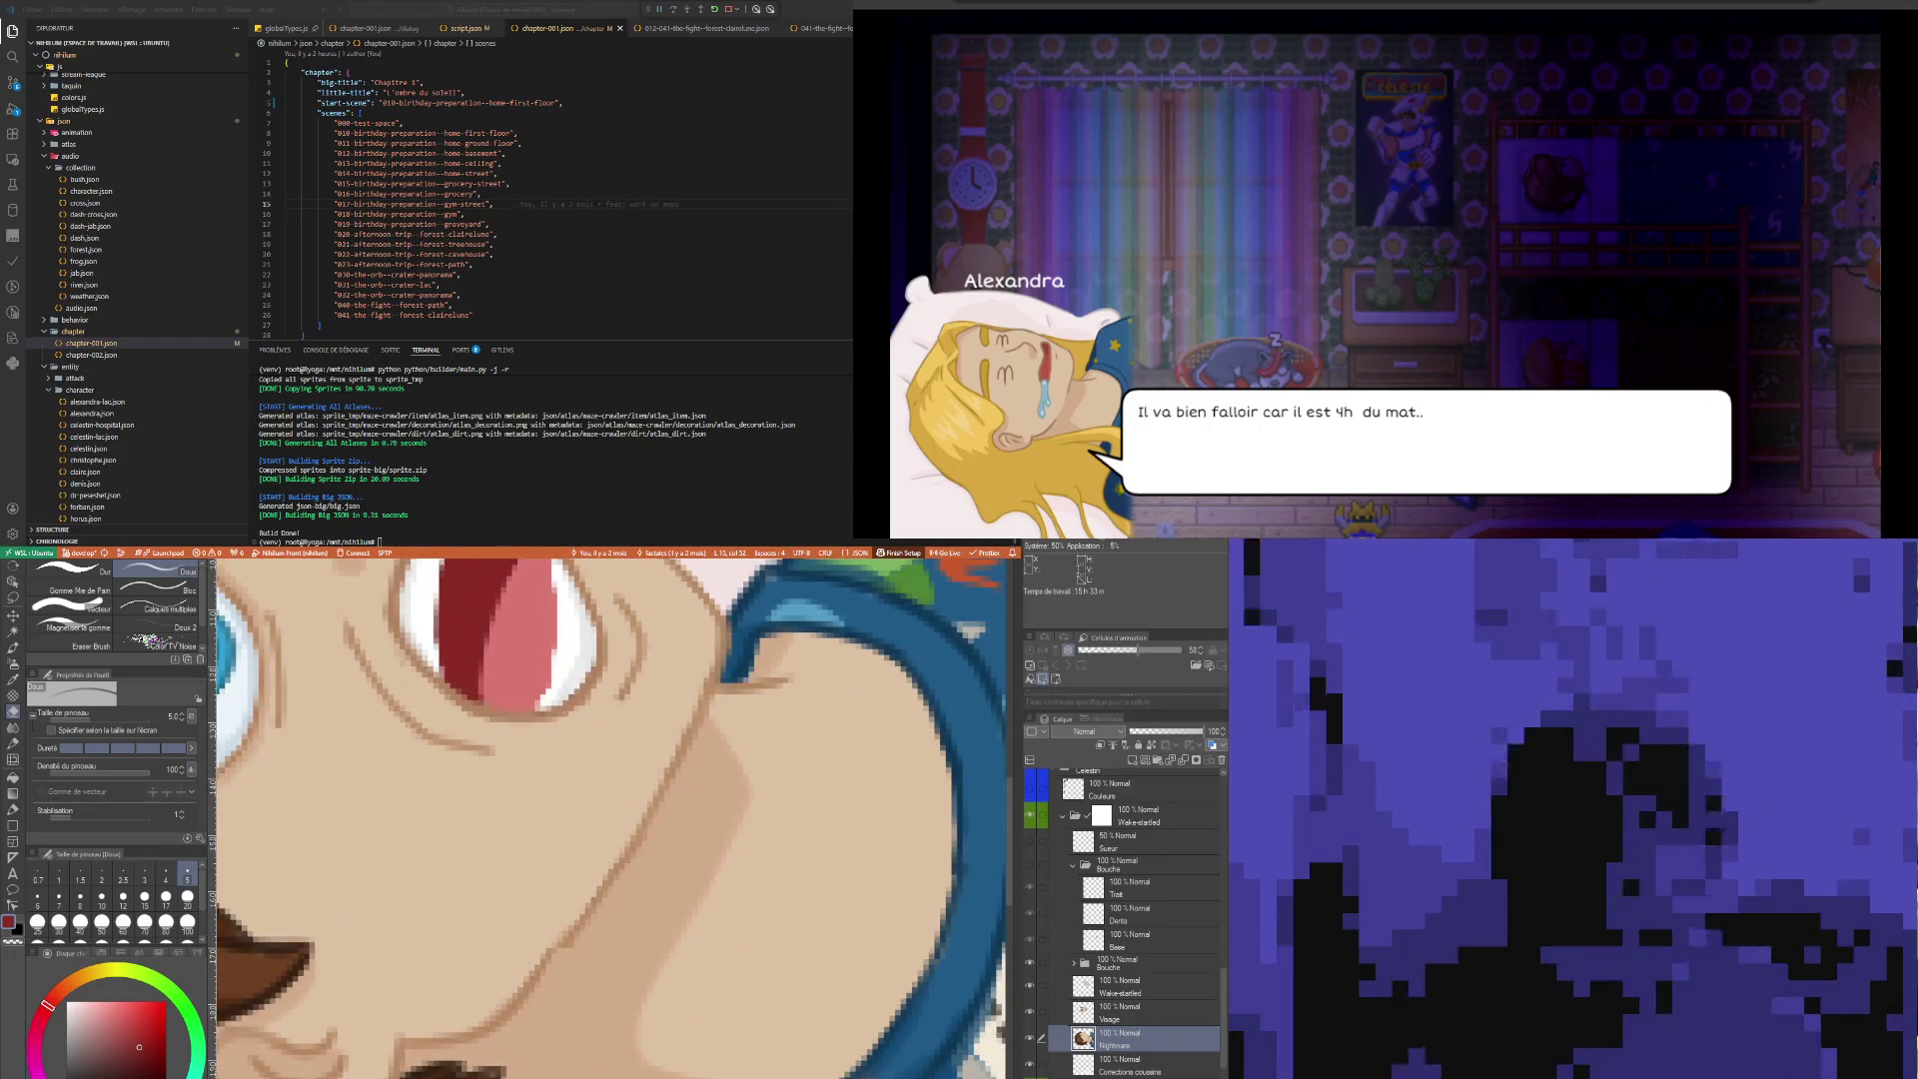
pyautogui.press('i')
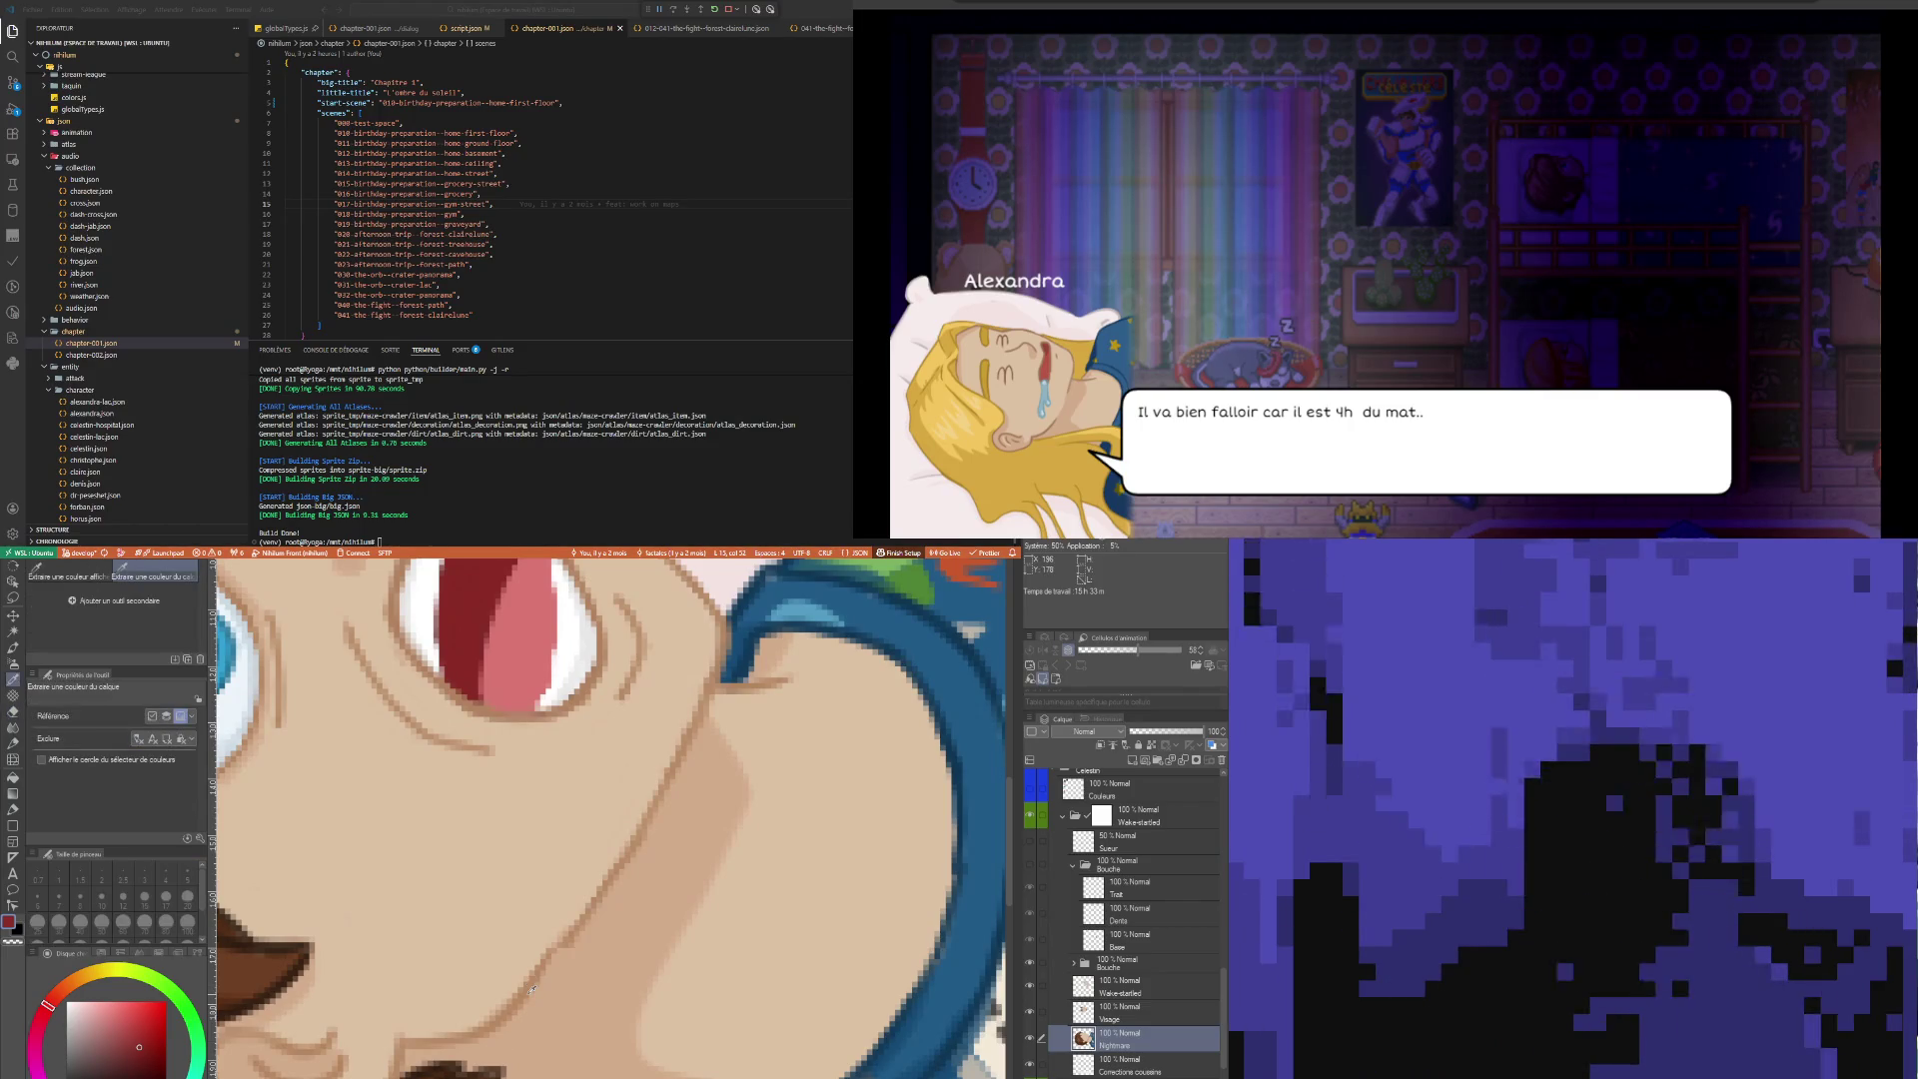
pyautogui.click(531, 990)
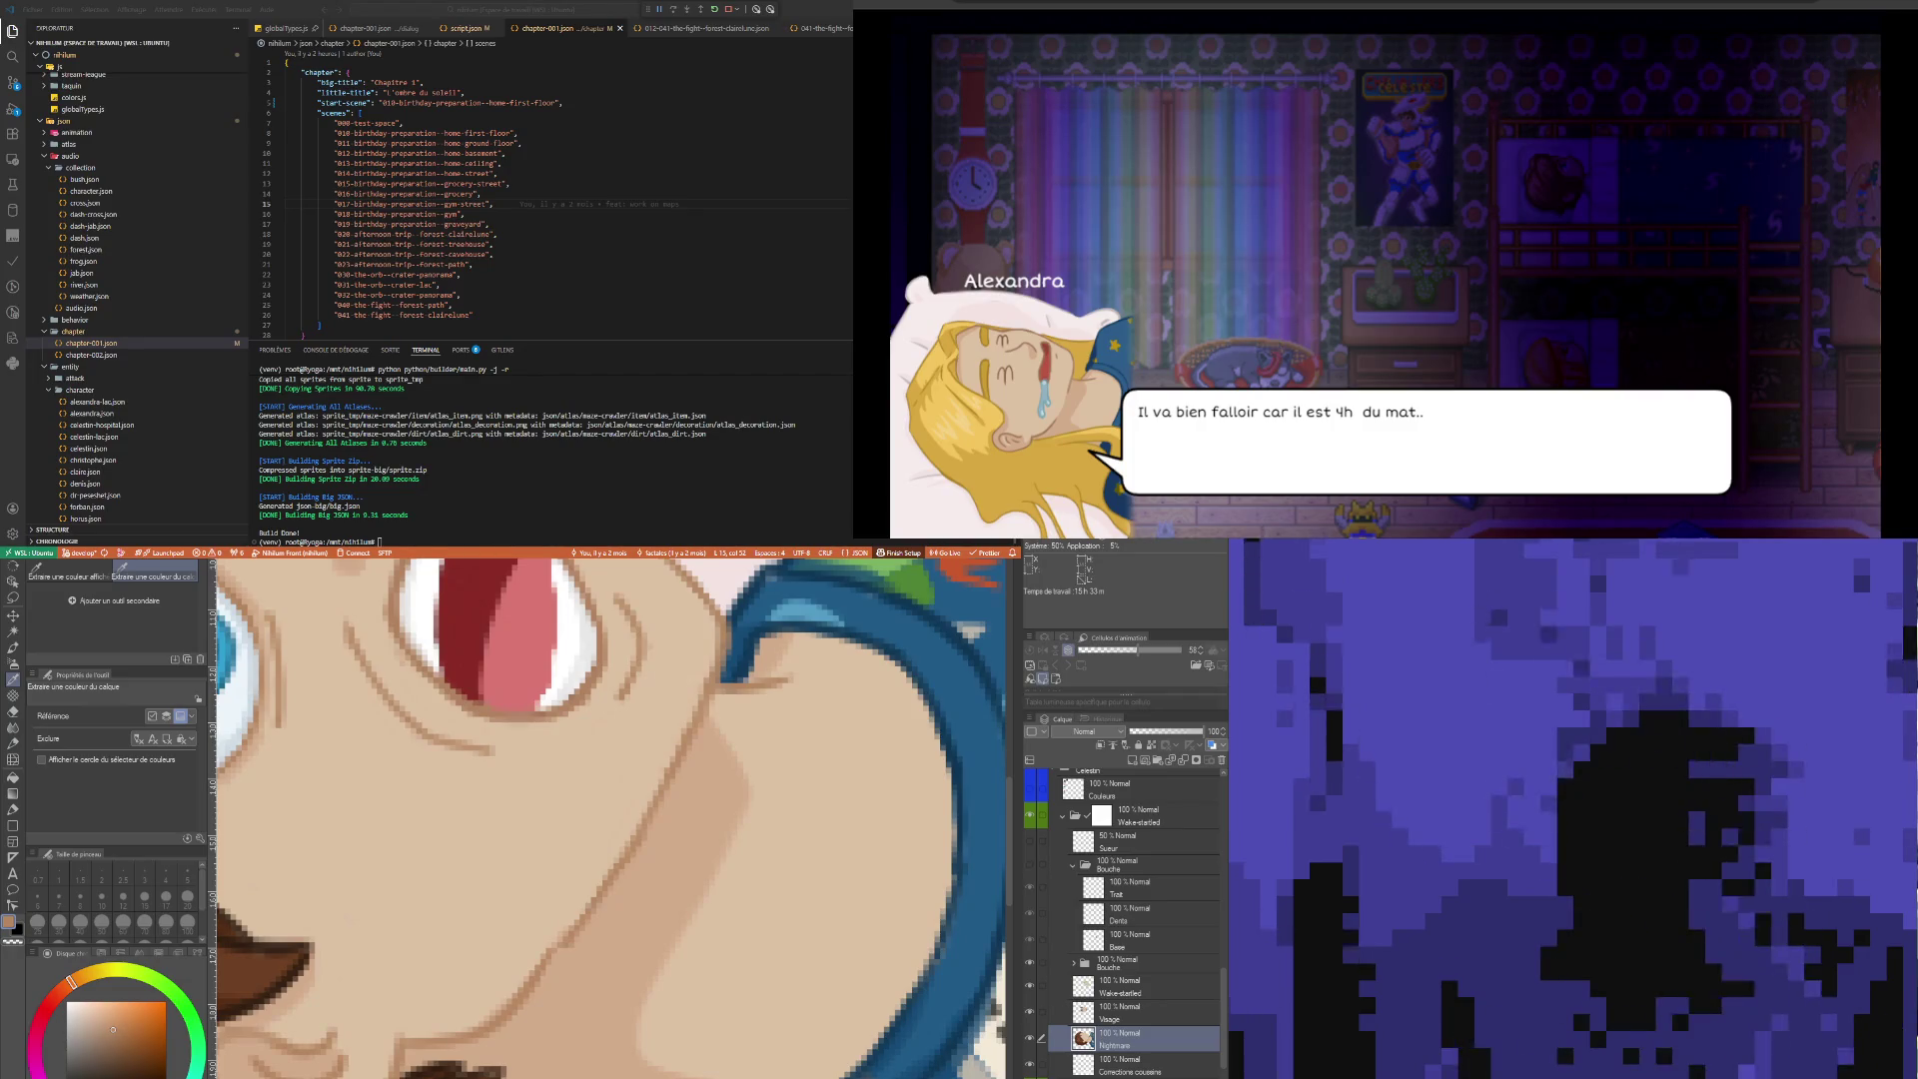
pyautogui.press('p')
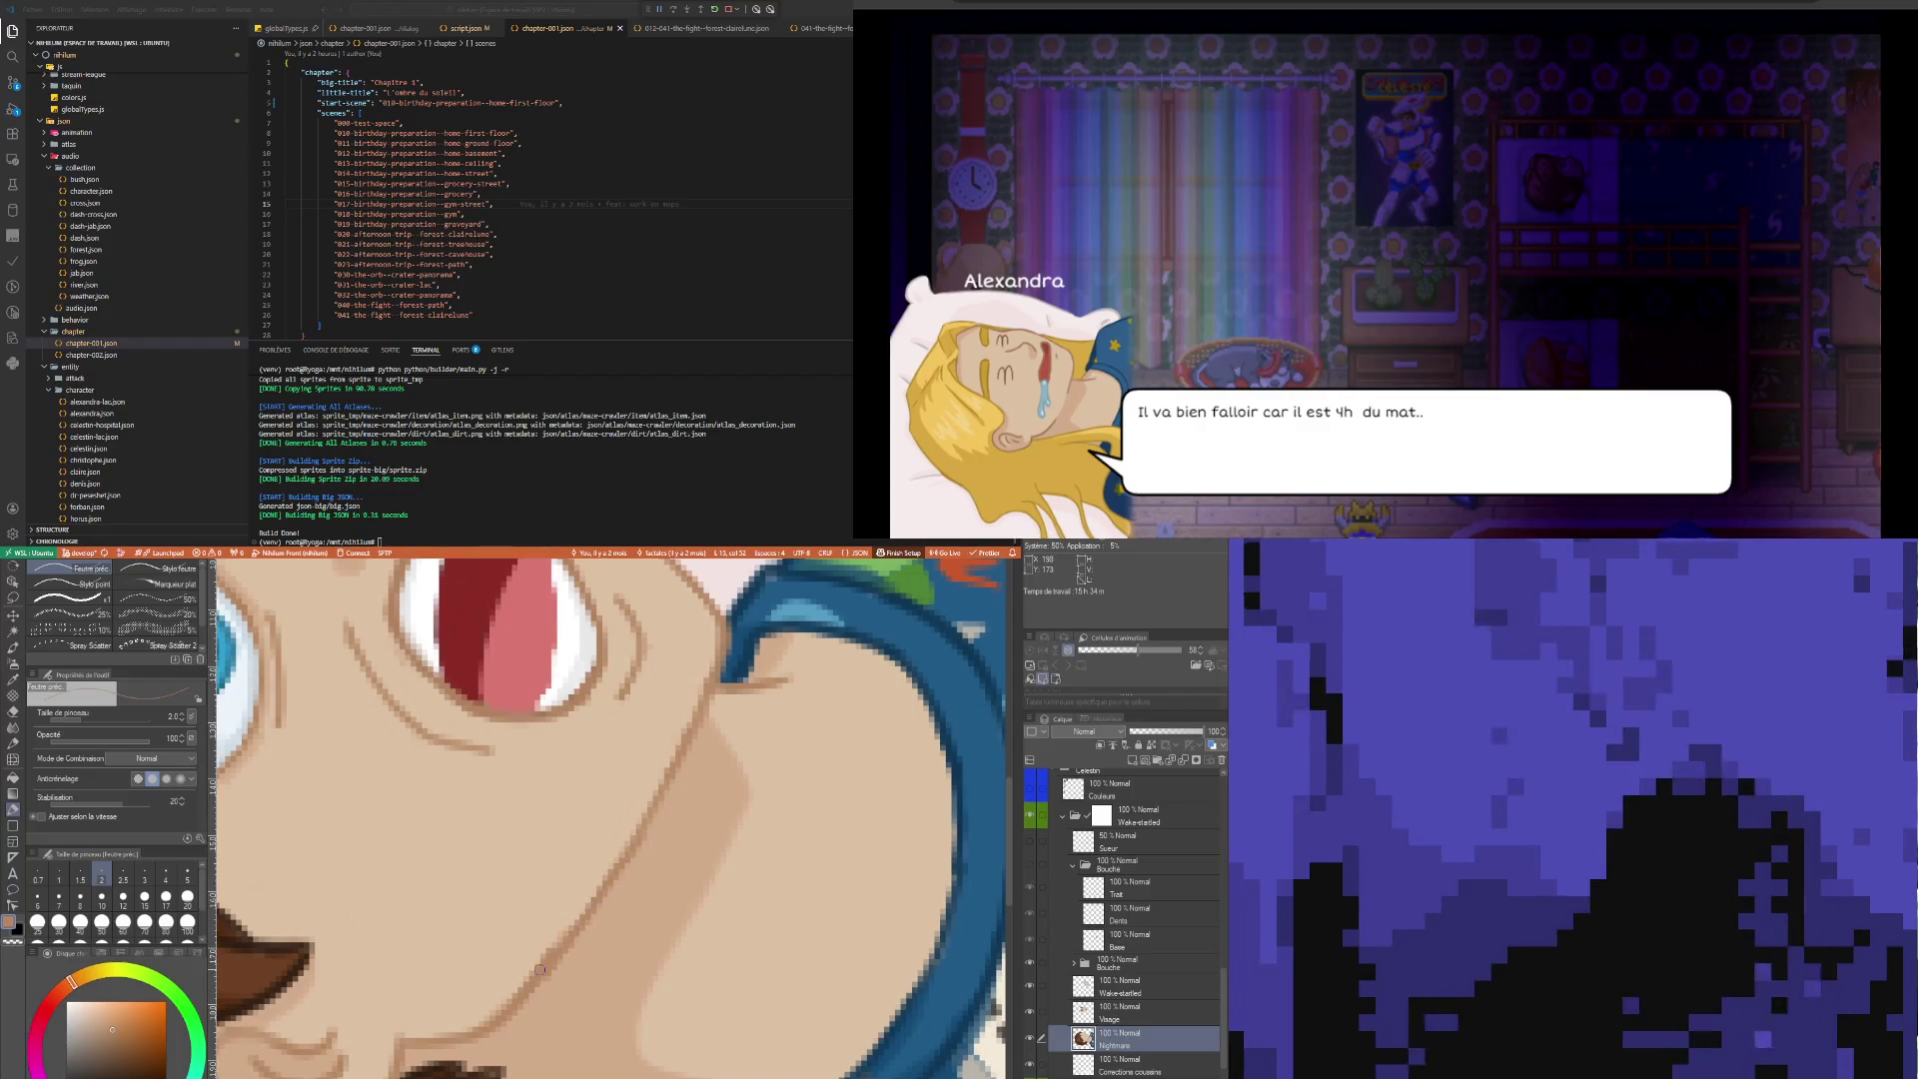
pyautogui.keyDown('alt'); pyautogui.click(531, 956); pyautogui.keyUp('alt')
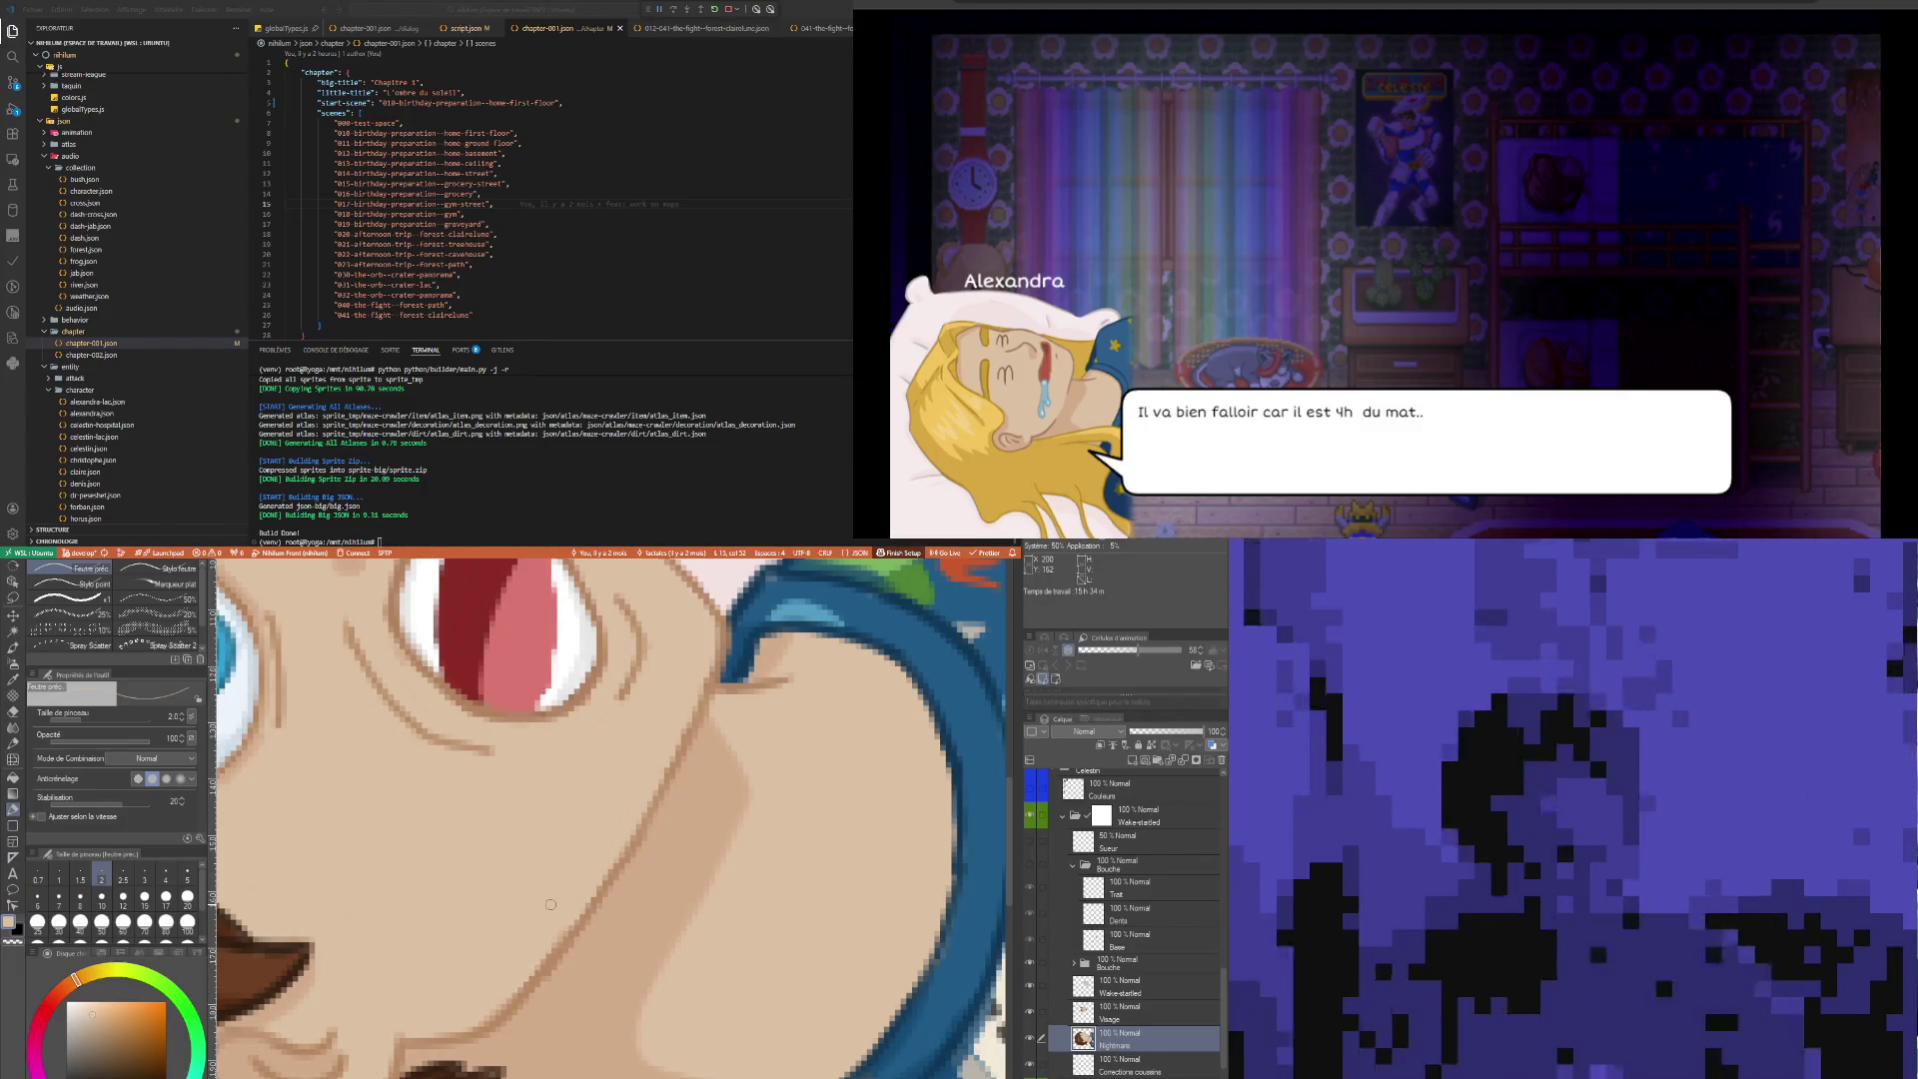
pyautogui.scroll(-10, 590, 935)
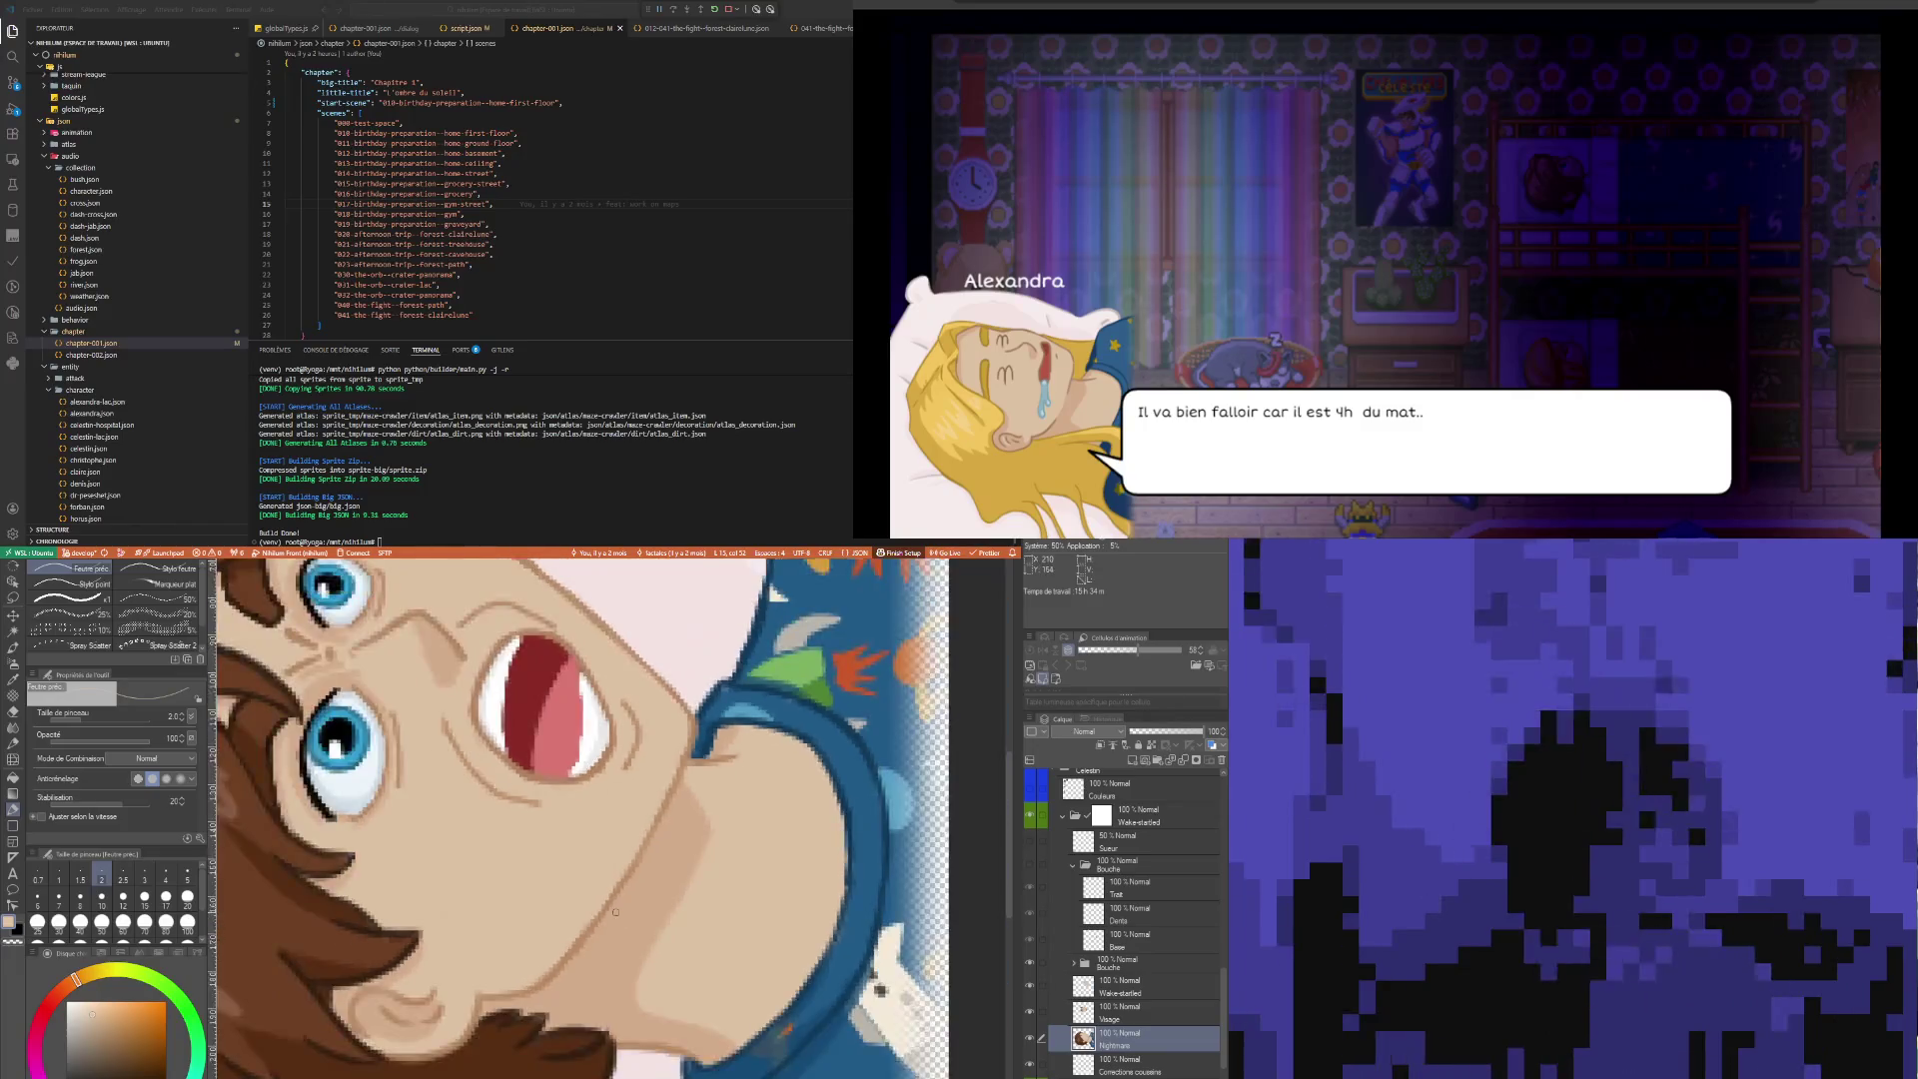
# Zoom the canvas in close on the boy's open-mouthed face
pyautogui.scroll(-1, 591, 936)
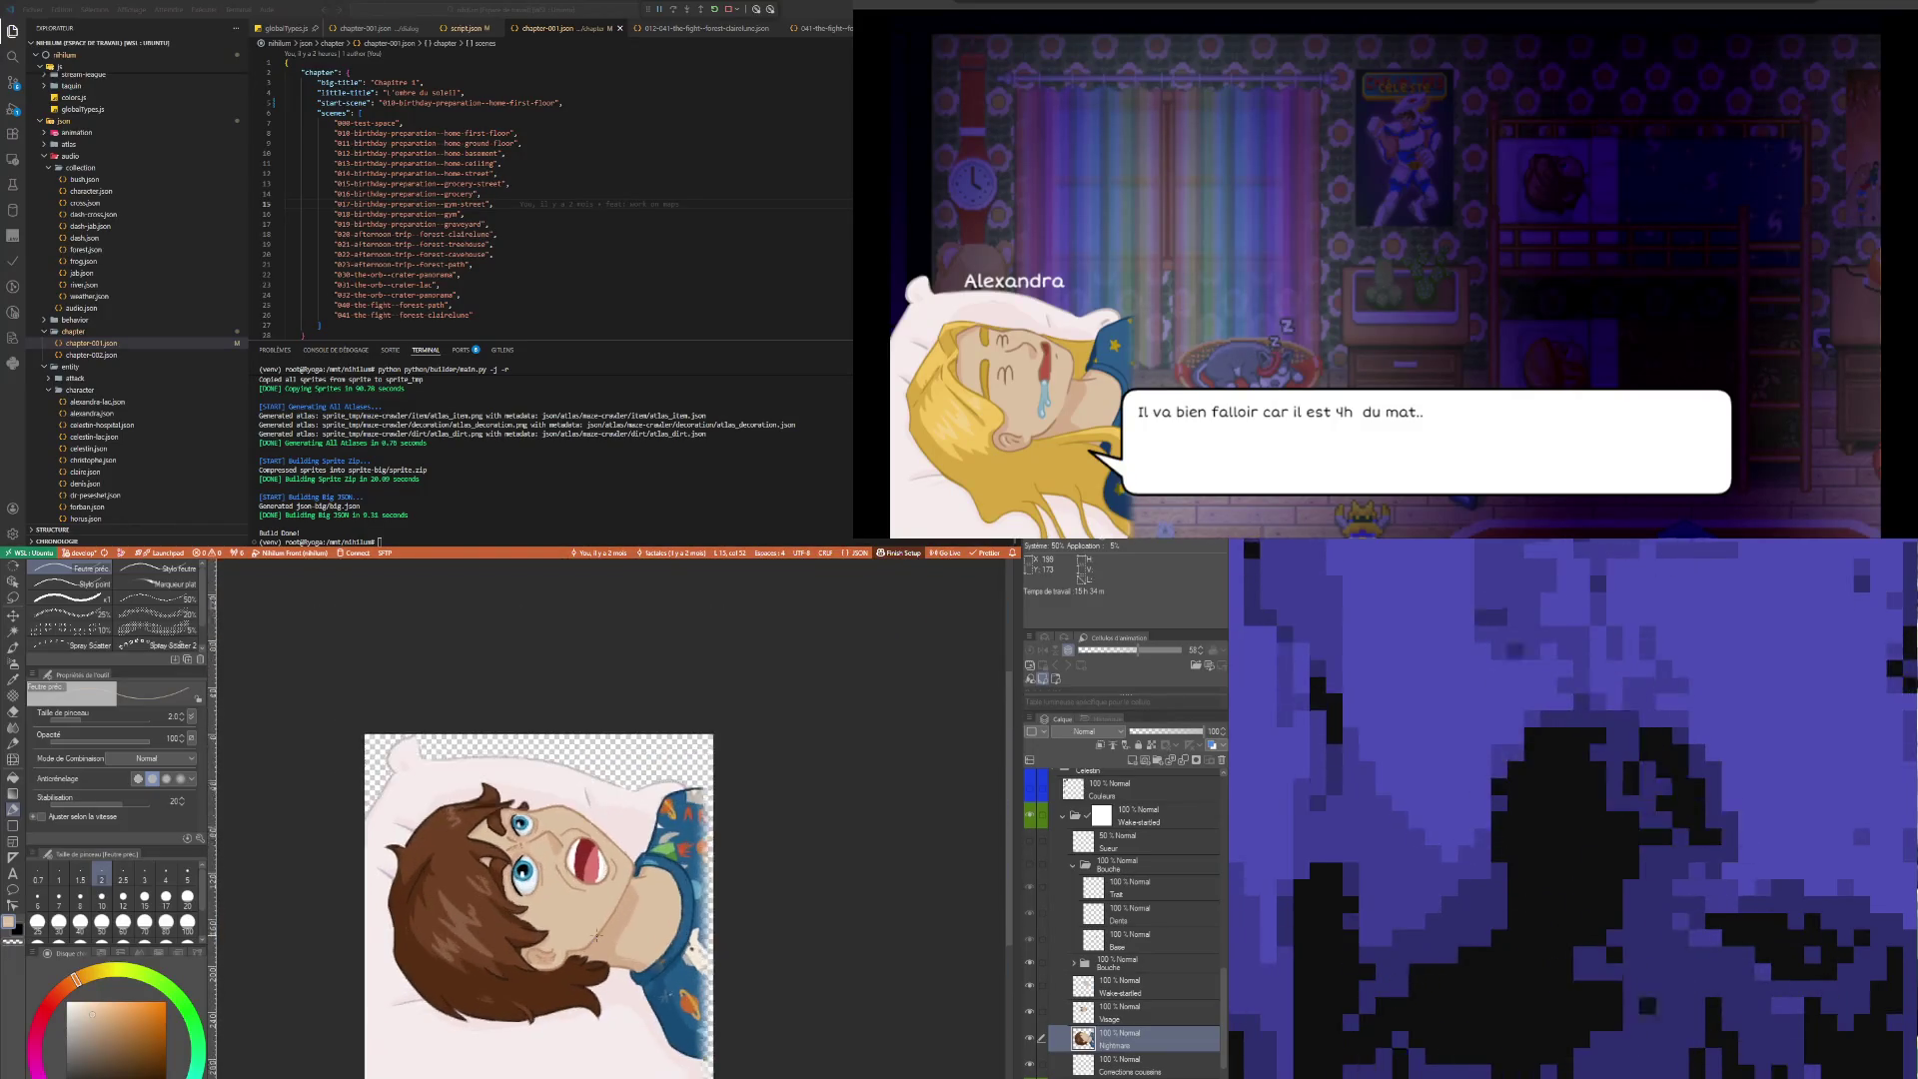
pyautogui.scroll(1, 594, 935)
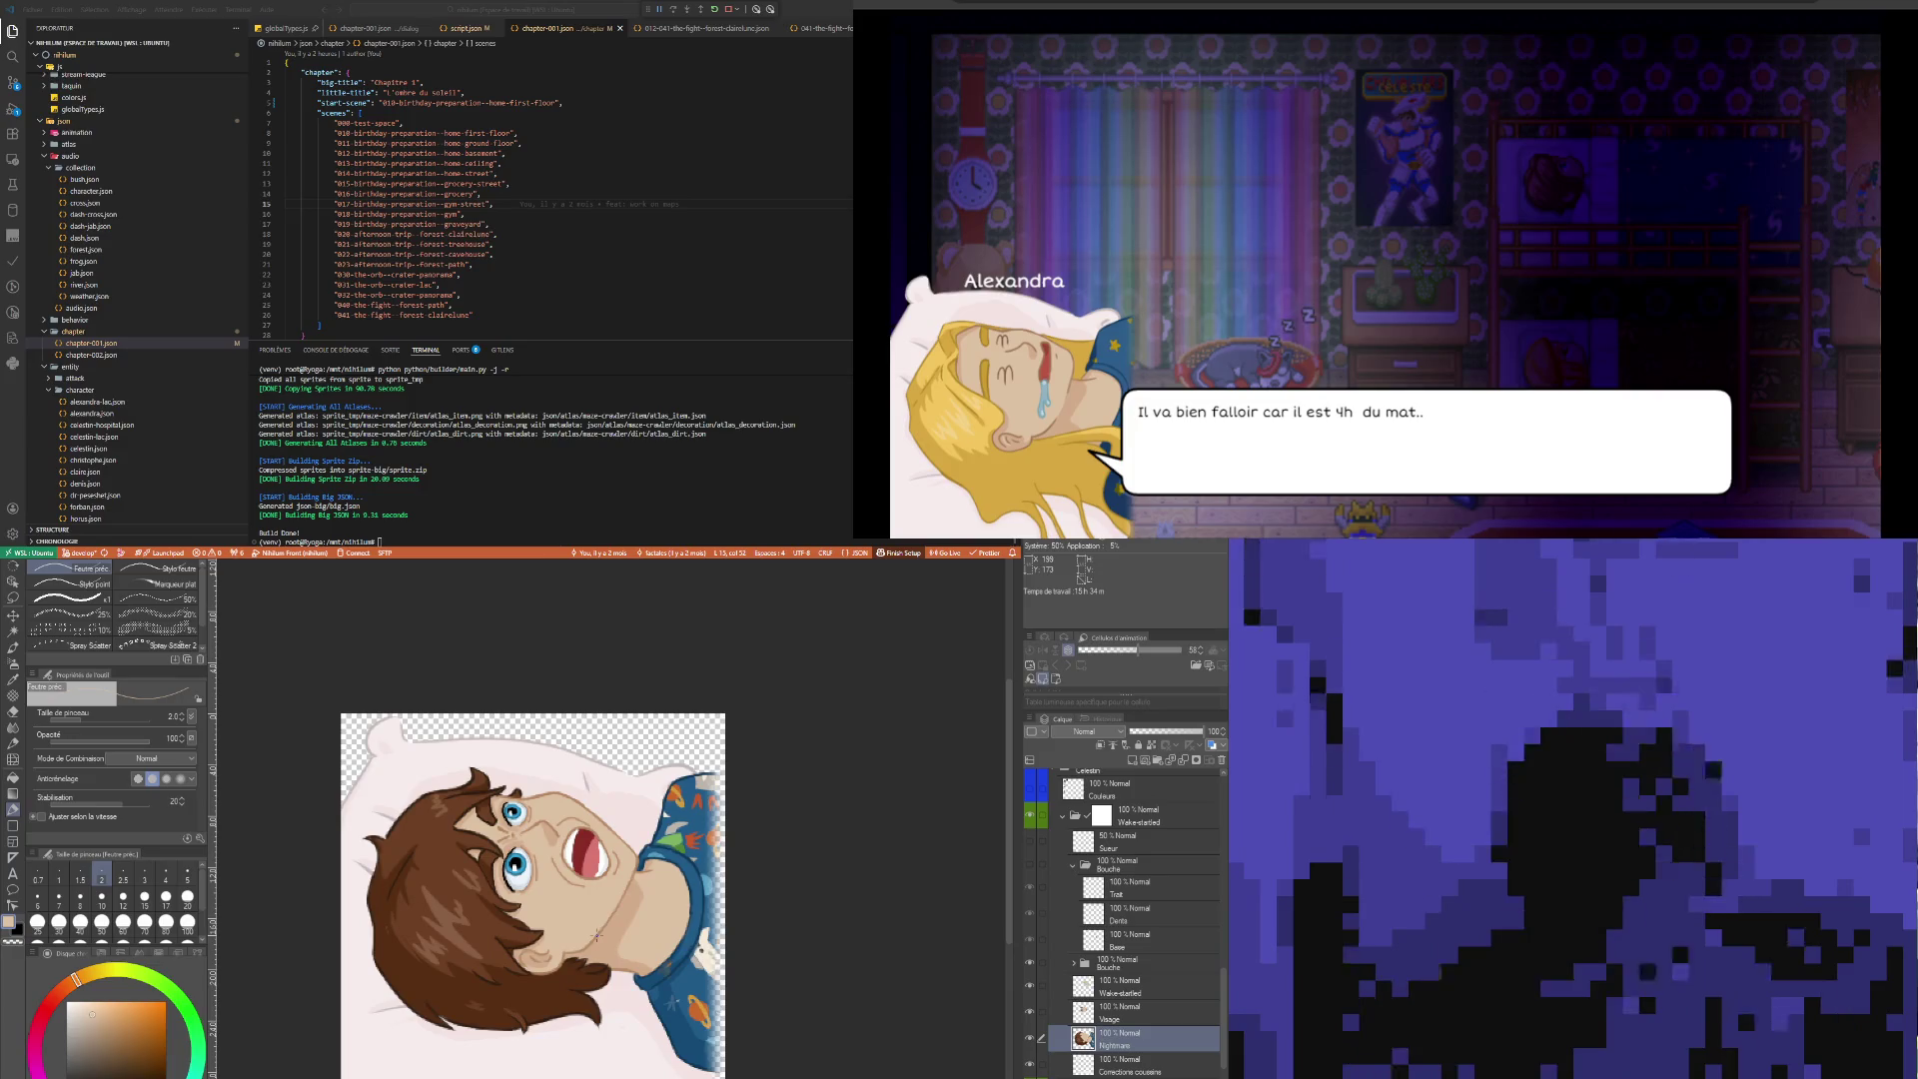
pyautogui.scroll(2, 638, 837)
pyautogui.scroll(-3, 638, 837)
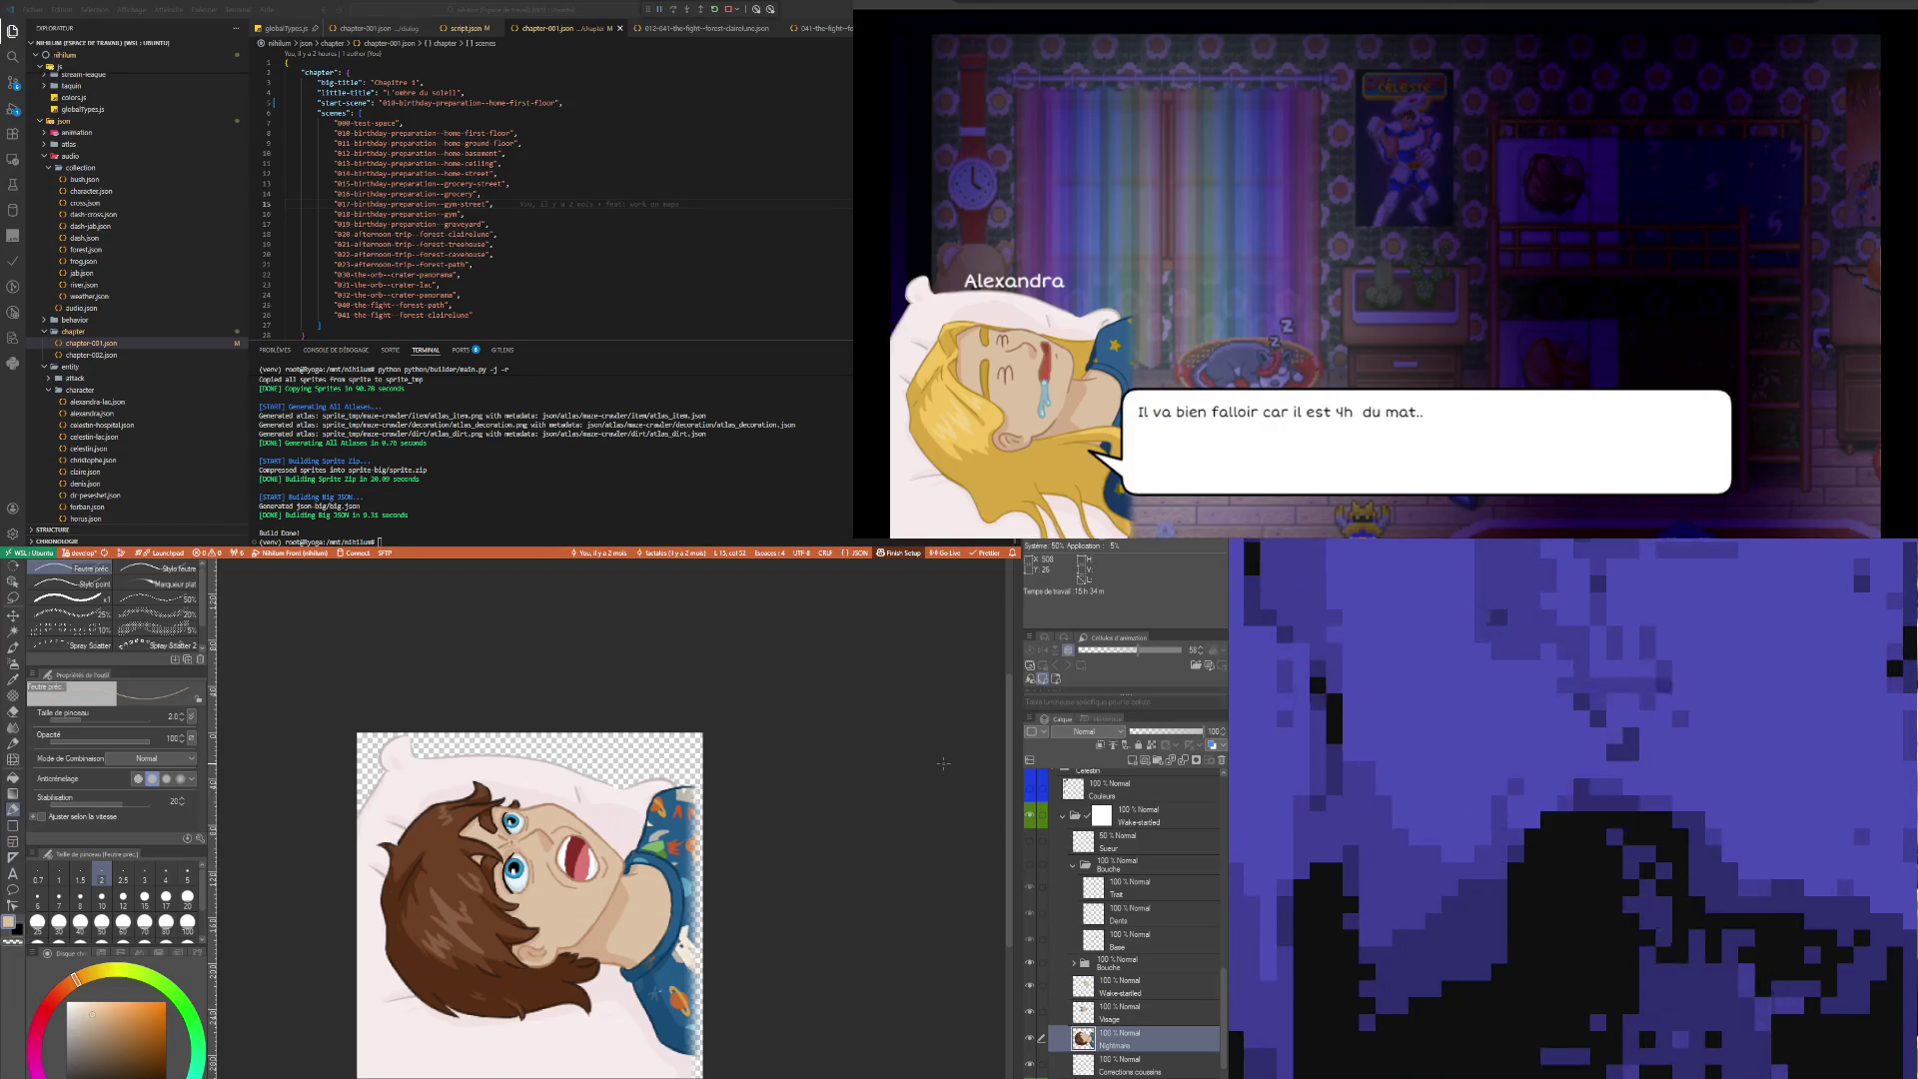
pyautogui.scroll(1, 885, 768)
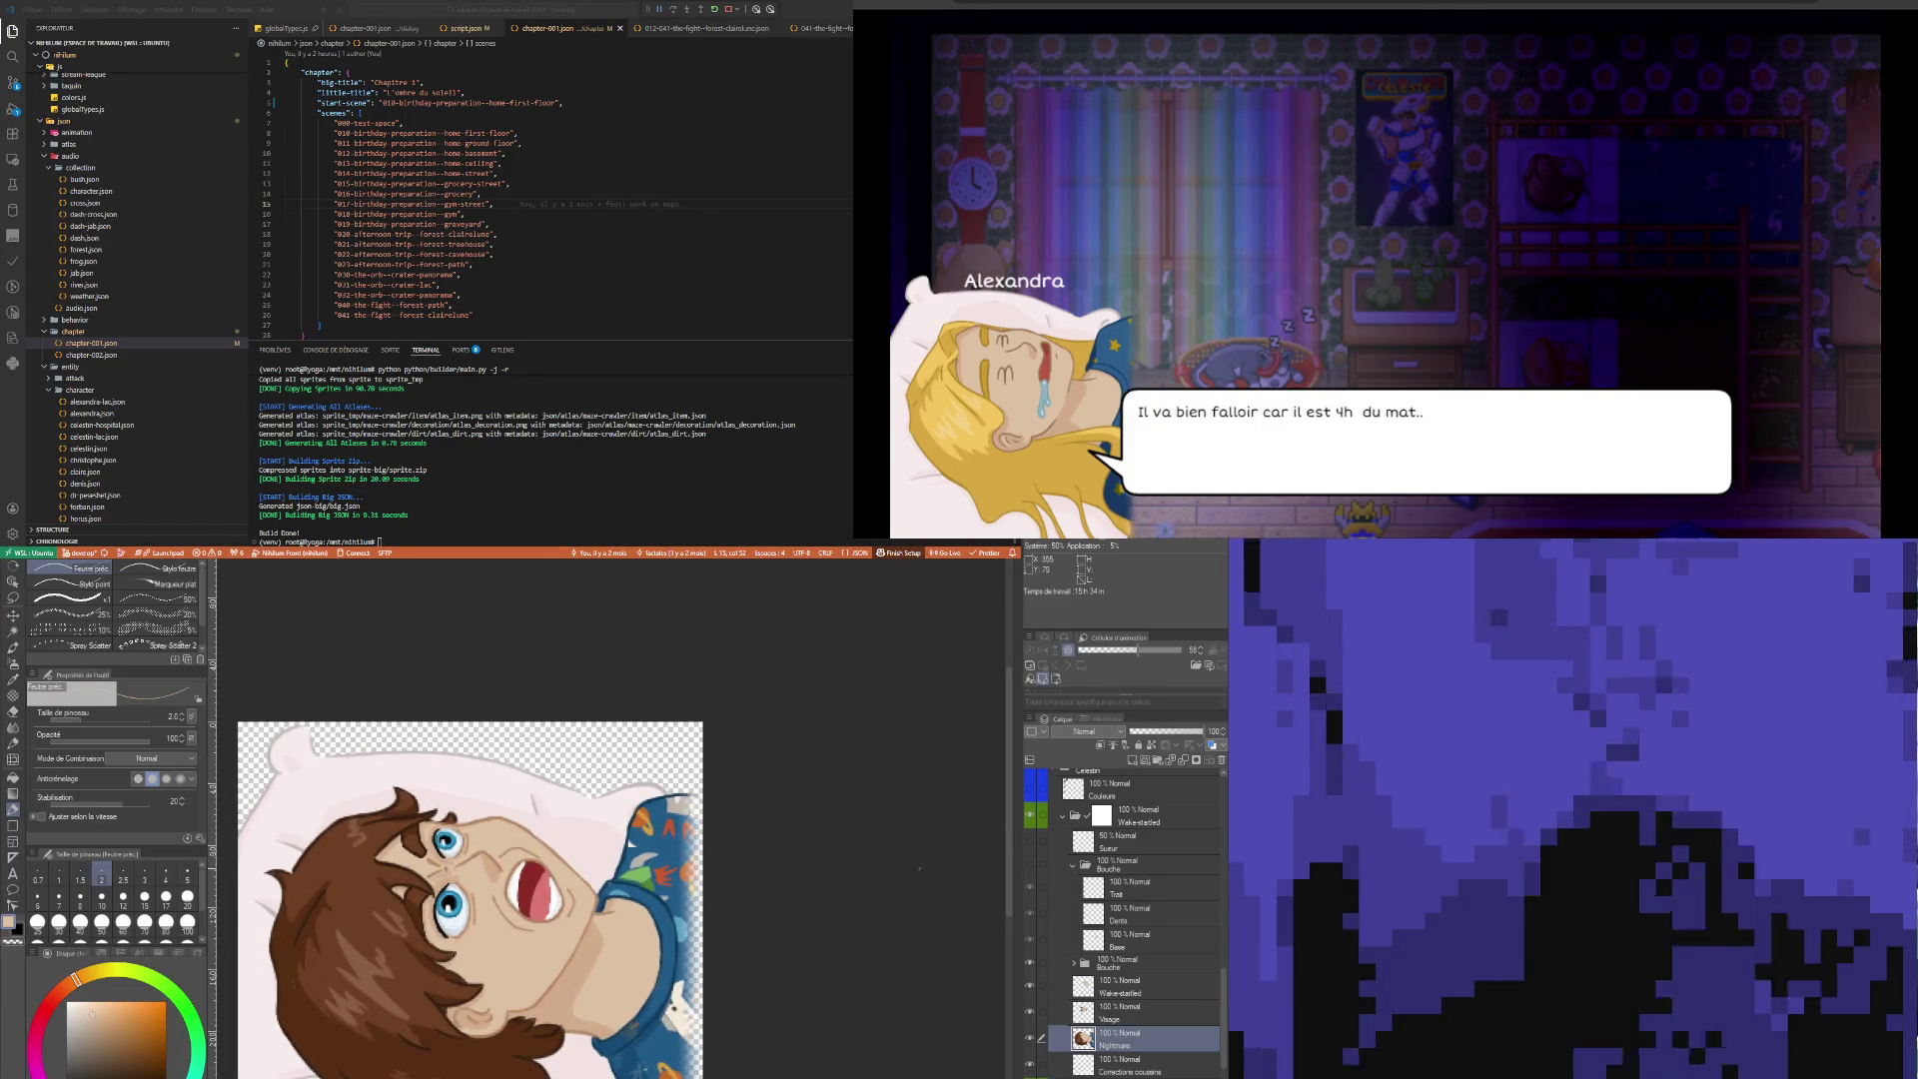
pyautogui.scroll(4, 869, 819)
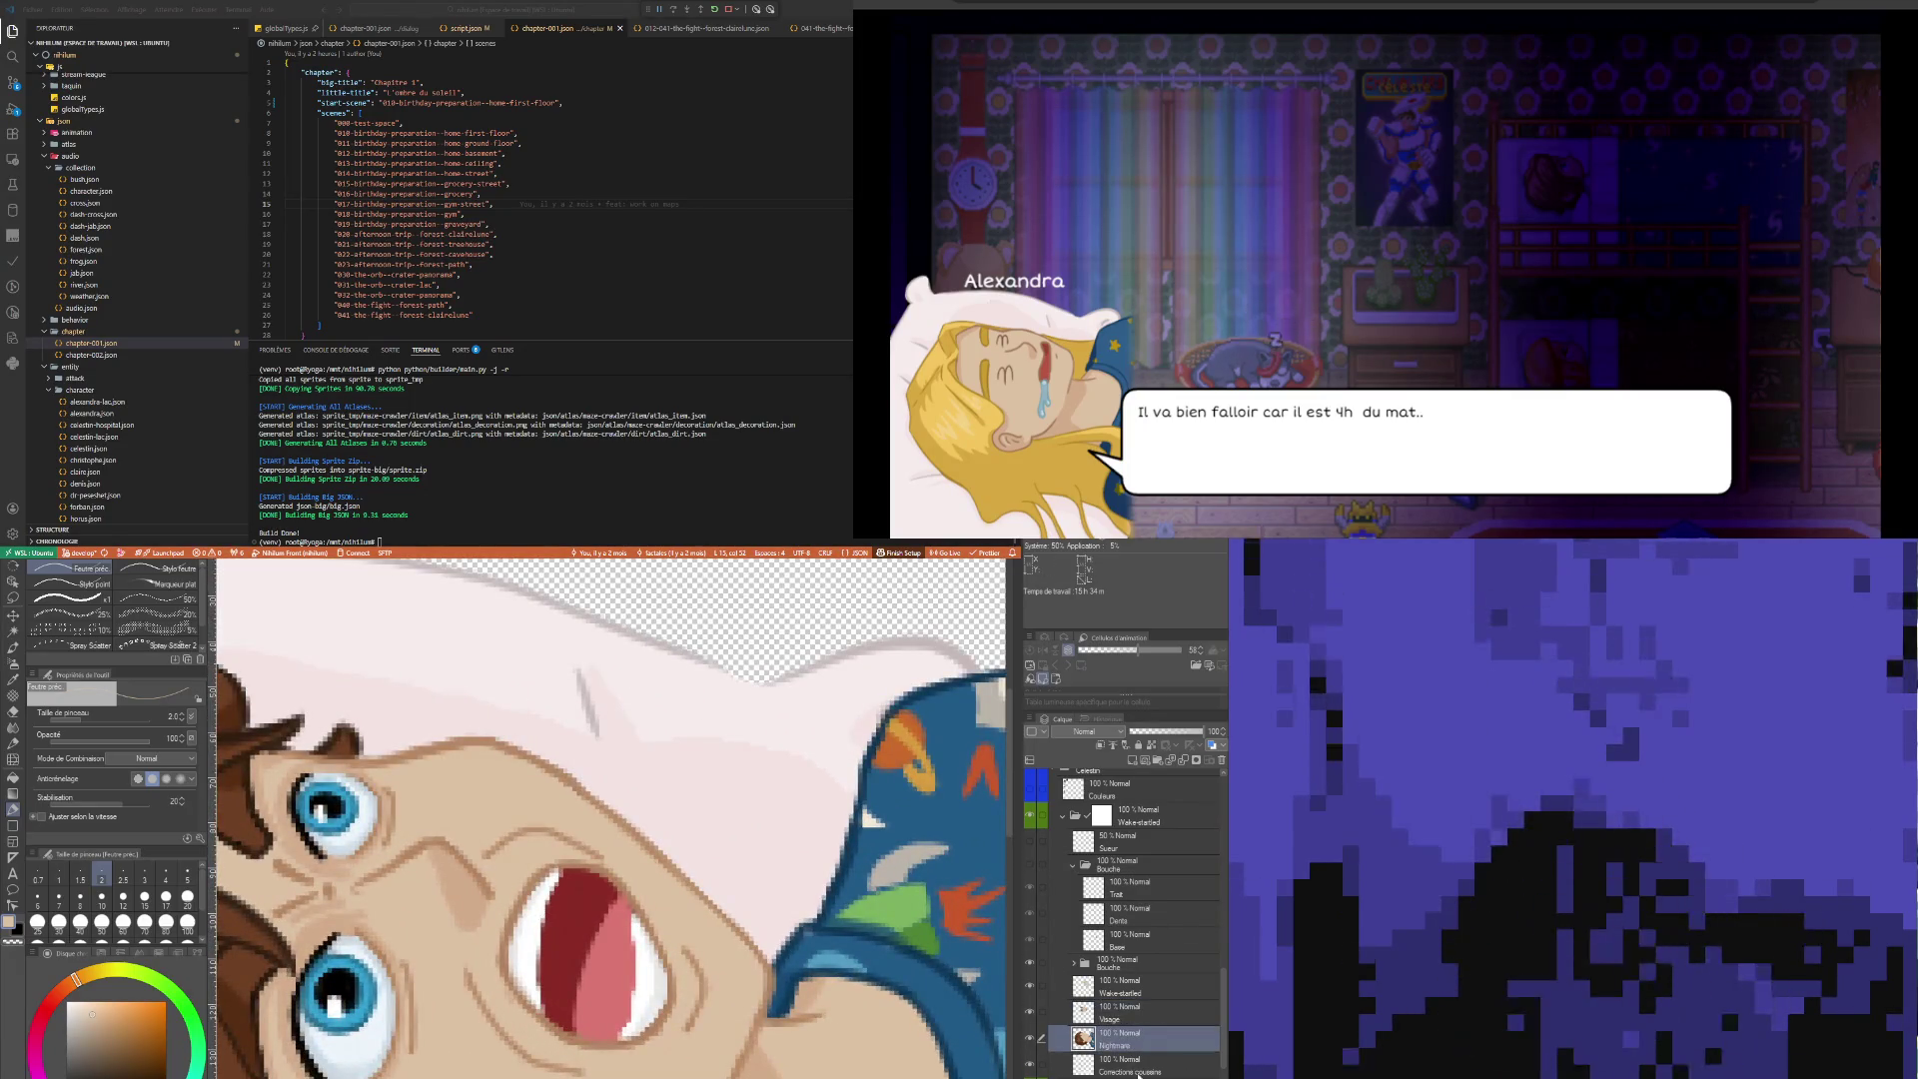
# Select the Dents layer, then collapse and re-expand the Bouche folder to show its layers
pyautogui.click(1159, 942)
pyautogui.click(1033, 912)
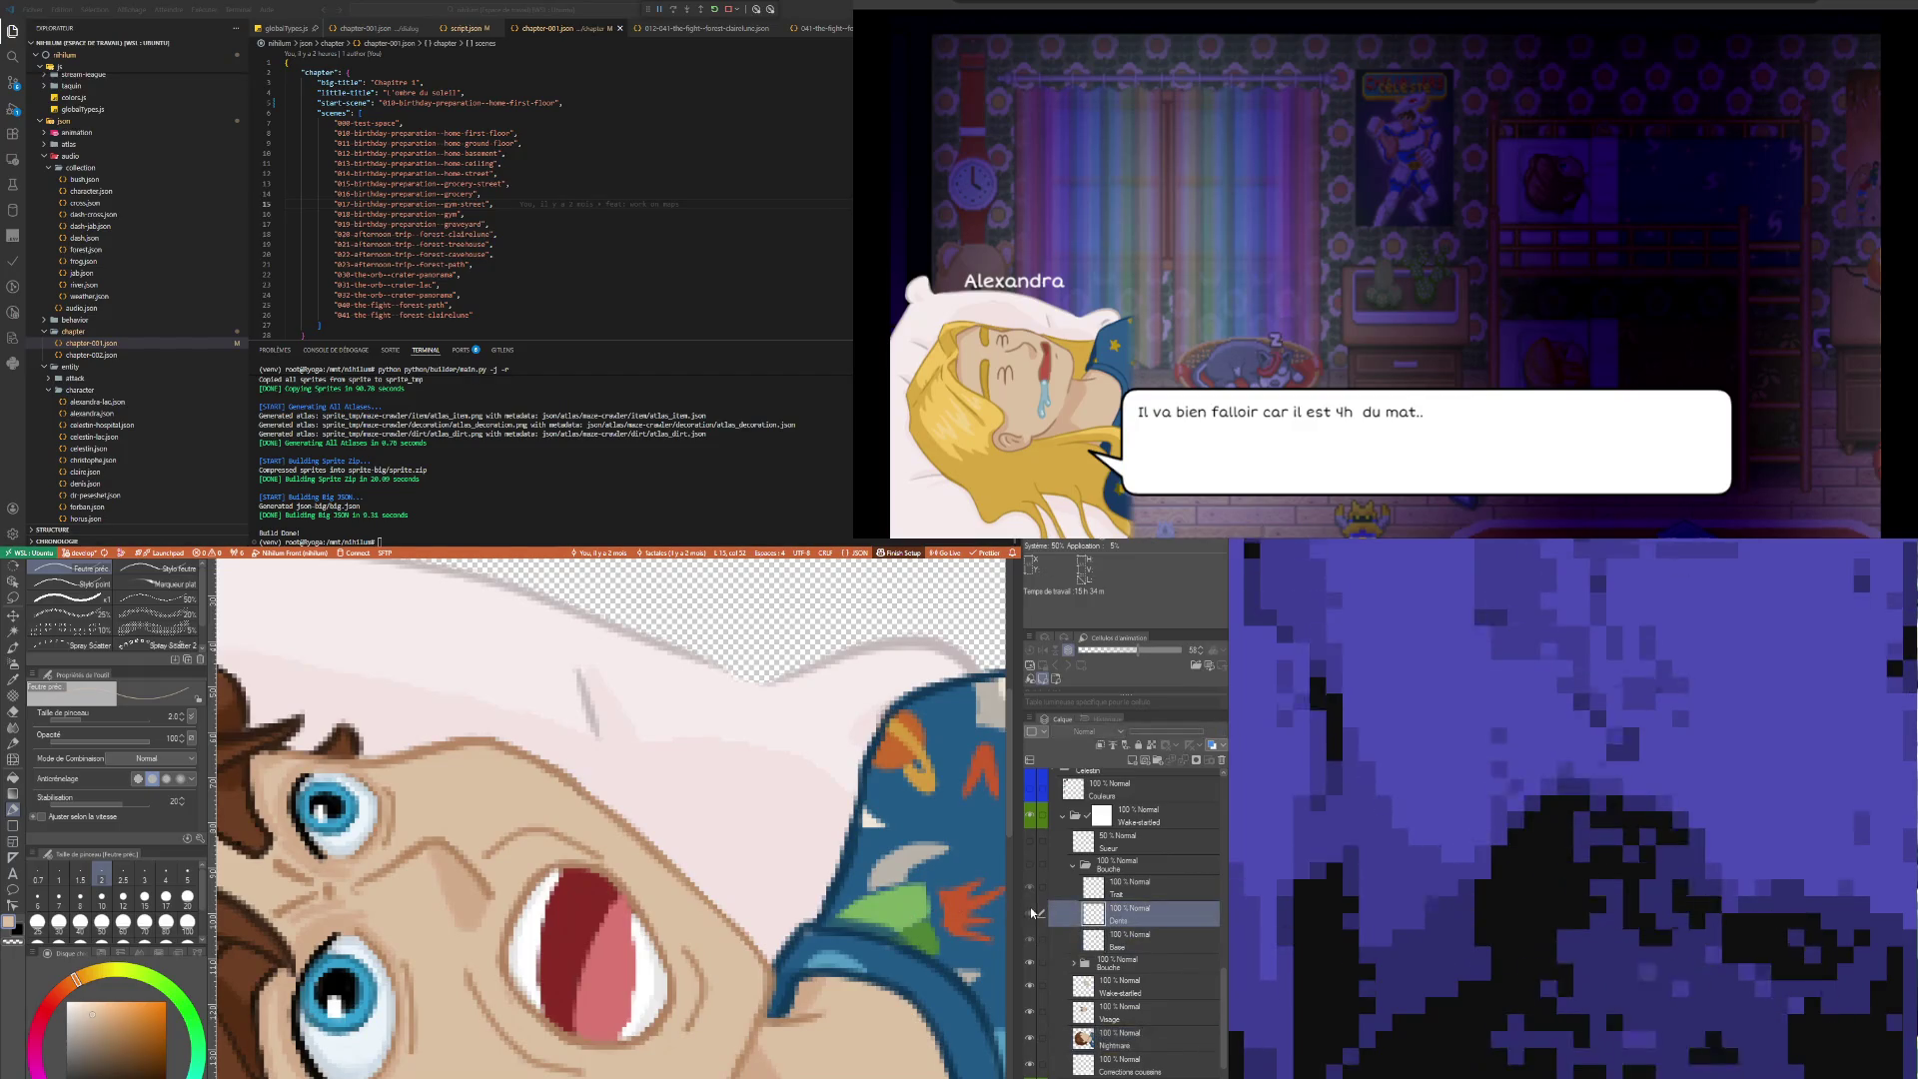
pyautogui.click(1059, 866)
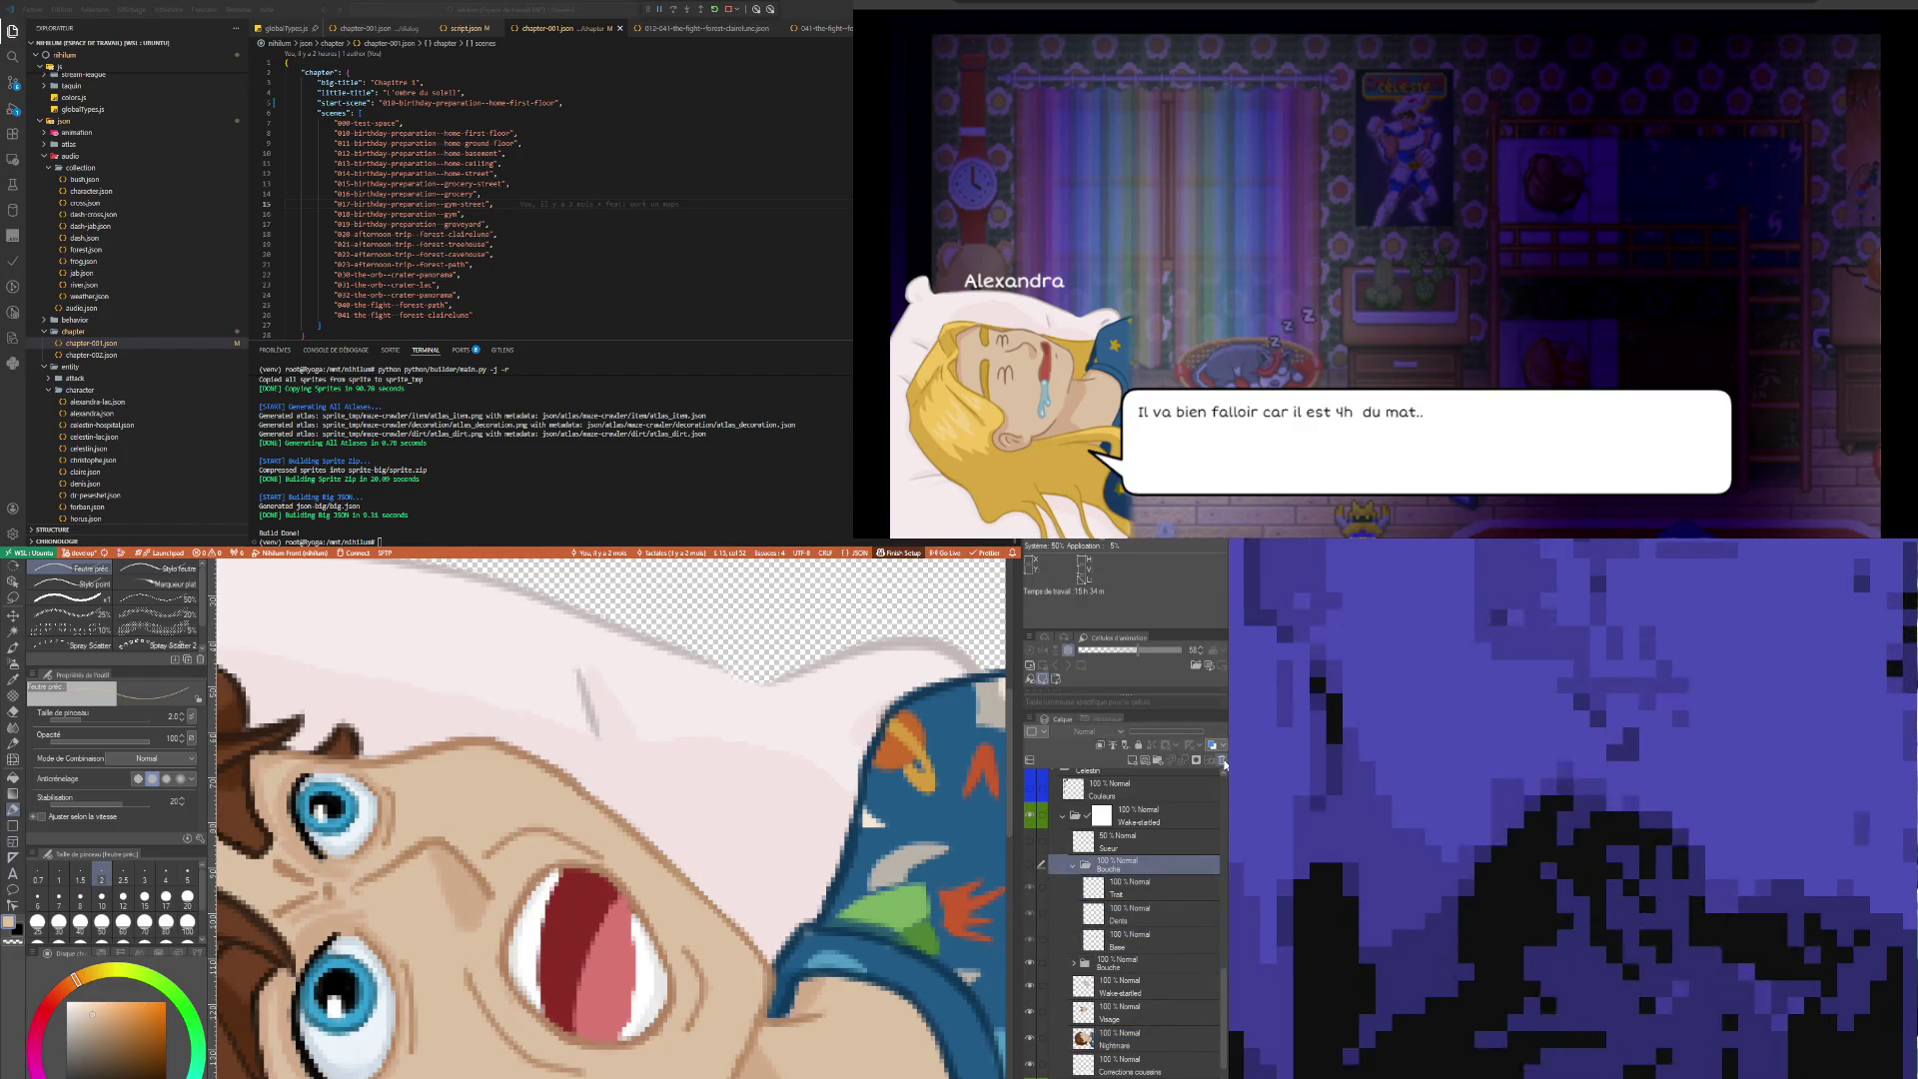
pyautogui.click(1074, 866)
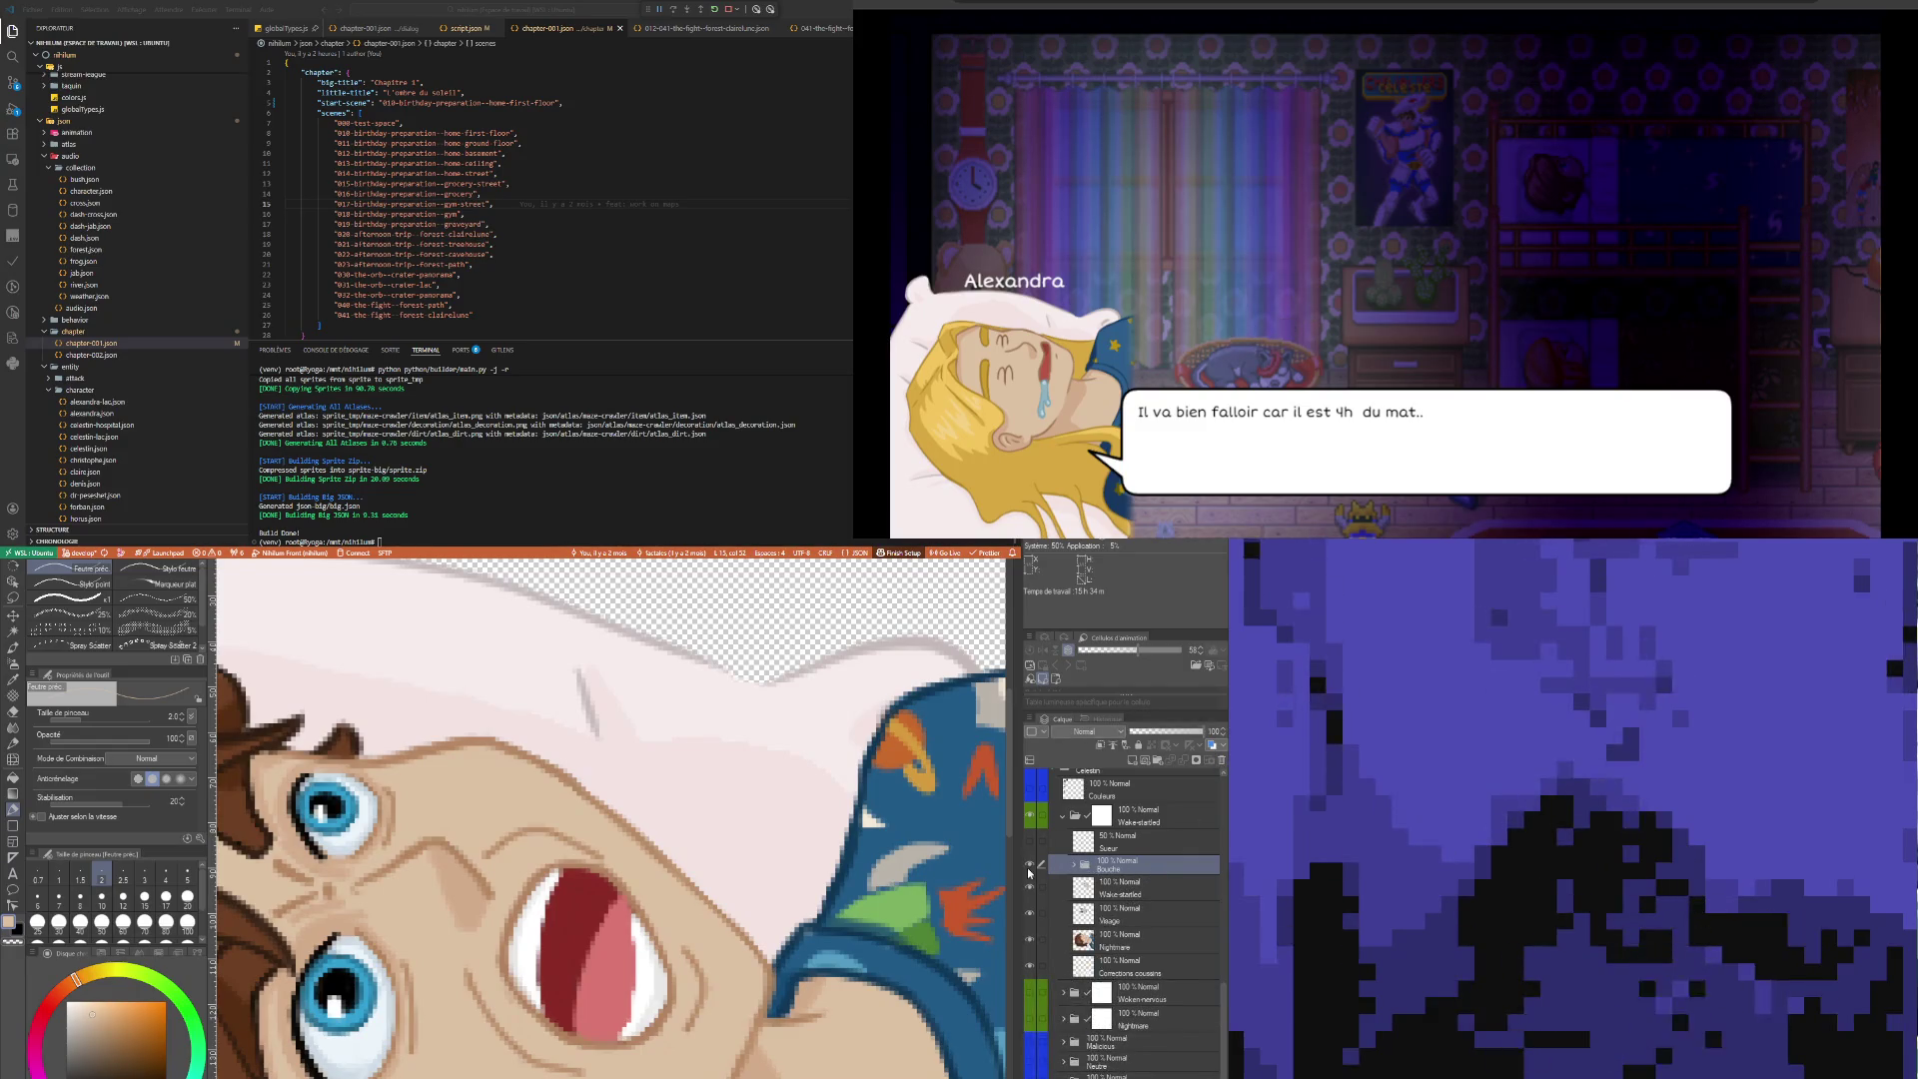
pyautogui.click(1074, 865)
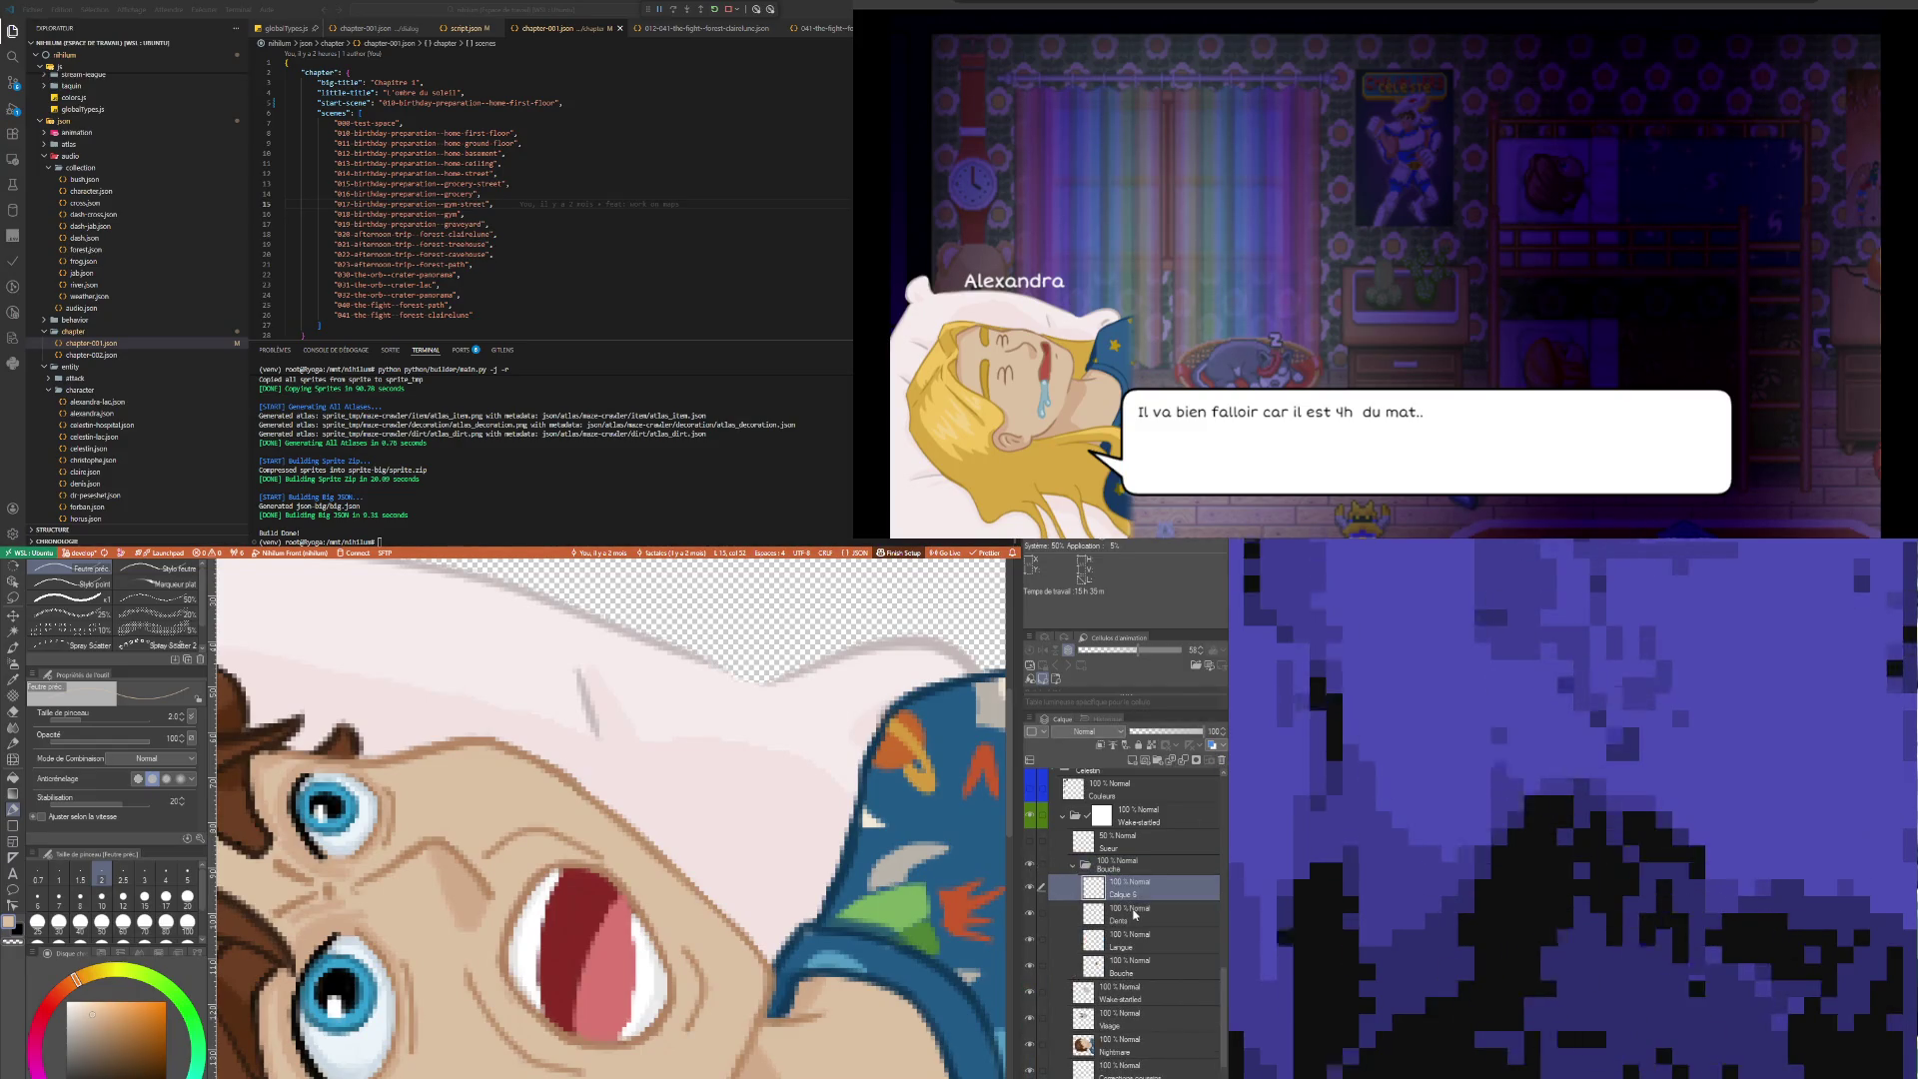
pyautogui.click(1135, 916)
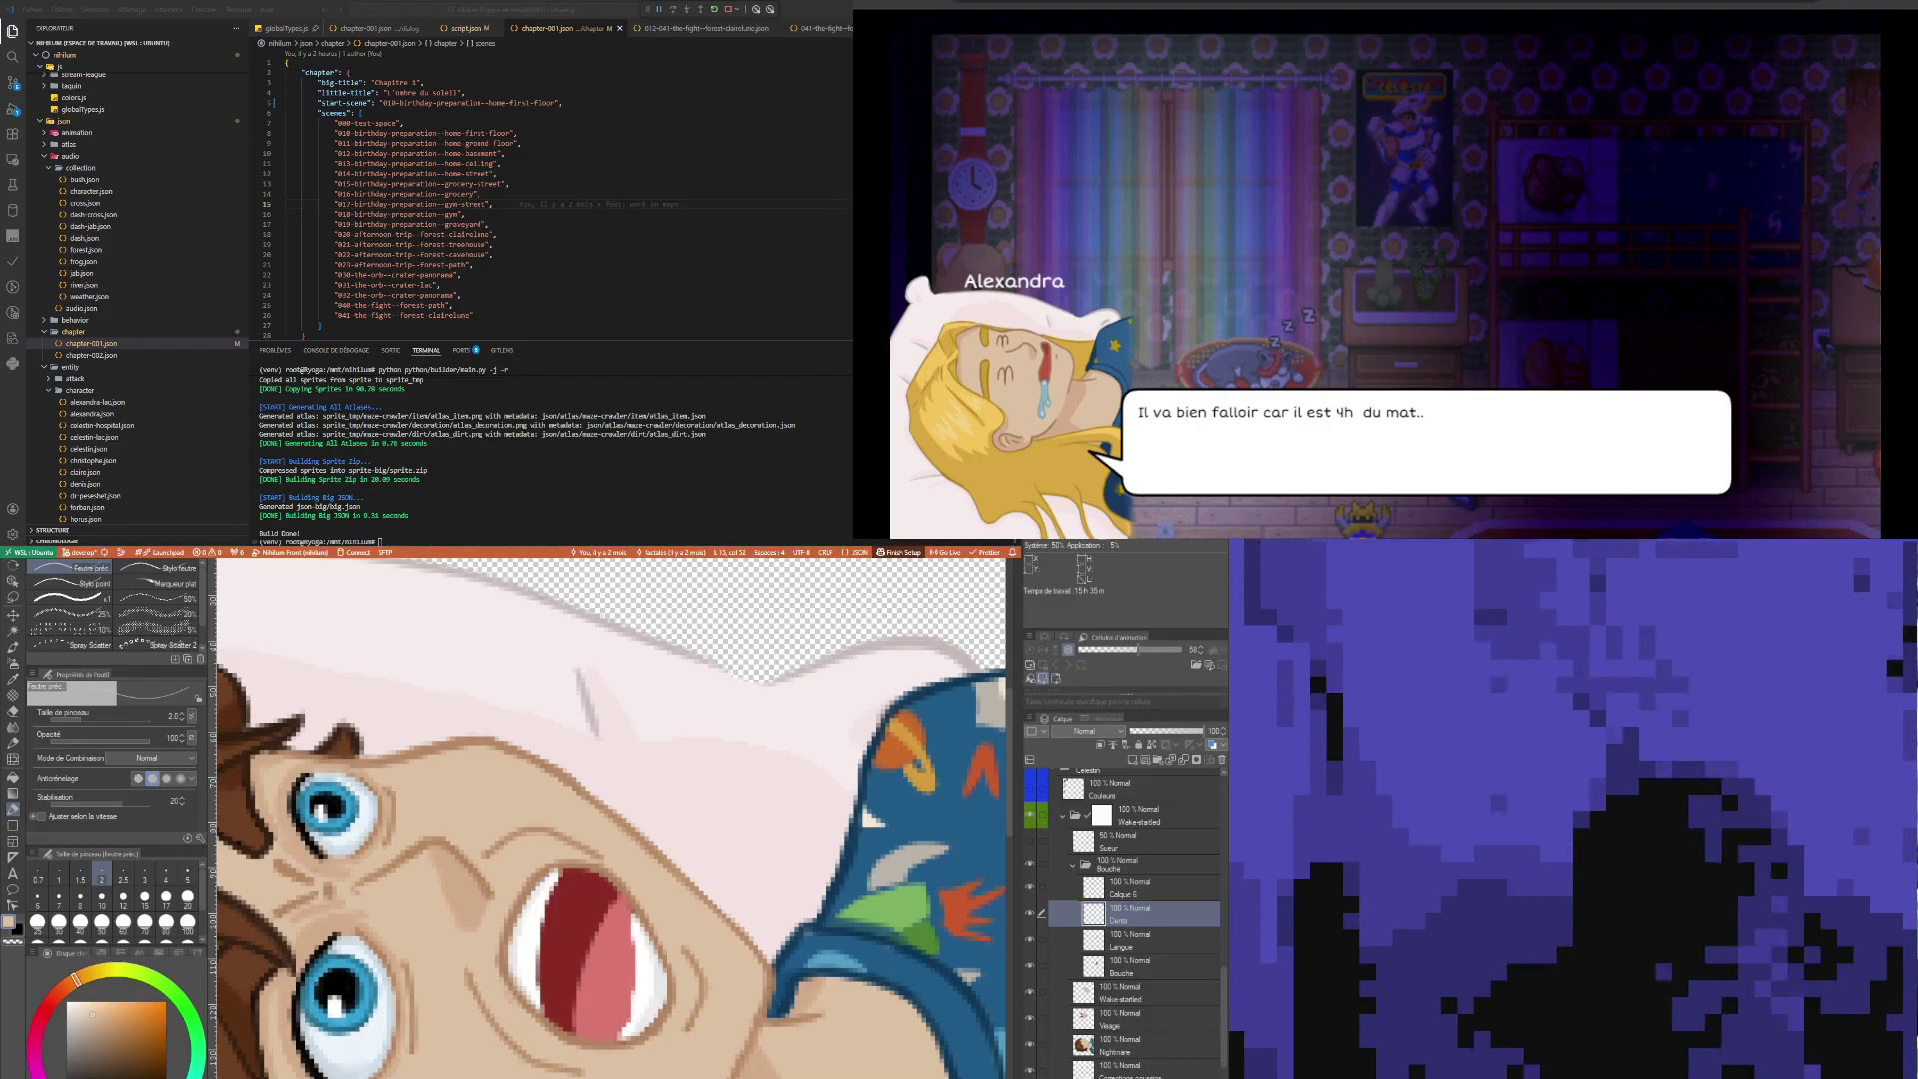
# Switch to the soft Doux eraser at size 3 on the Calque 6 layer
pyautogui.press('e')
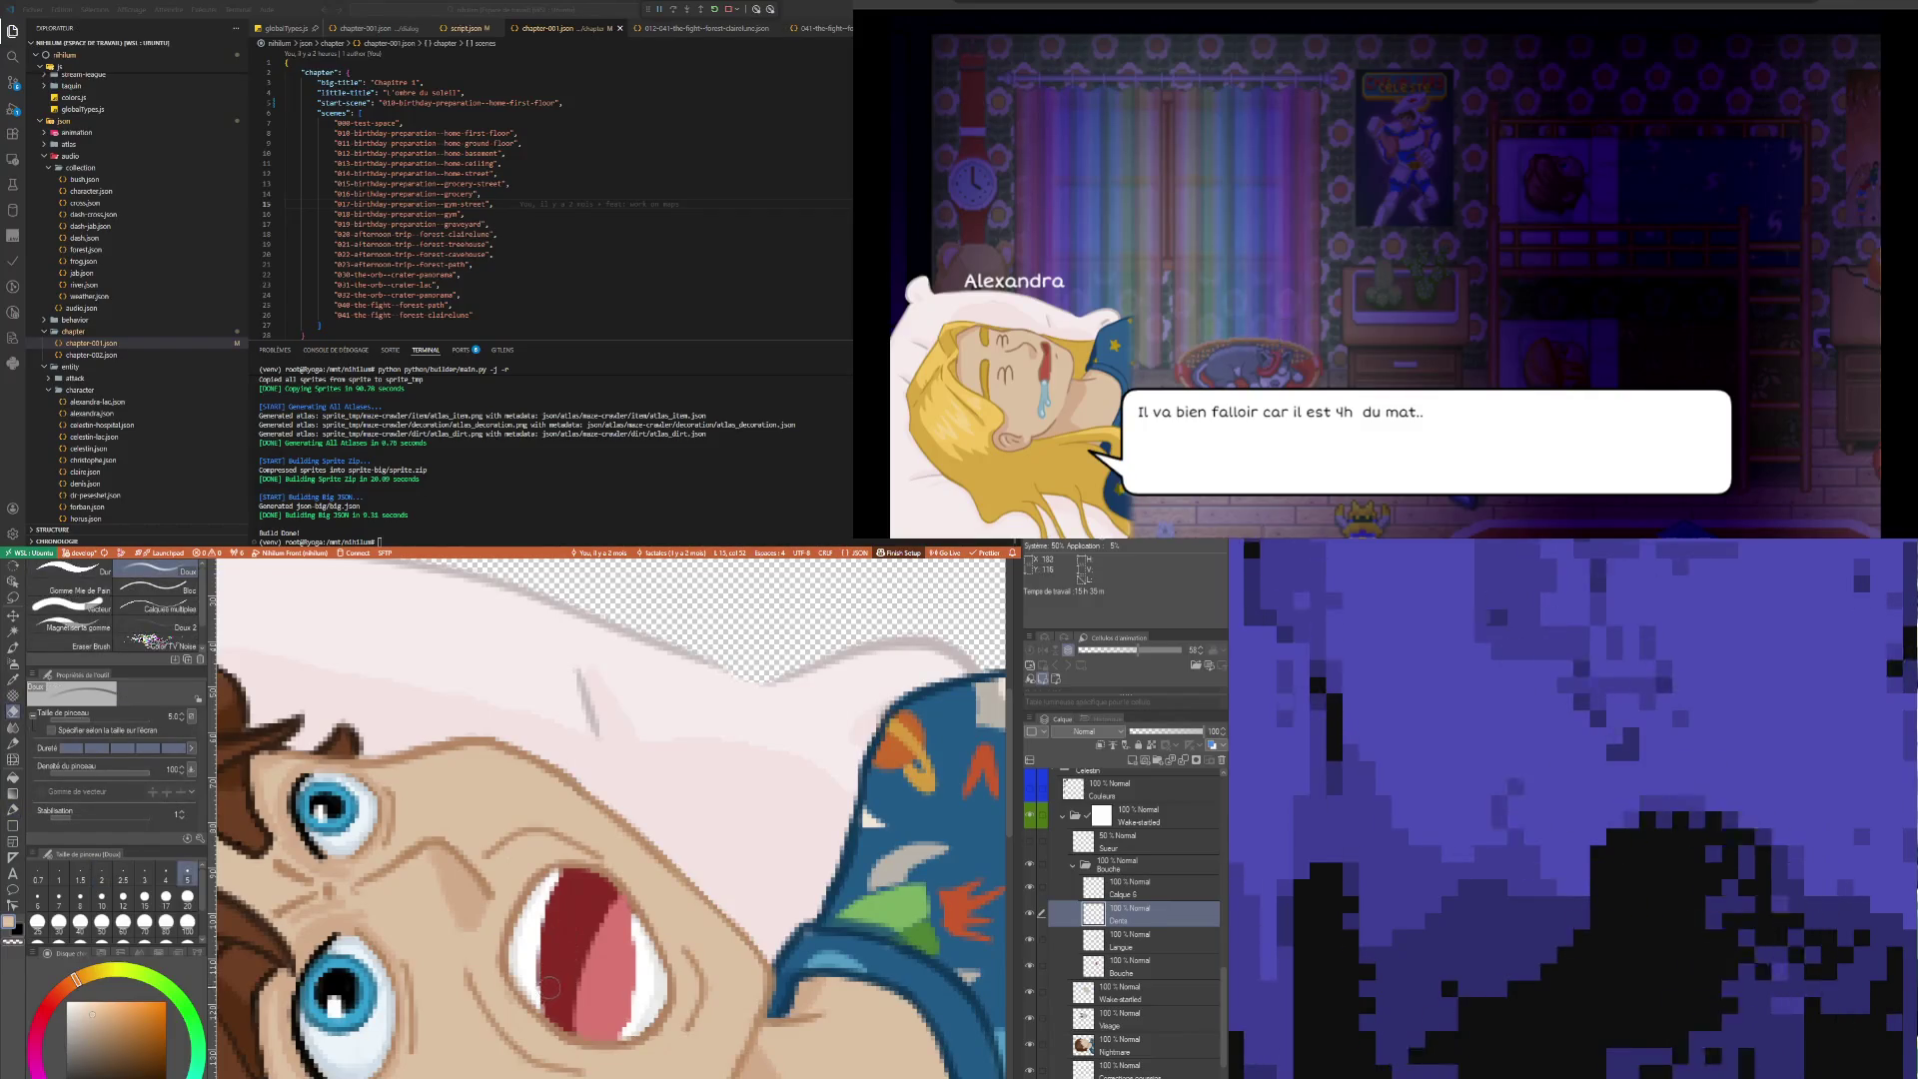
pyautogui.click(145, 871)
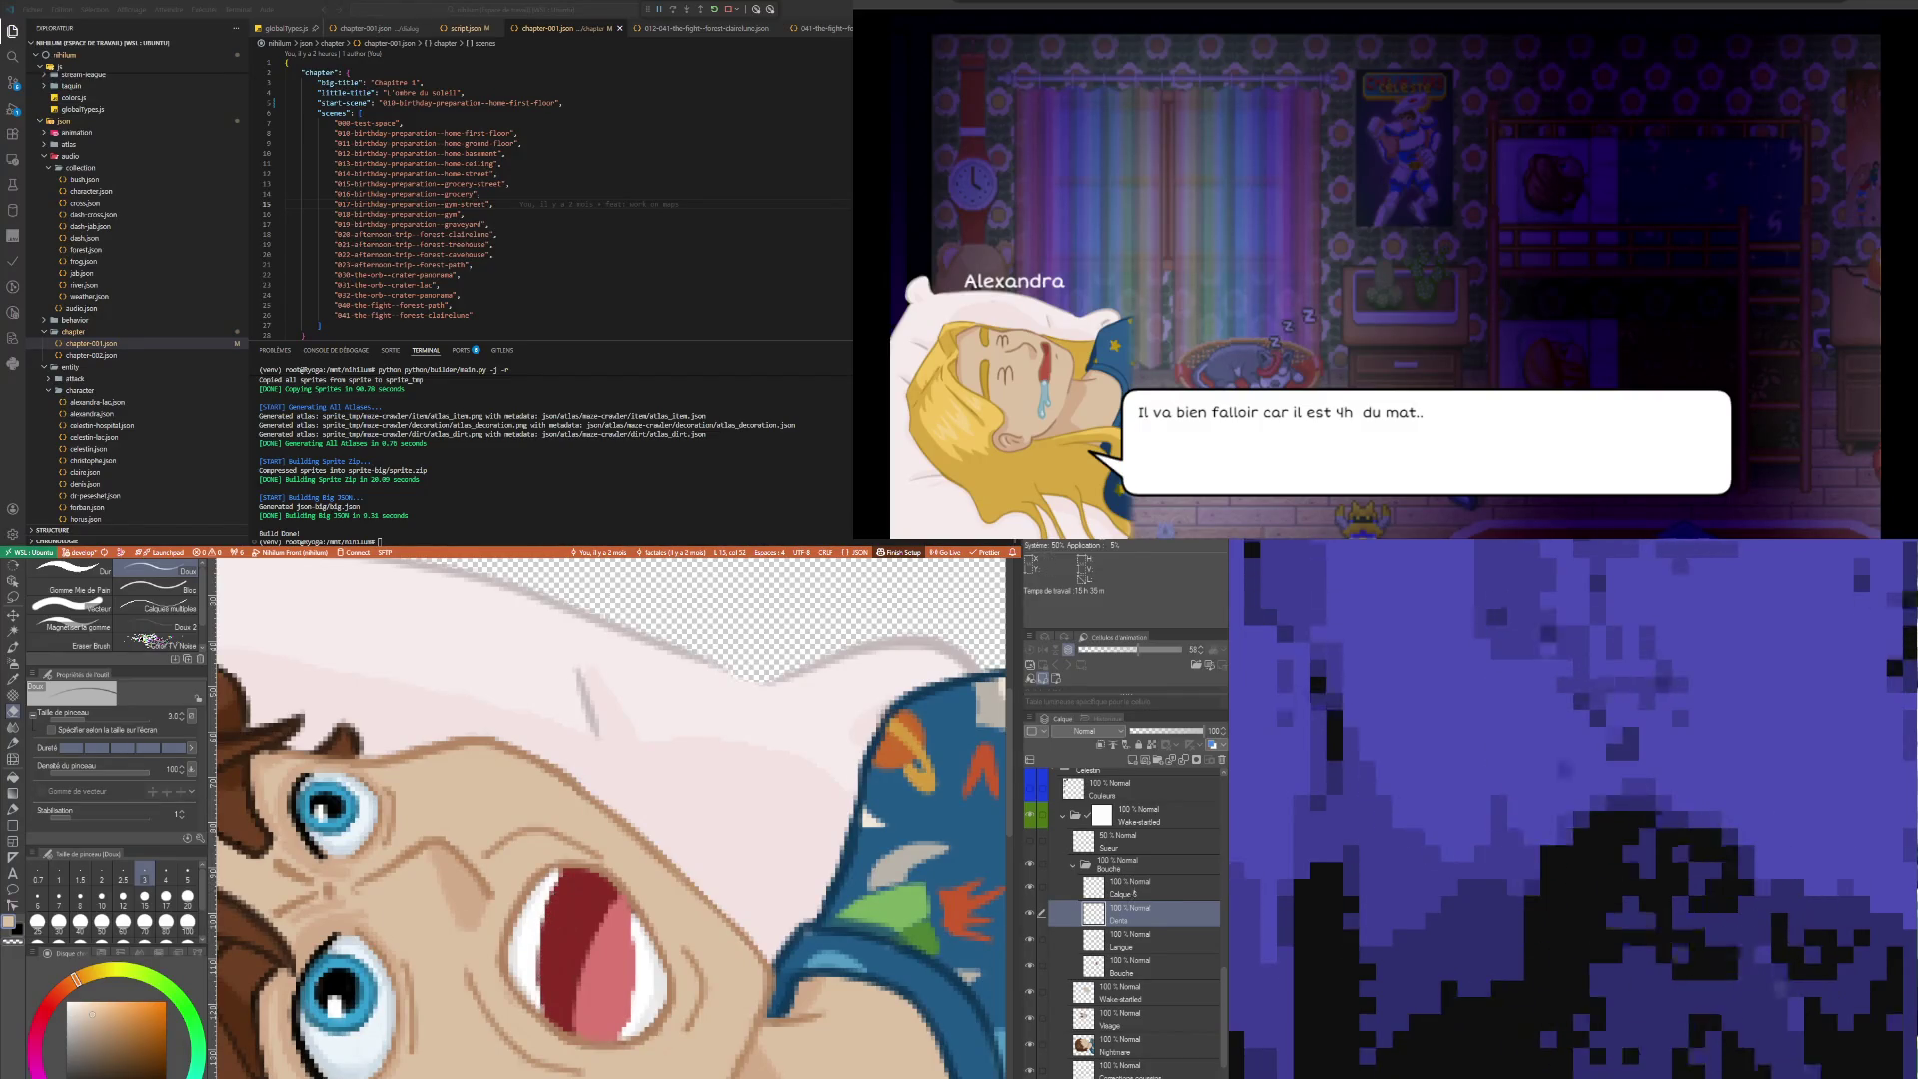
pyautogui.click(1149, 887)
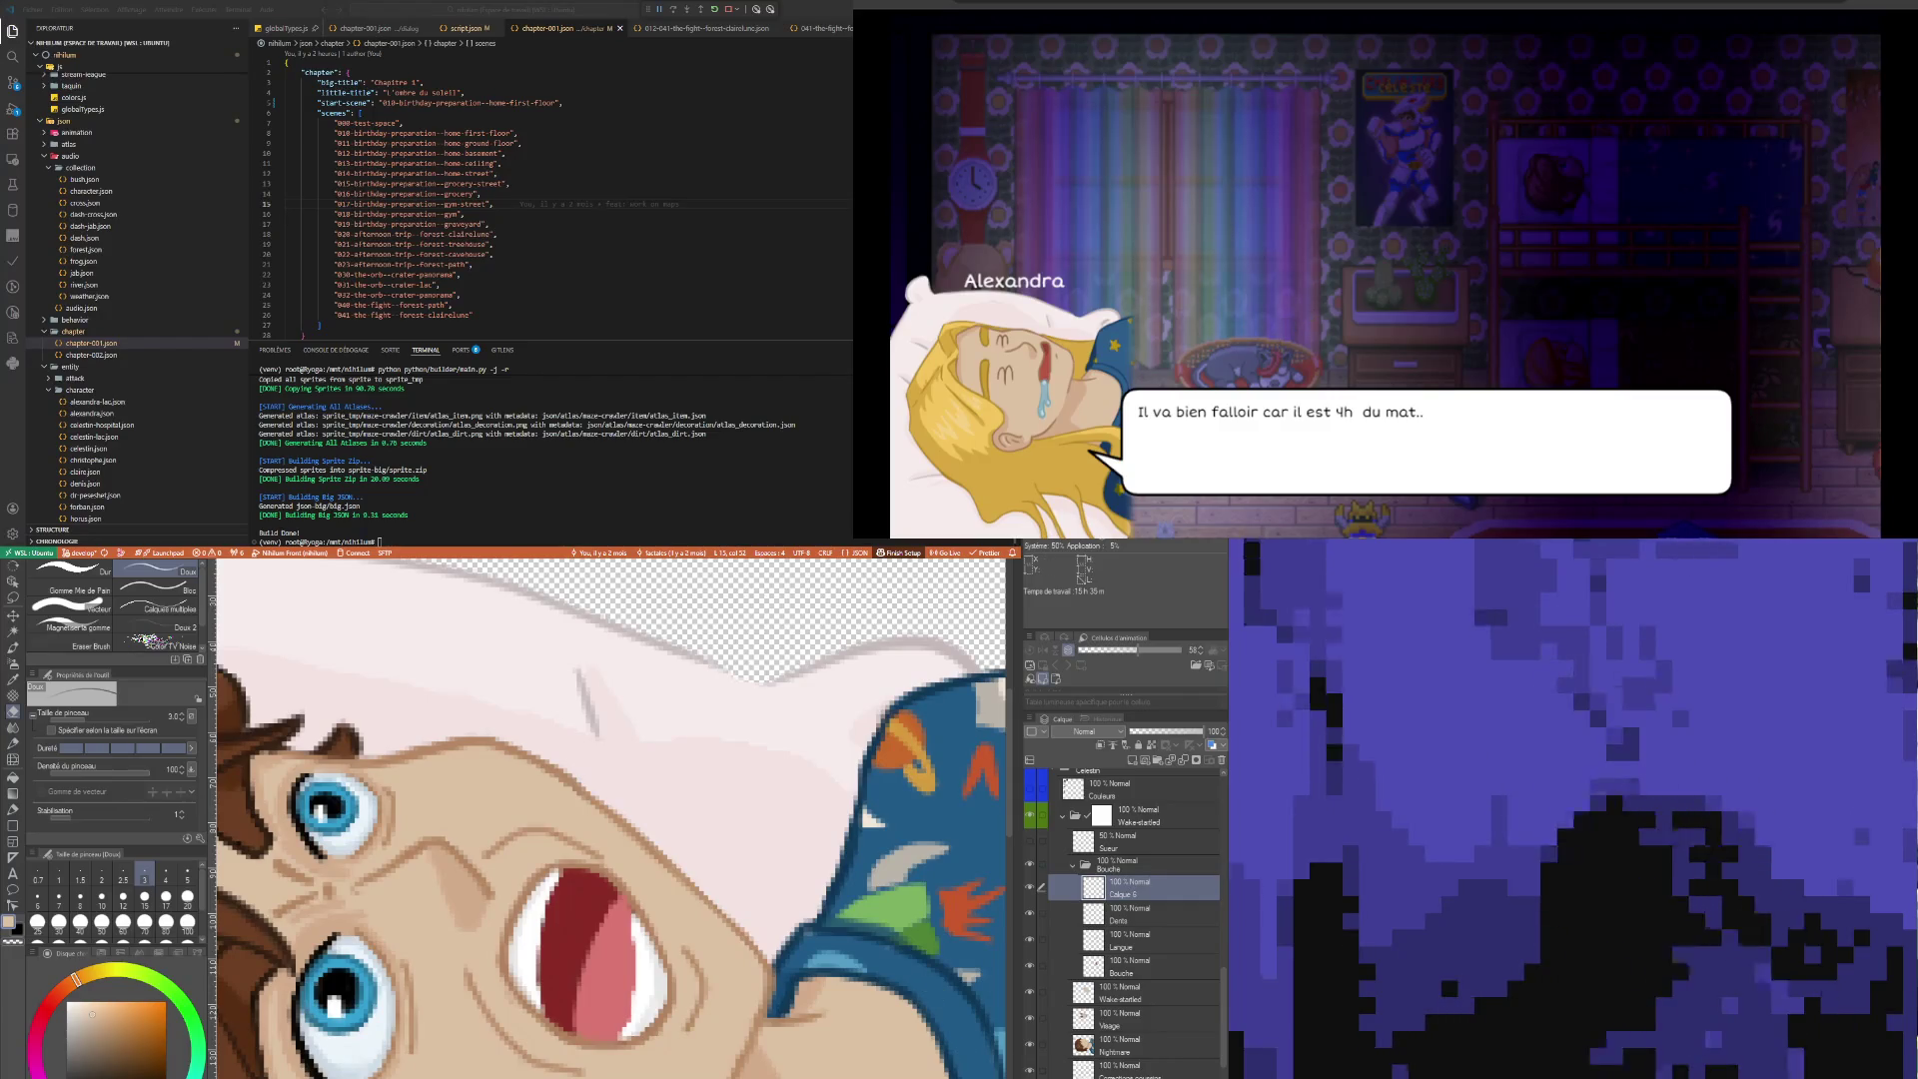
pyautogui.hotkey('ctrl', '-')
pyautogui.hotkey('ctrl', '-')
pyautogui.hotkey('ctrl', '-')
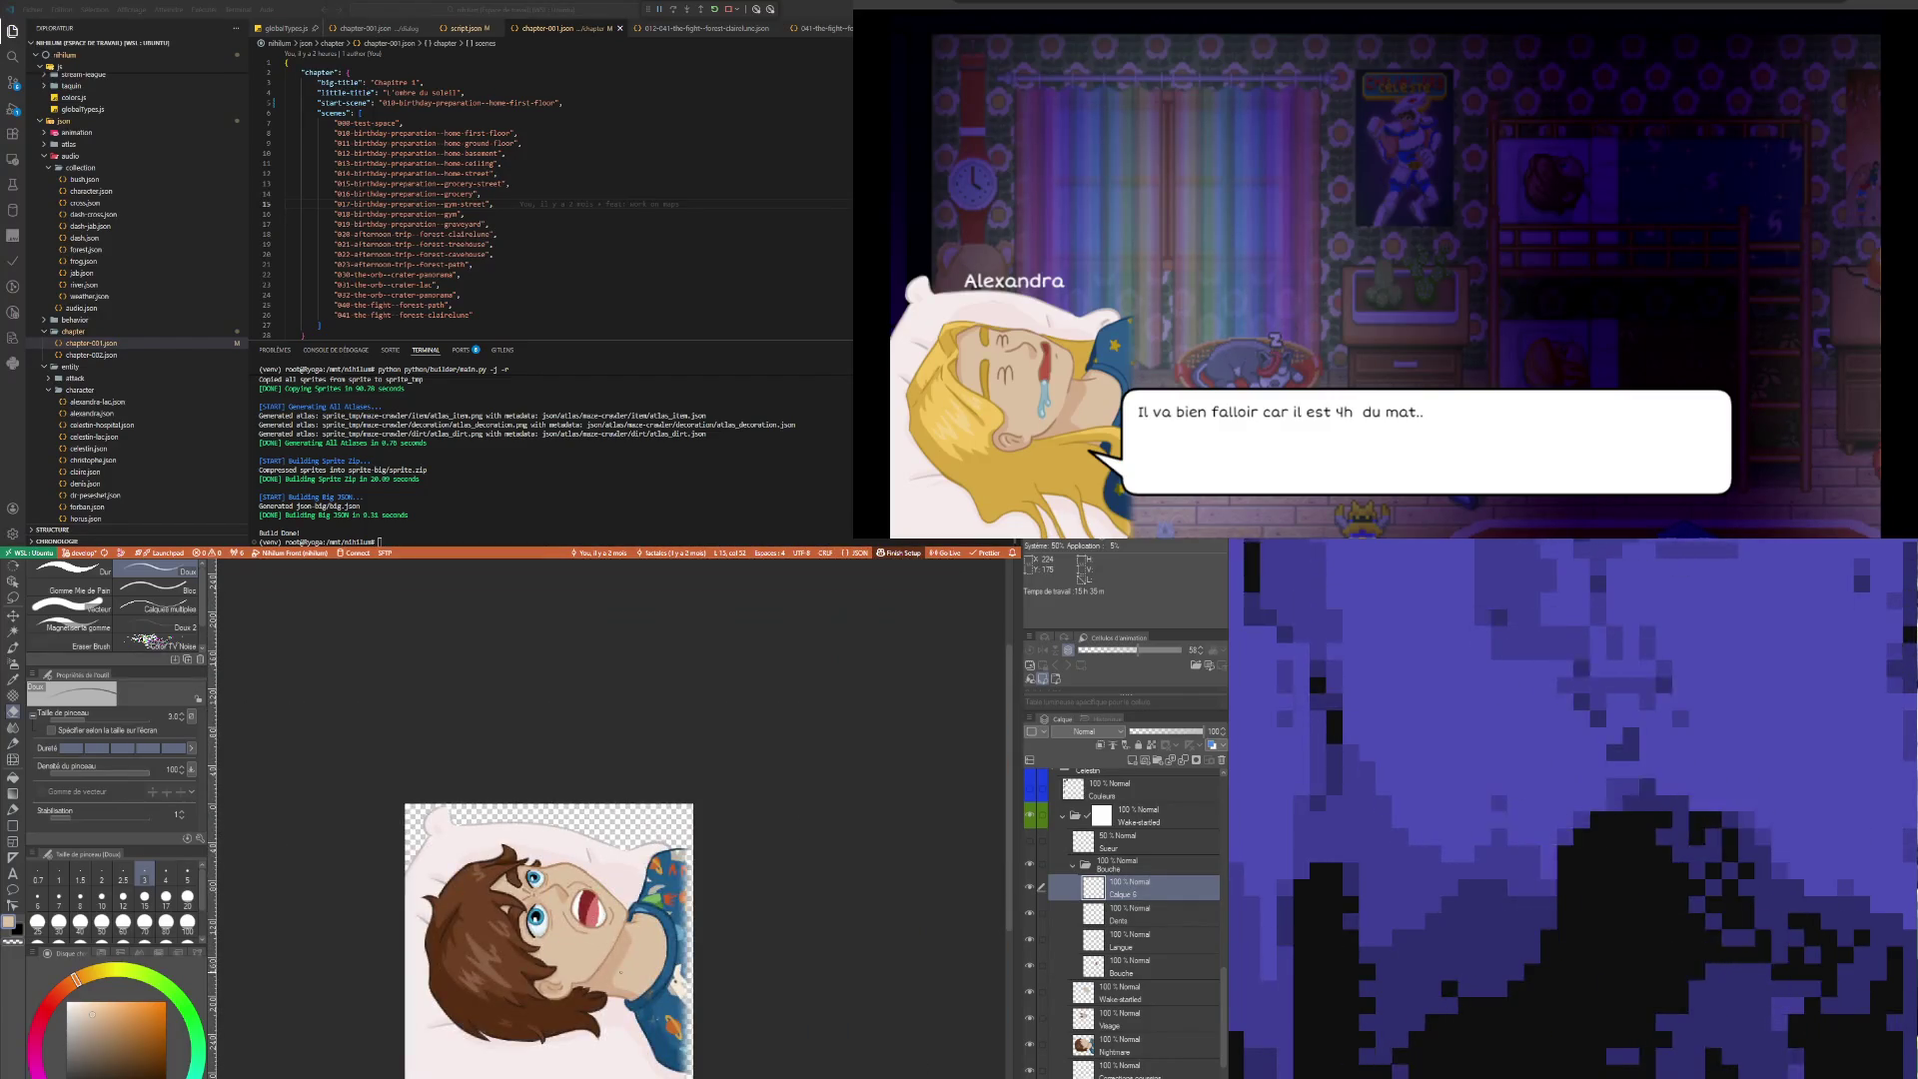
# Sample the mouth's dark red and paint inside the mouth with the Feutre préc. pen
pyautogui.hotkey('ctrl', '+')
pyautogui.hotkey('ctrl', '+')
pyautogui.hotkey('ctrl', '+')
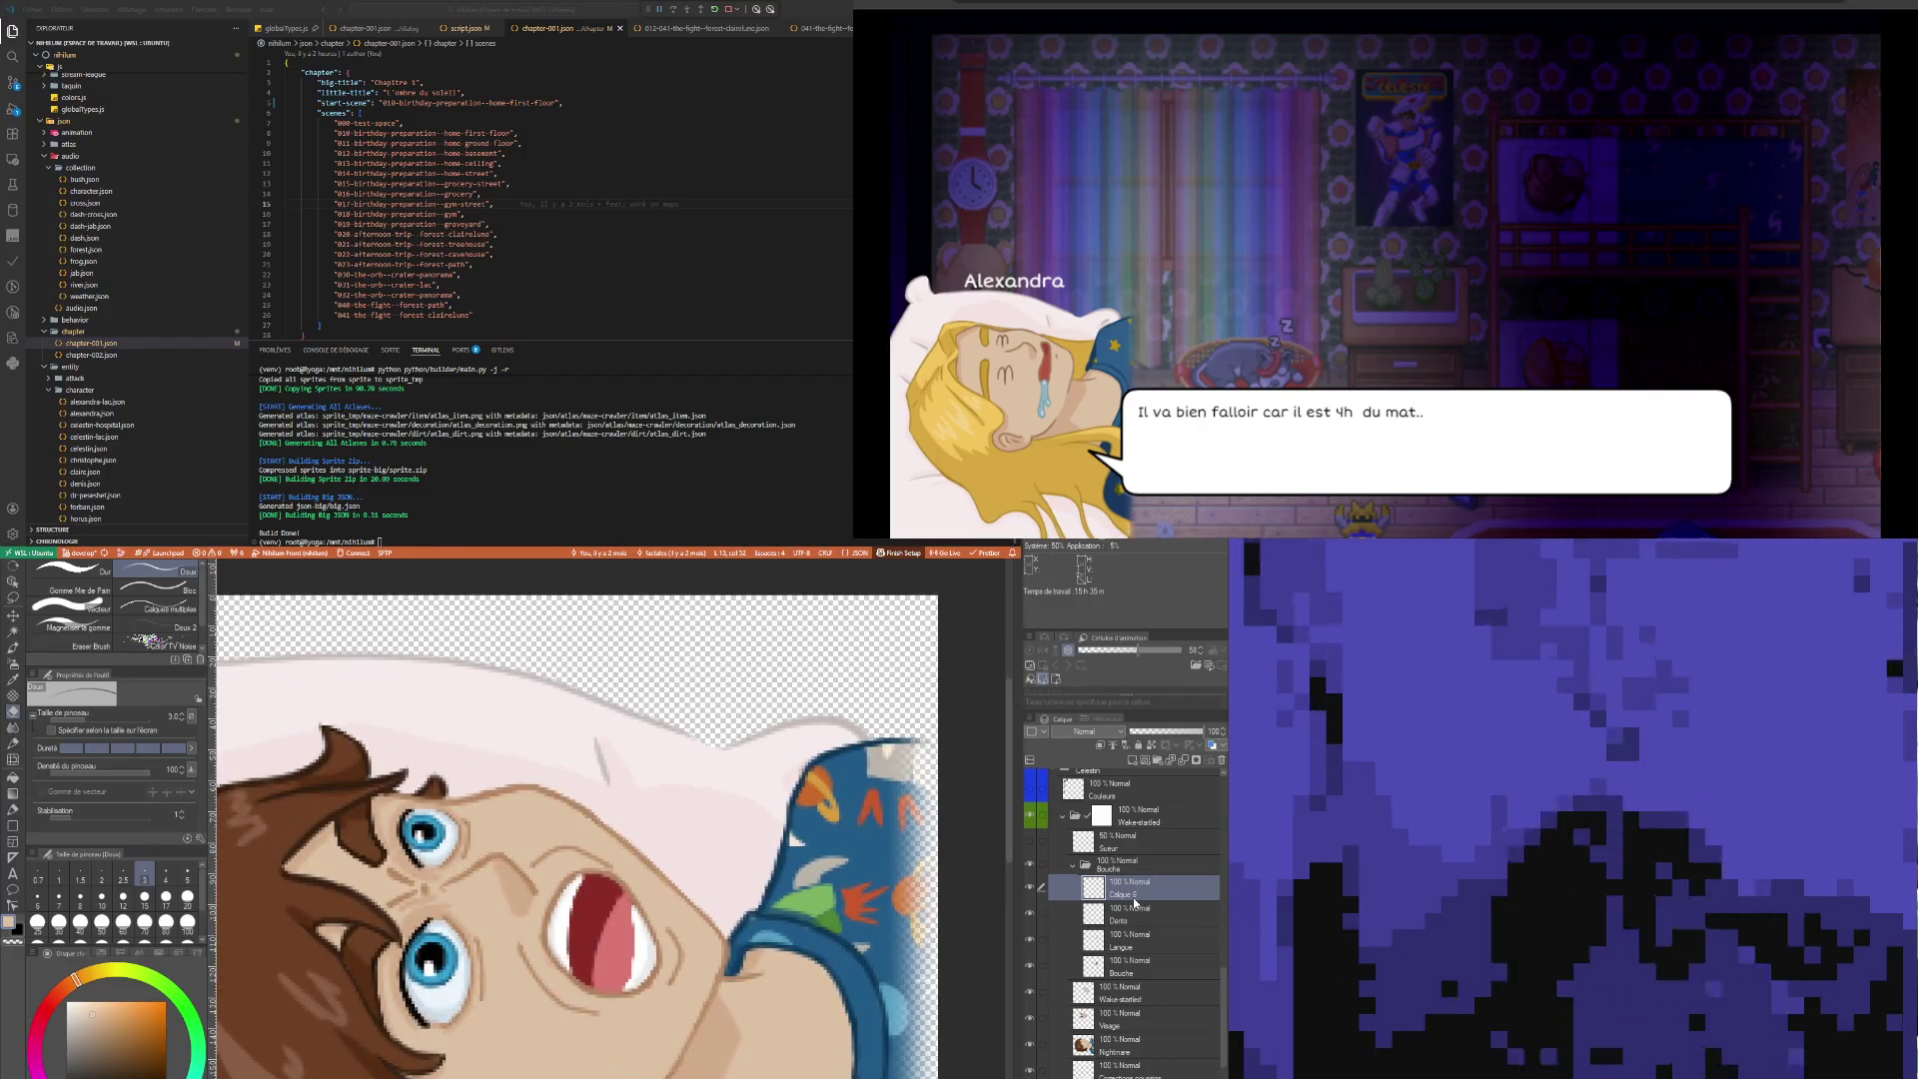
pyautogui.press('i')
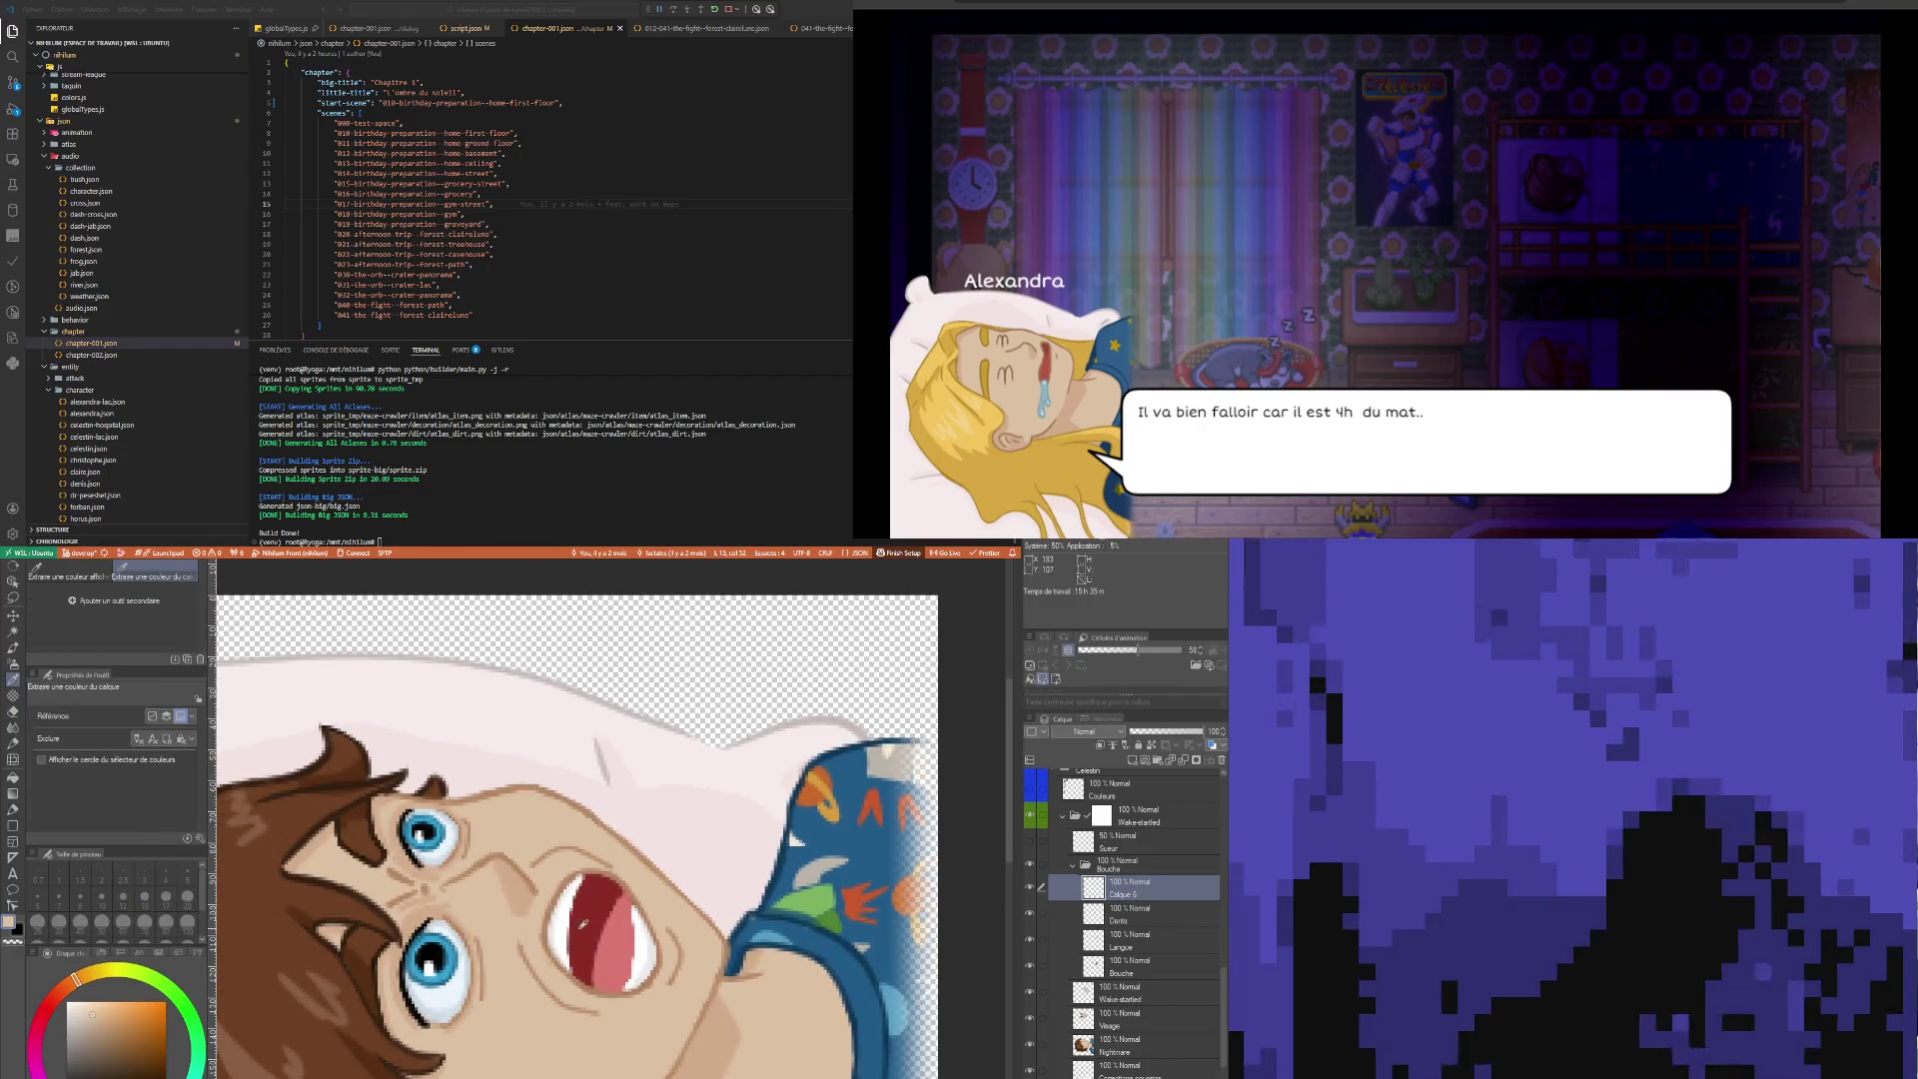
pyautogui.click(582, 924)
pyautogui.press('p')
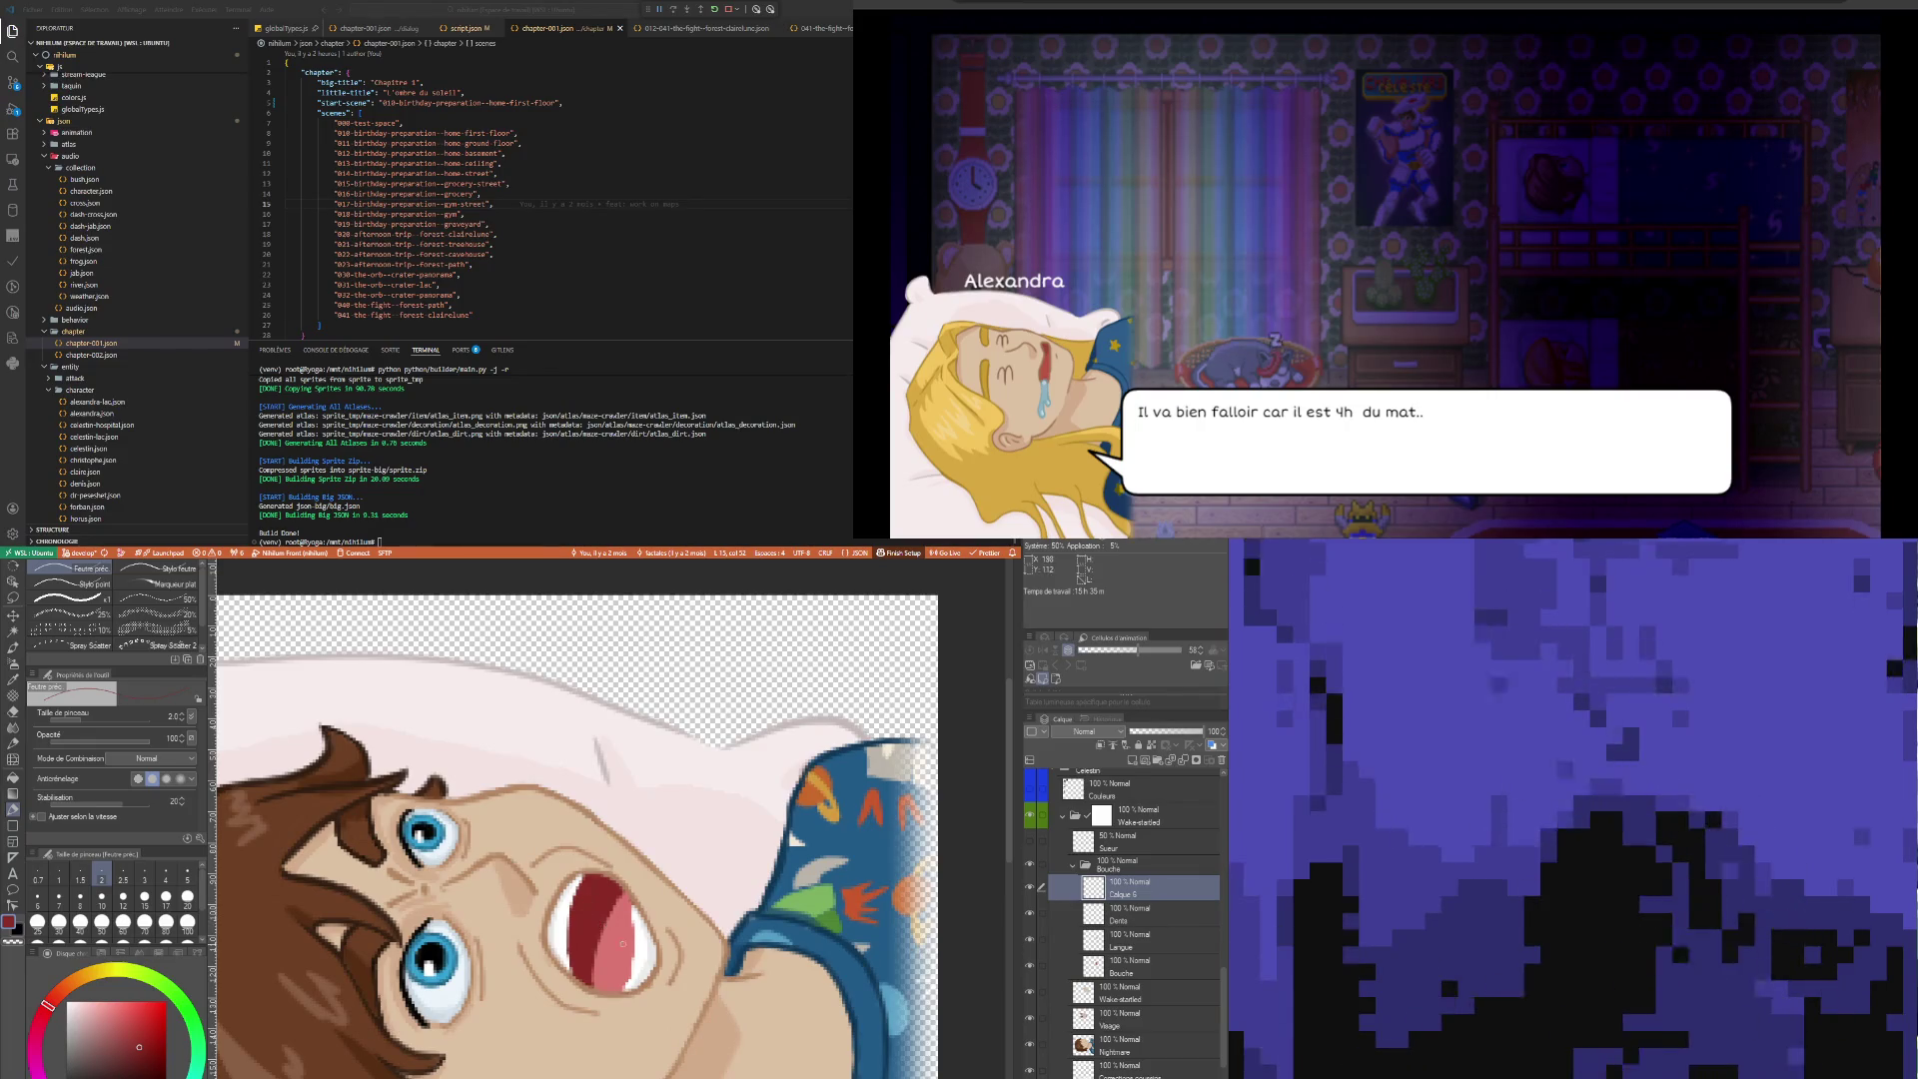
pyautogui.scroll(-3, 586, 912)
pyautogui.scroll(4, 611, 947)
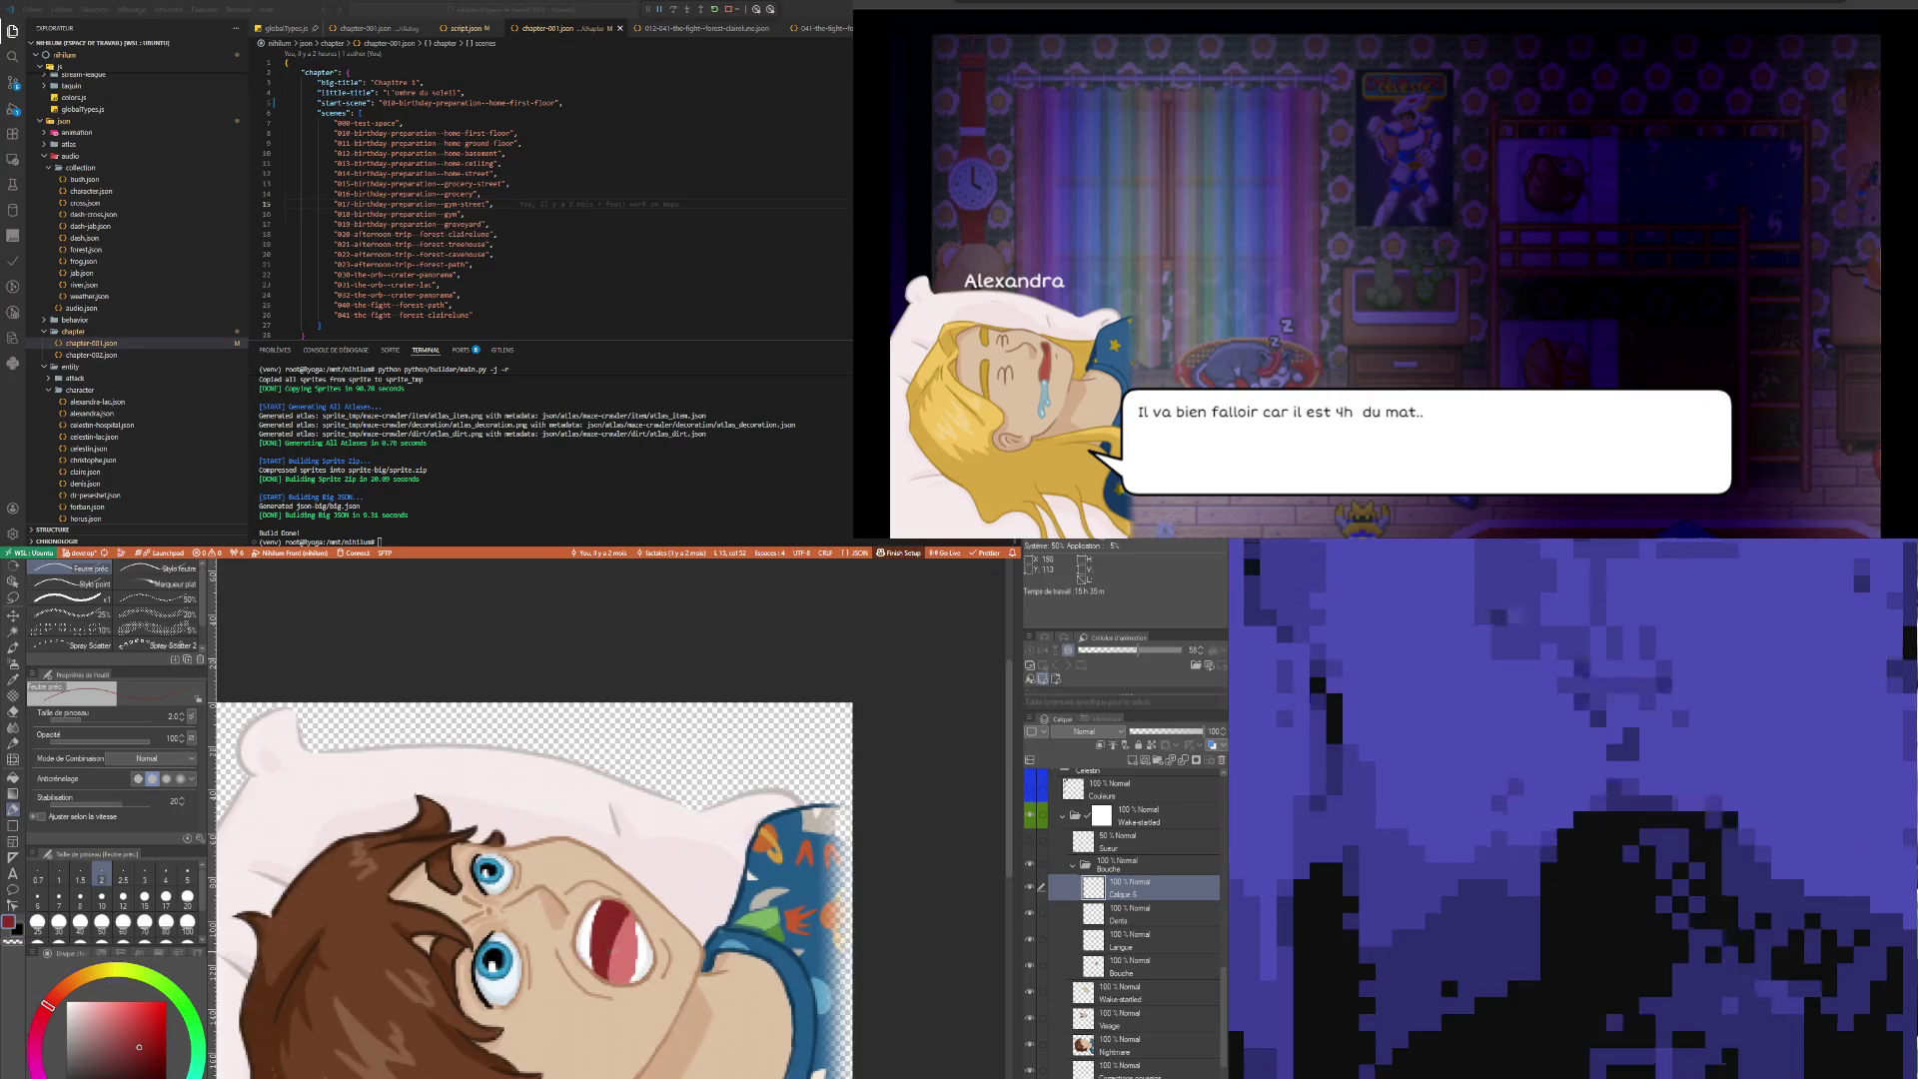
pyautogui.scroll(1, 628, 949)
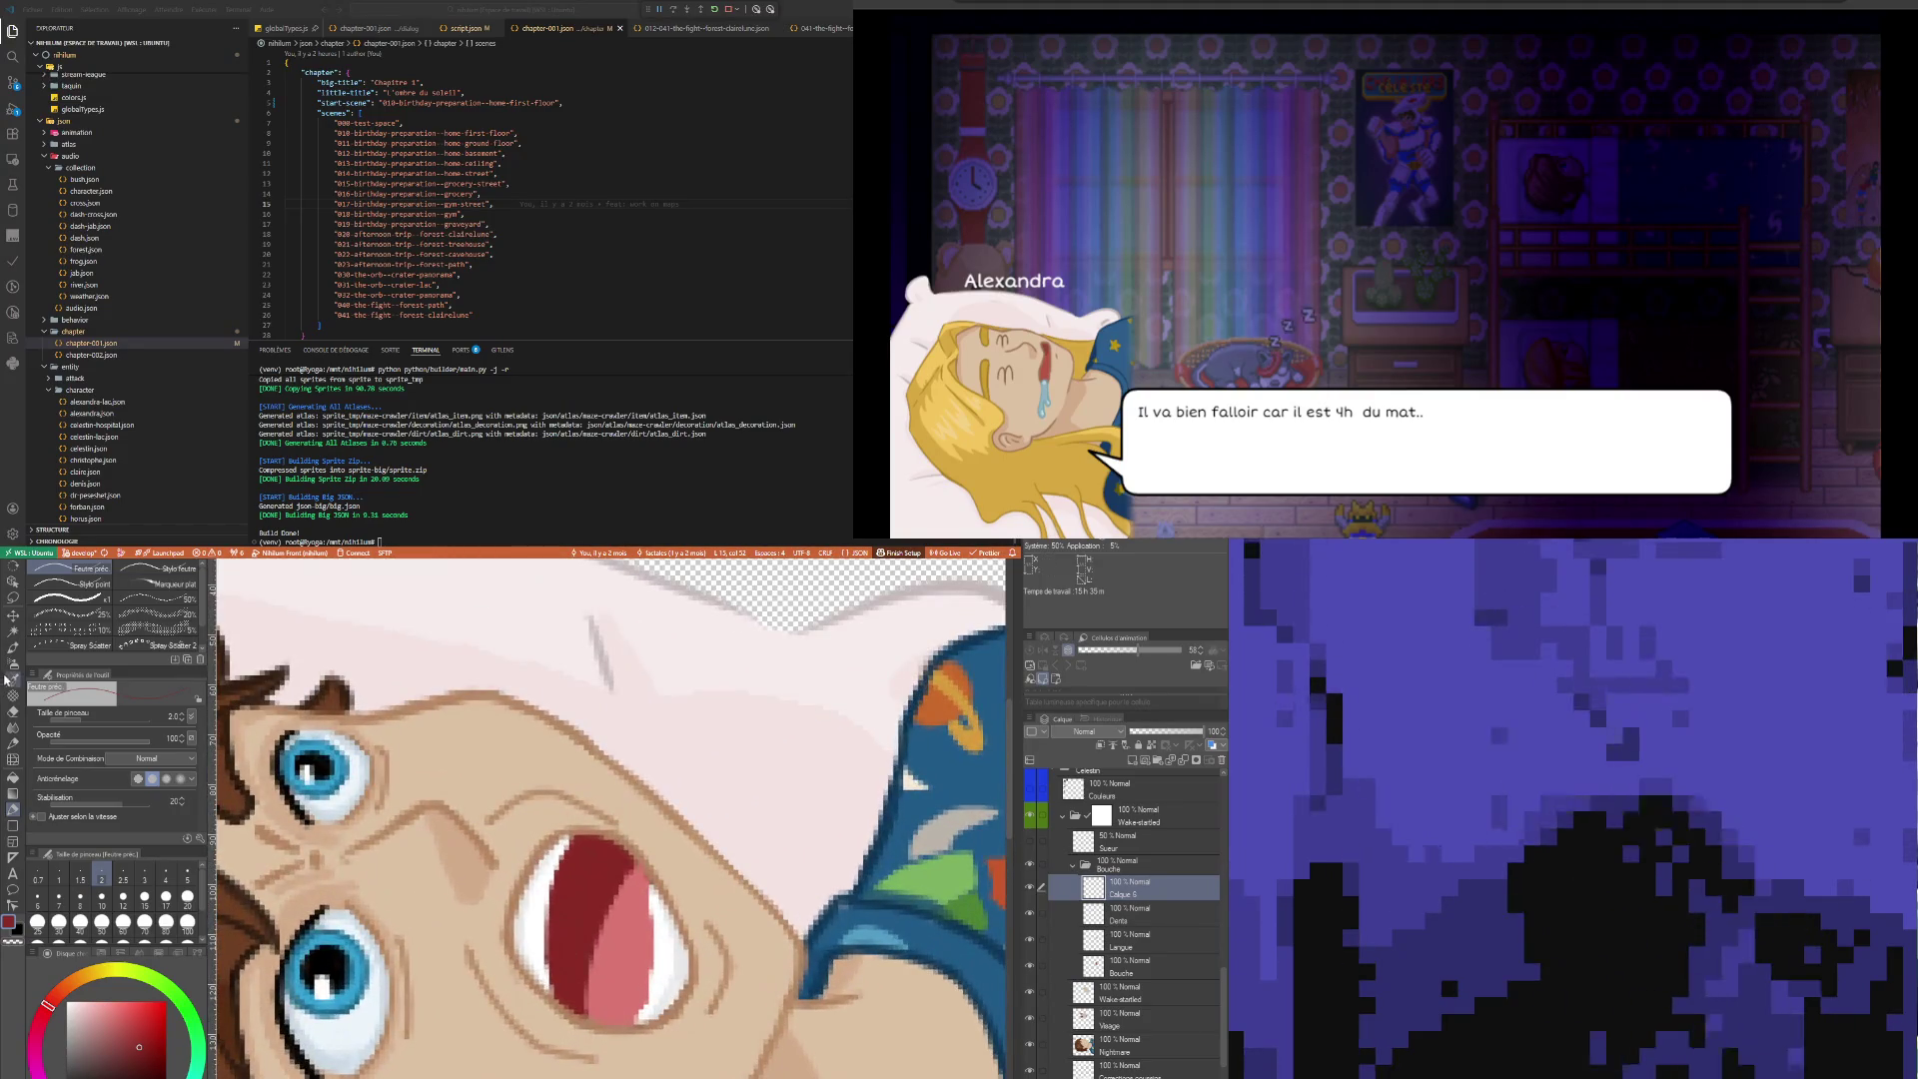
# Sample the tongue's lighter pink and paint the tongue with the pen
pyautogui.press('i')
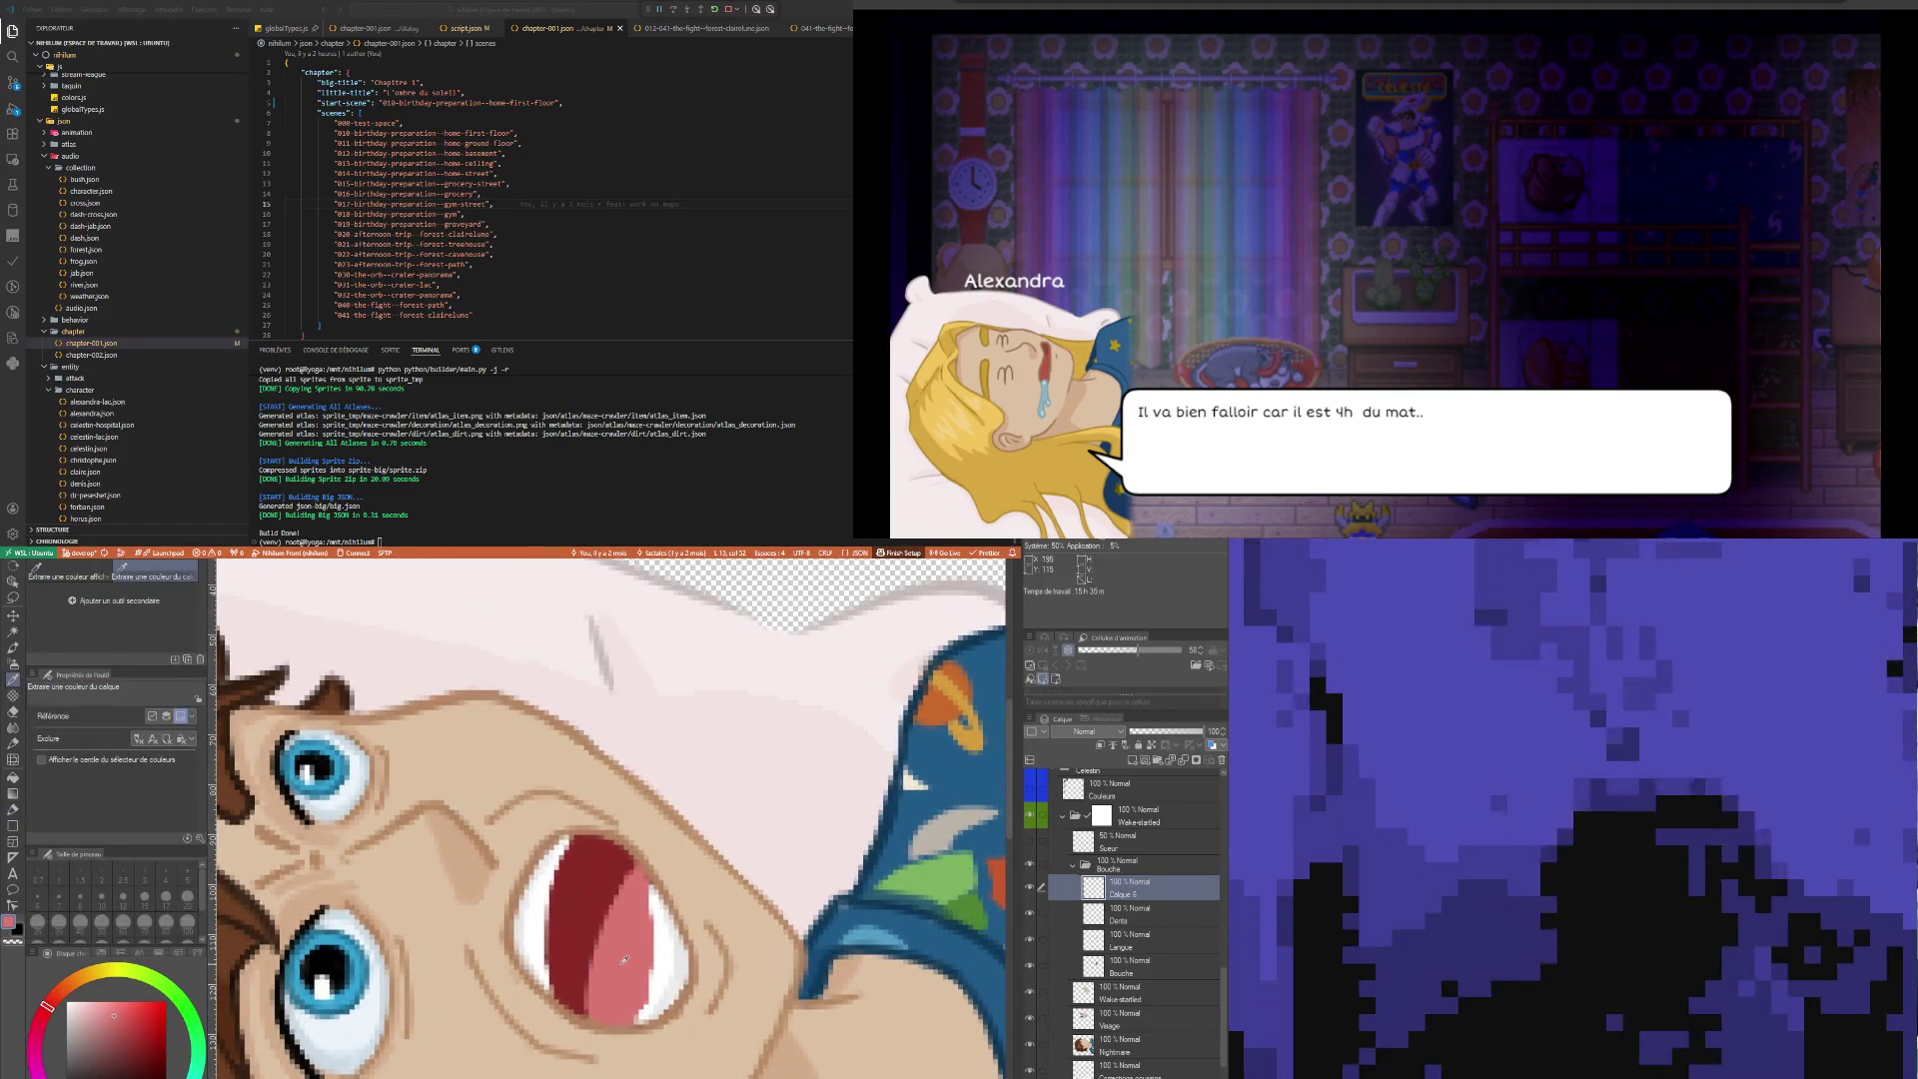
pyautogui.click(624, 960)
pyautogui.press('p')
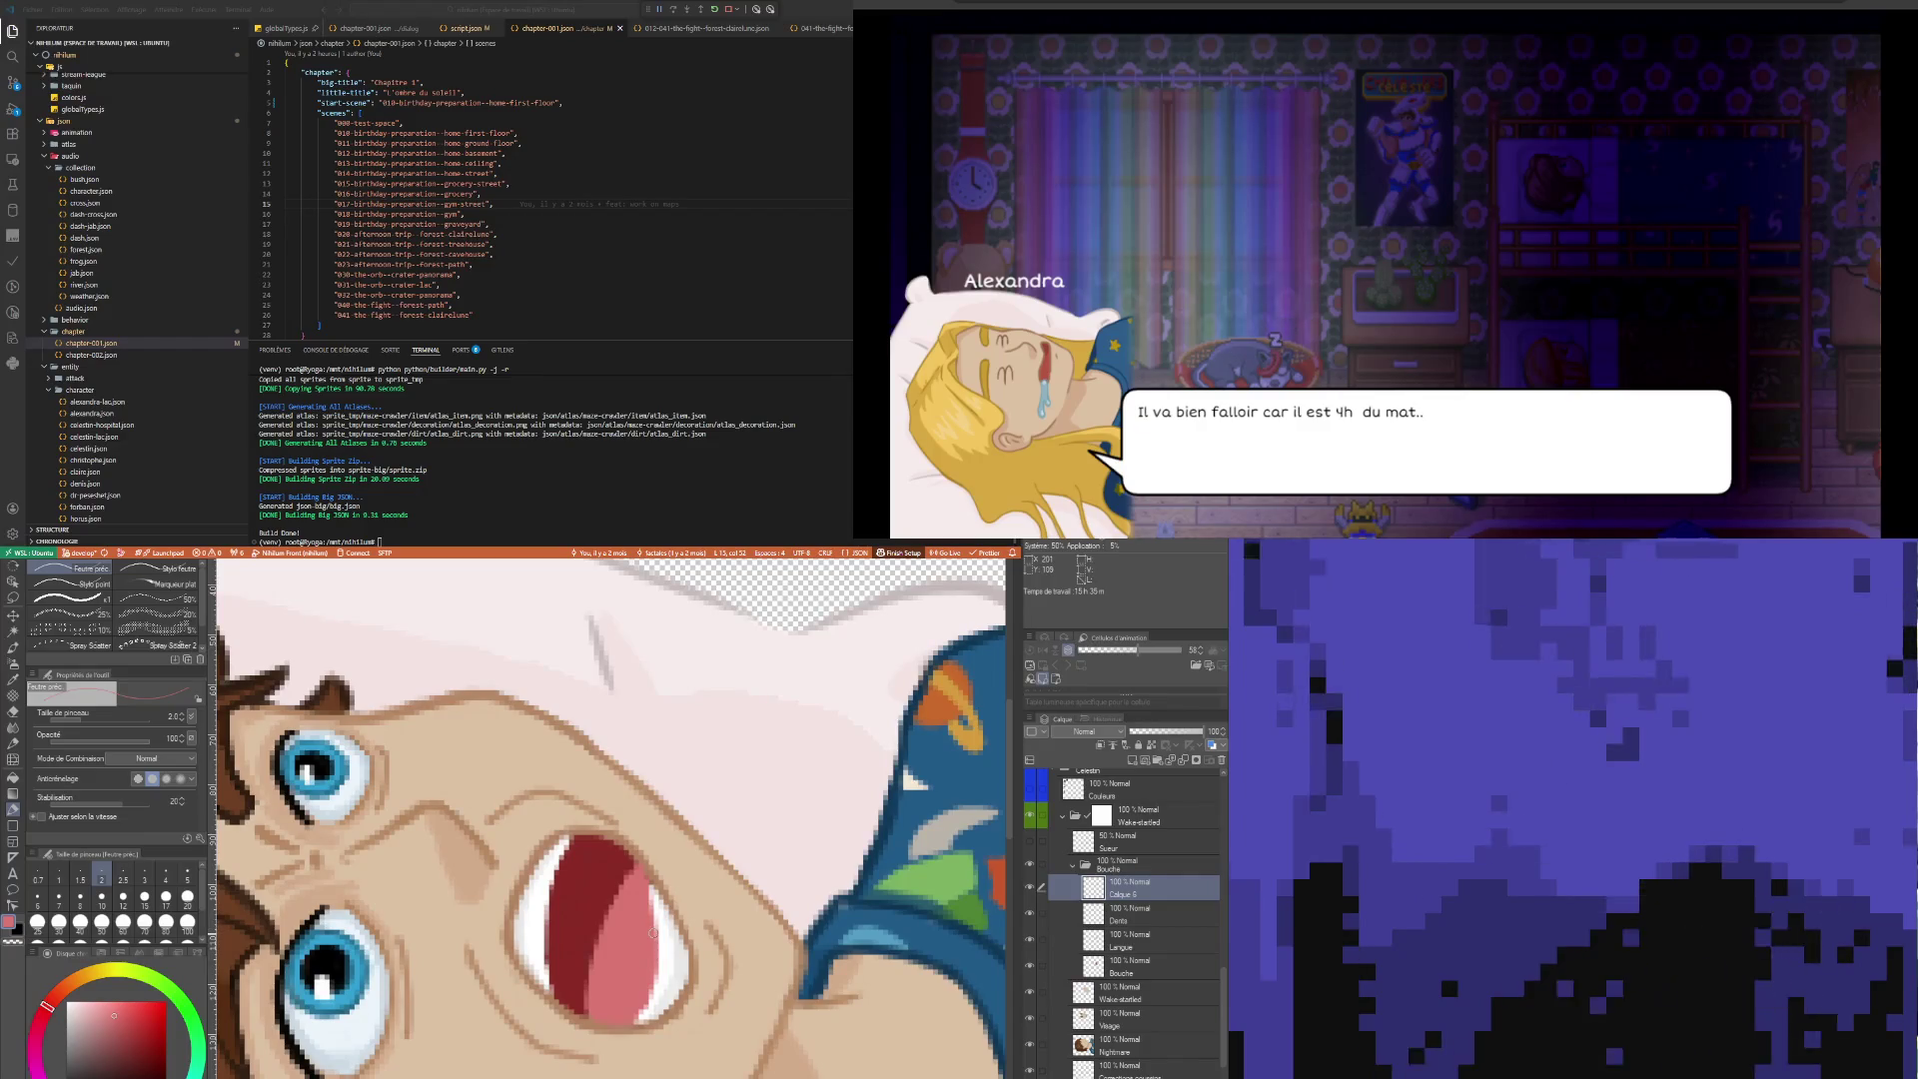
pyautogui.scroll(-1, 622, 989)
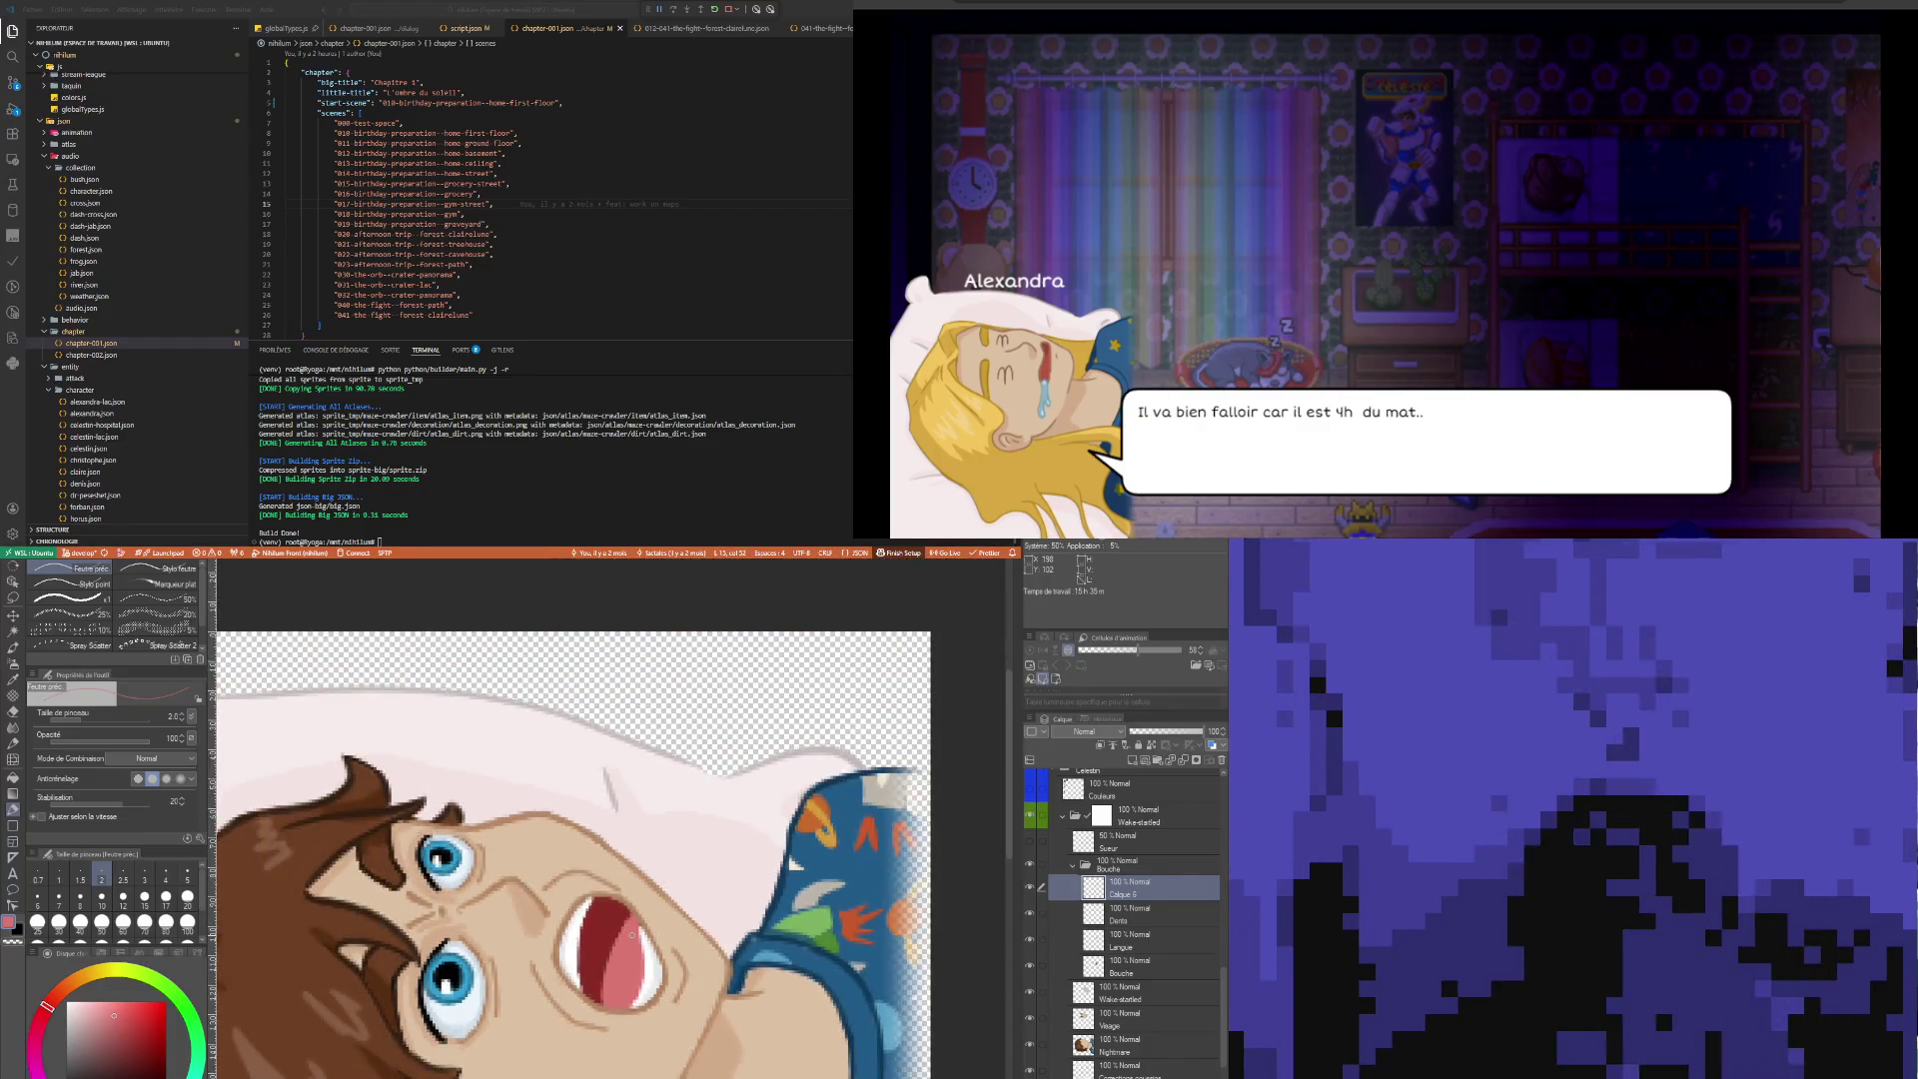
pyautogui.scroll(4, 621, 989)
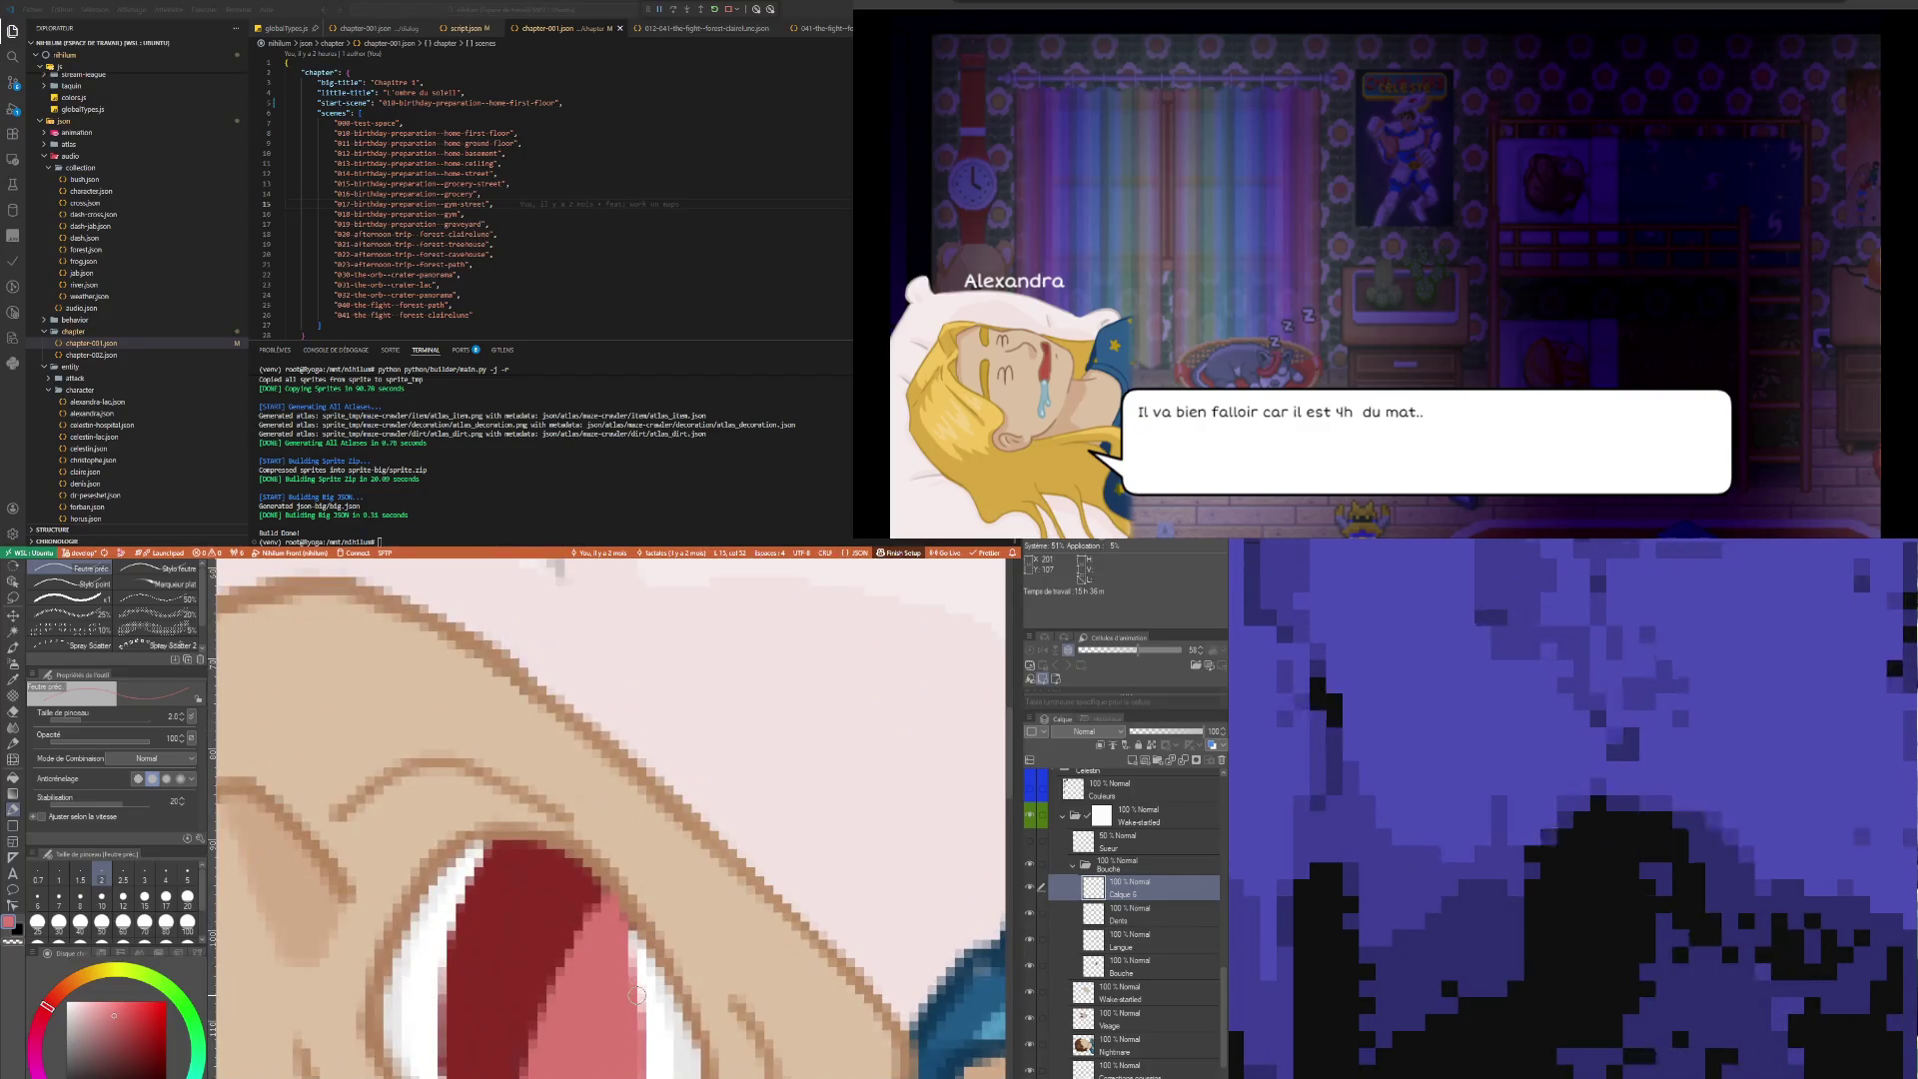
# Sample the skin colour beside the mouth and paint around it with the pen
pyautogui.scroll(1, 647, 969)
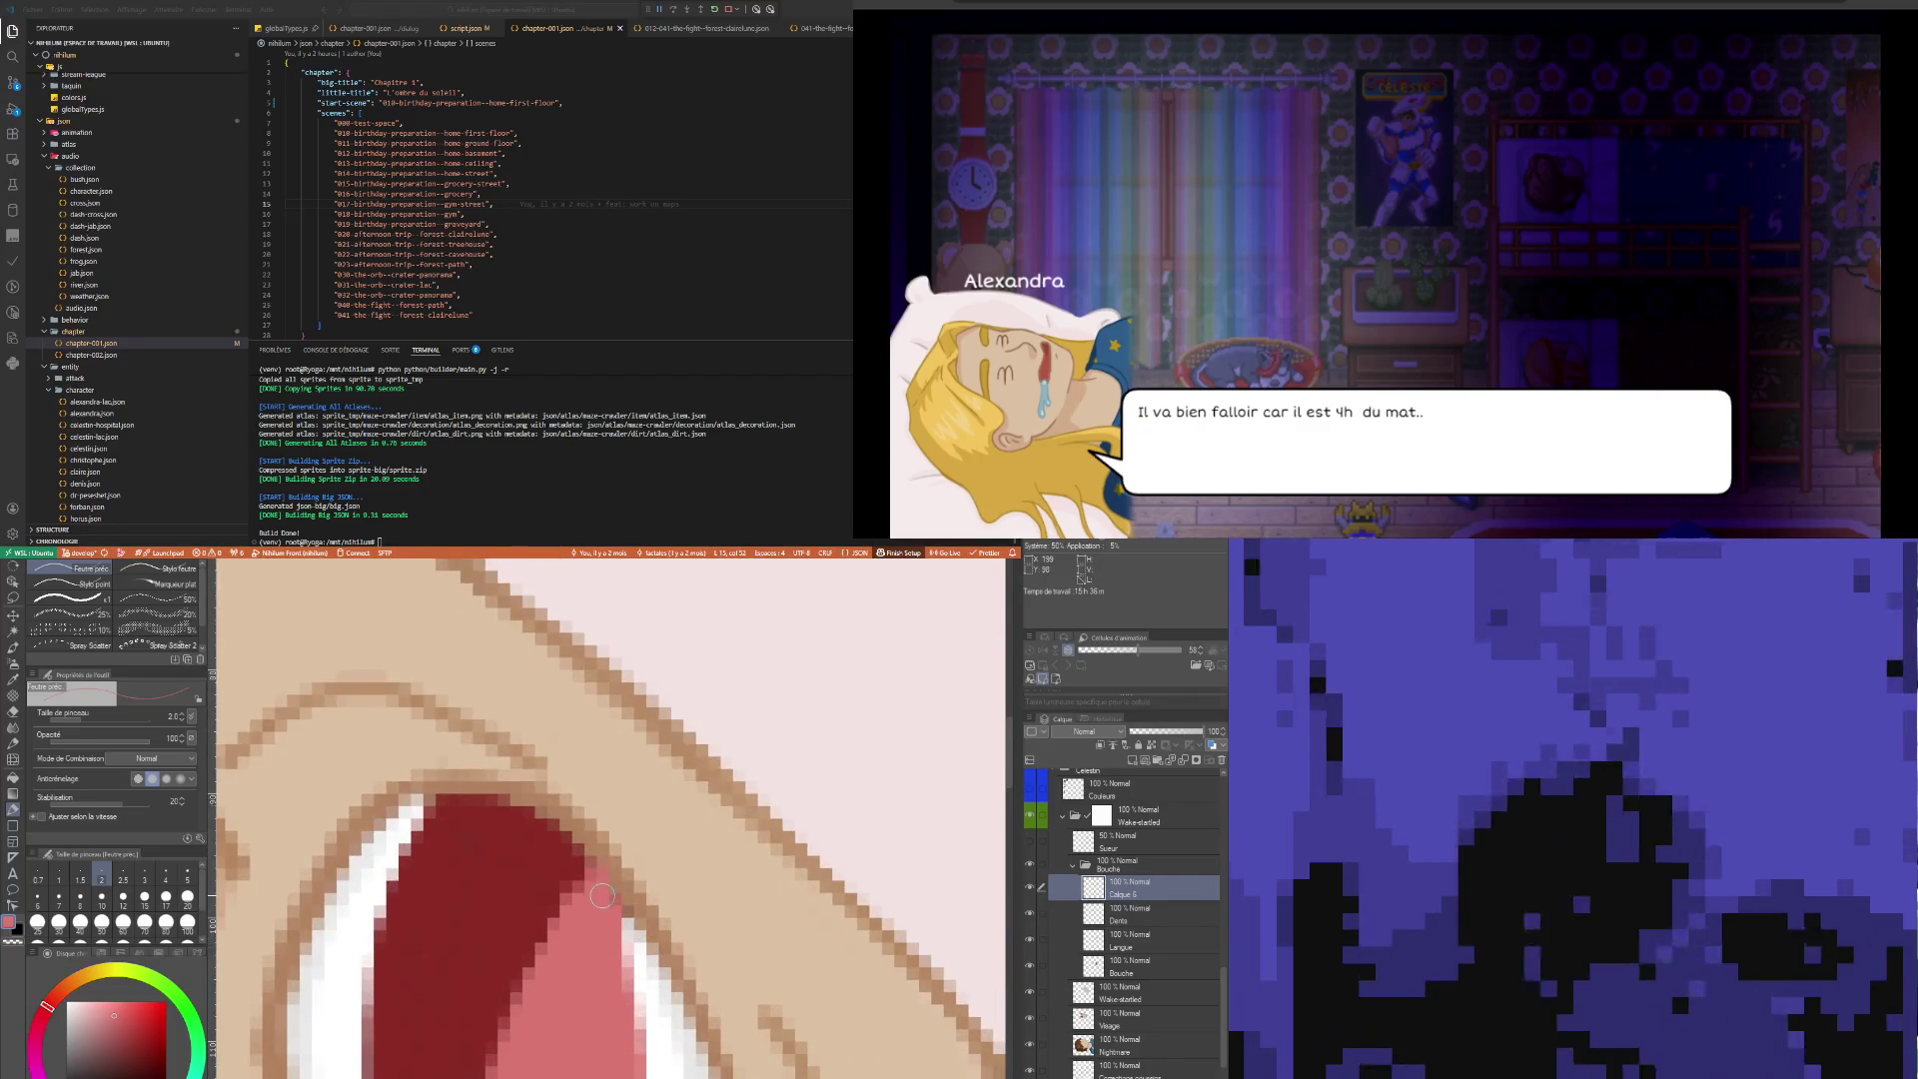
pyautogui.press('i')
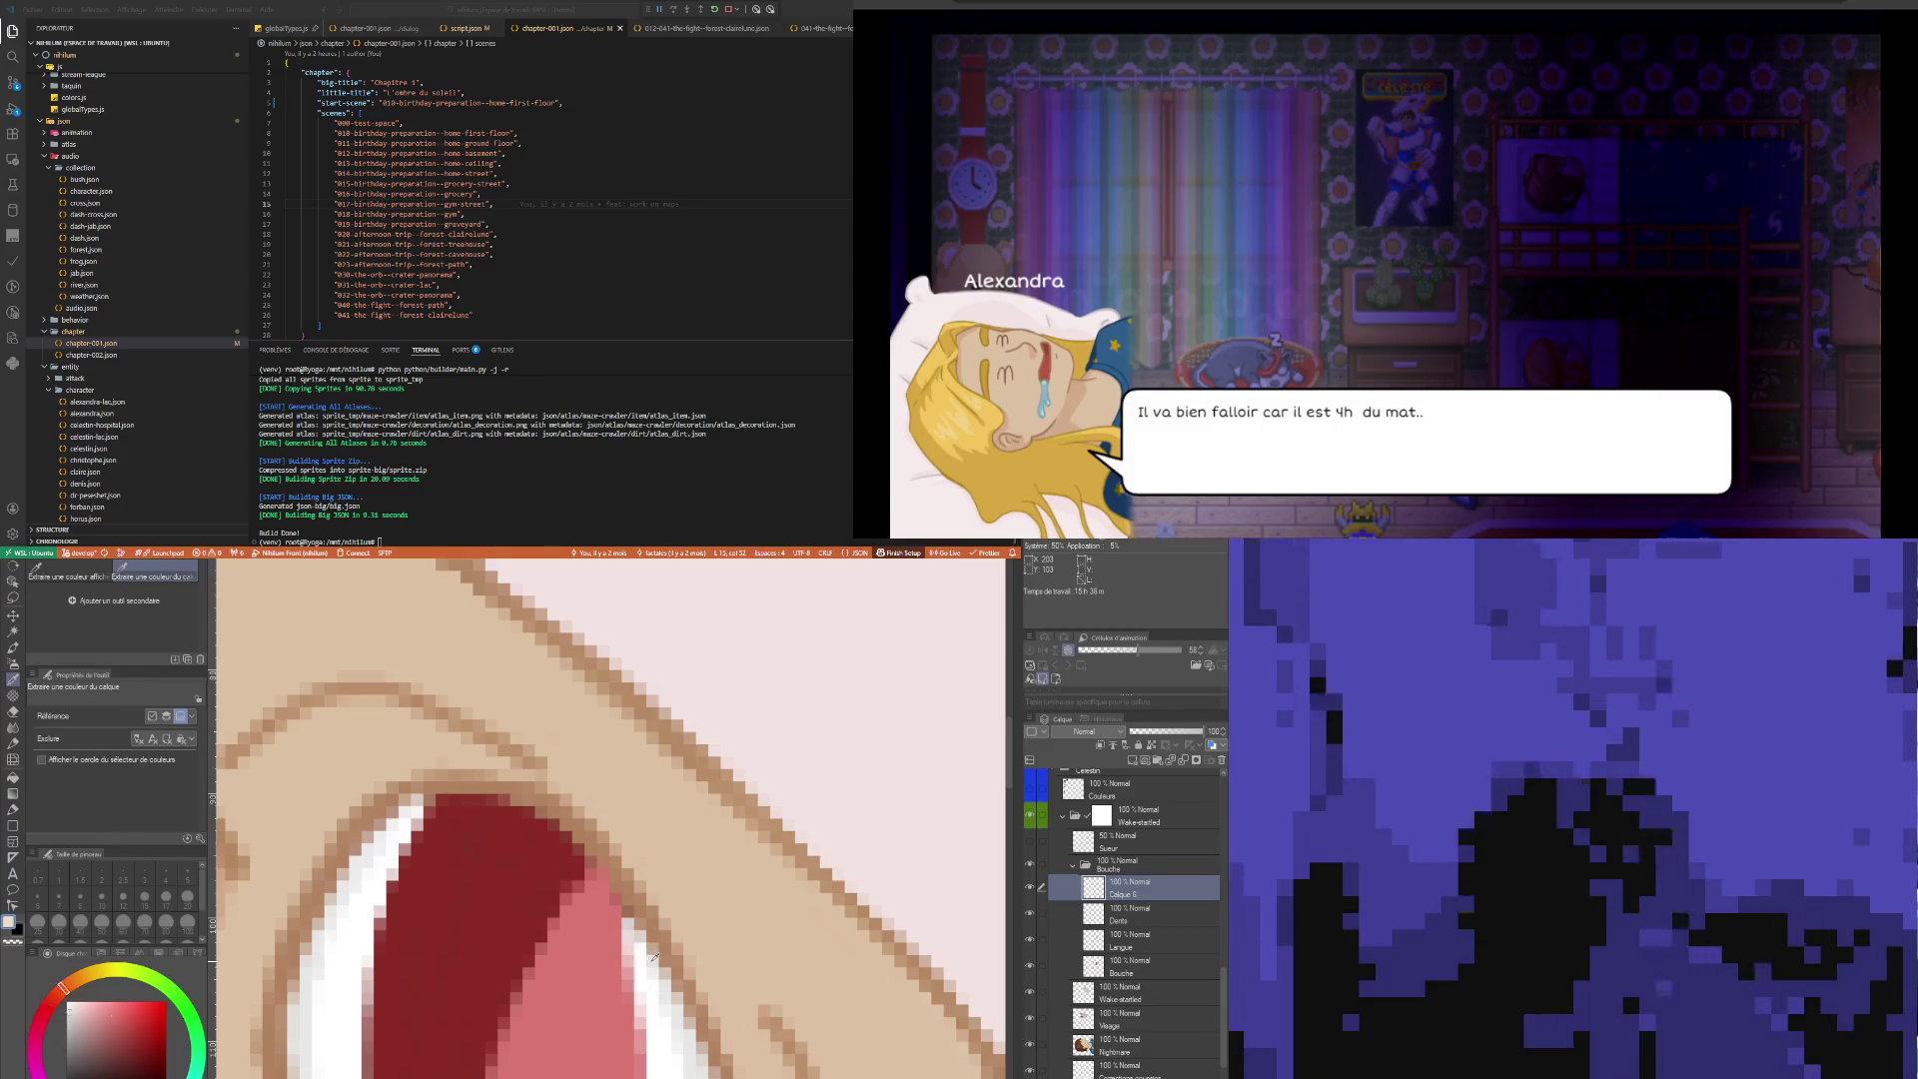
pyautogui.click(654, 947)
pyautogui.press('p')
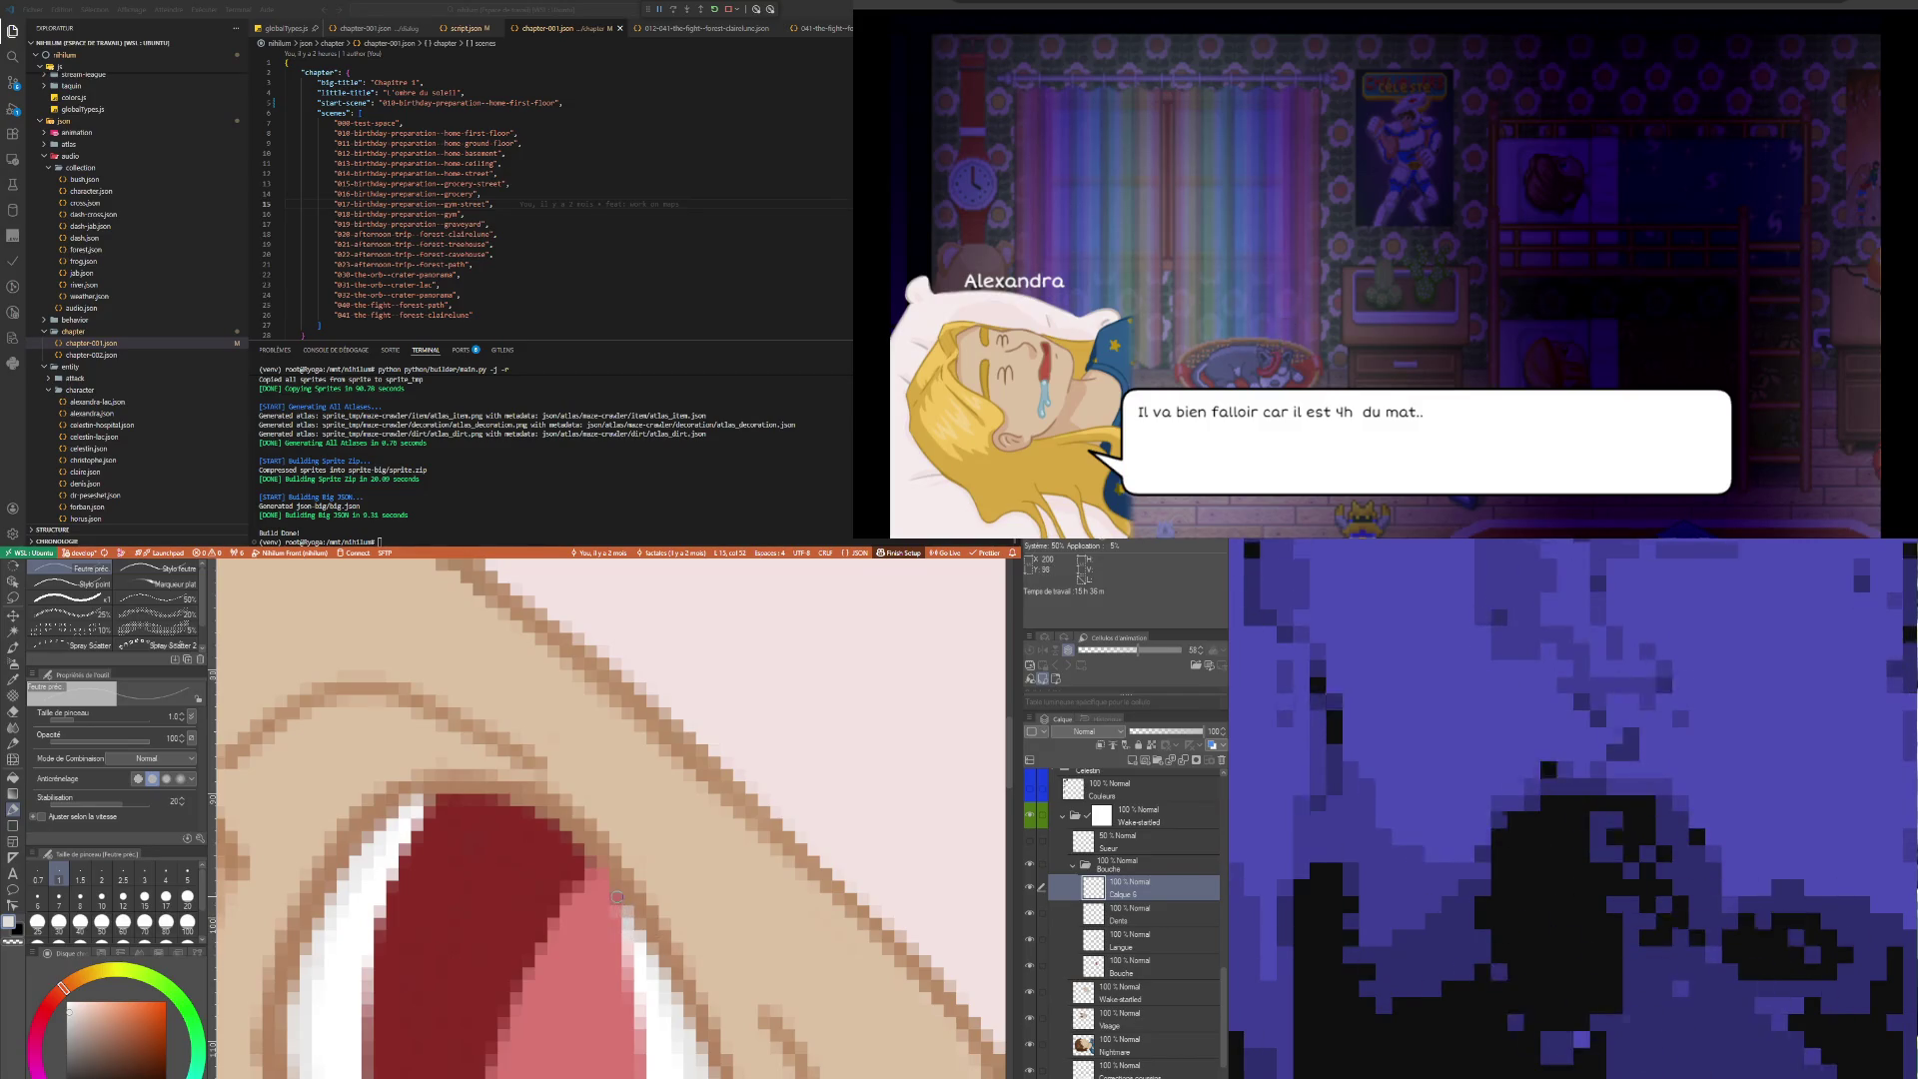
pyautogui.scroll(-5, 644, 960)
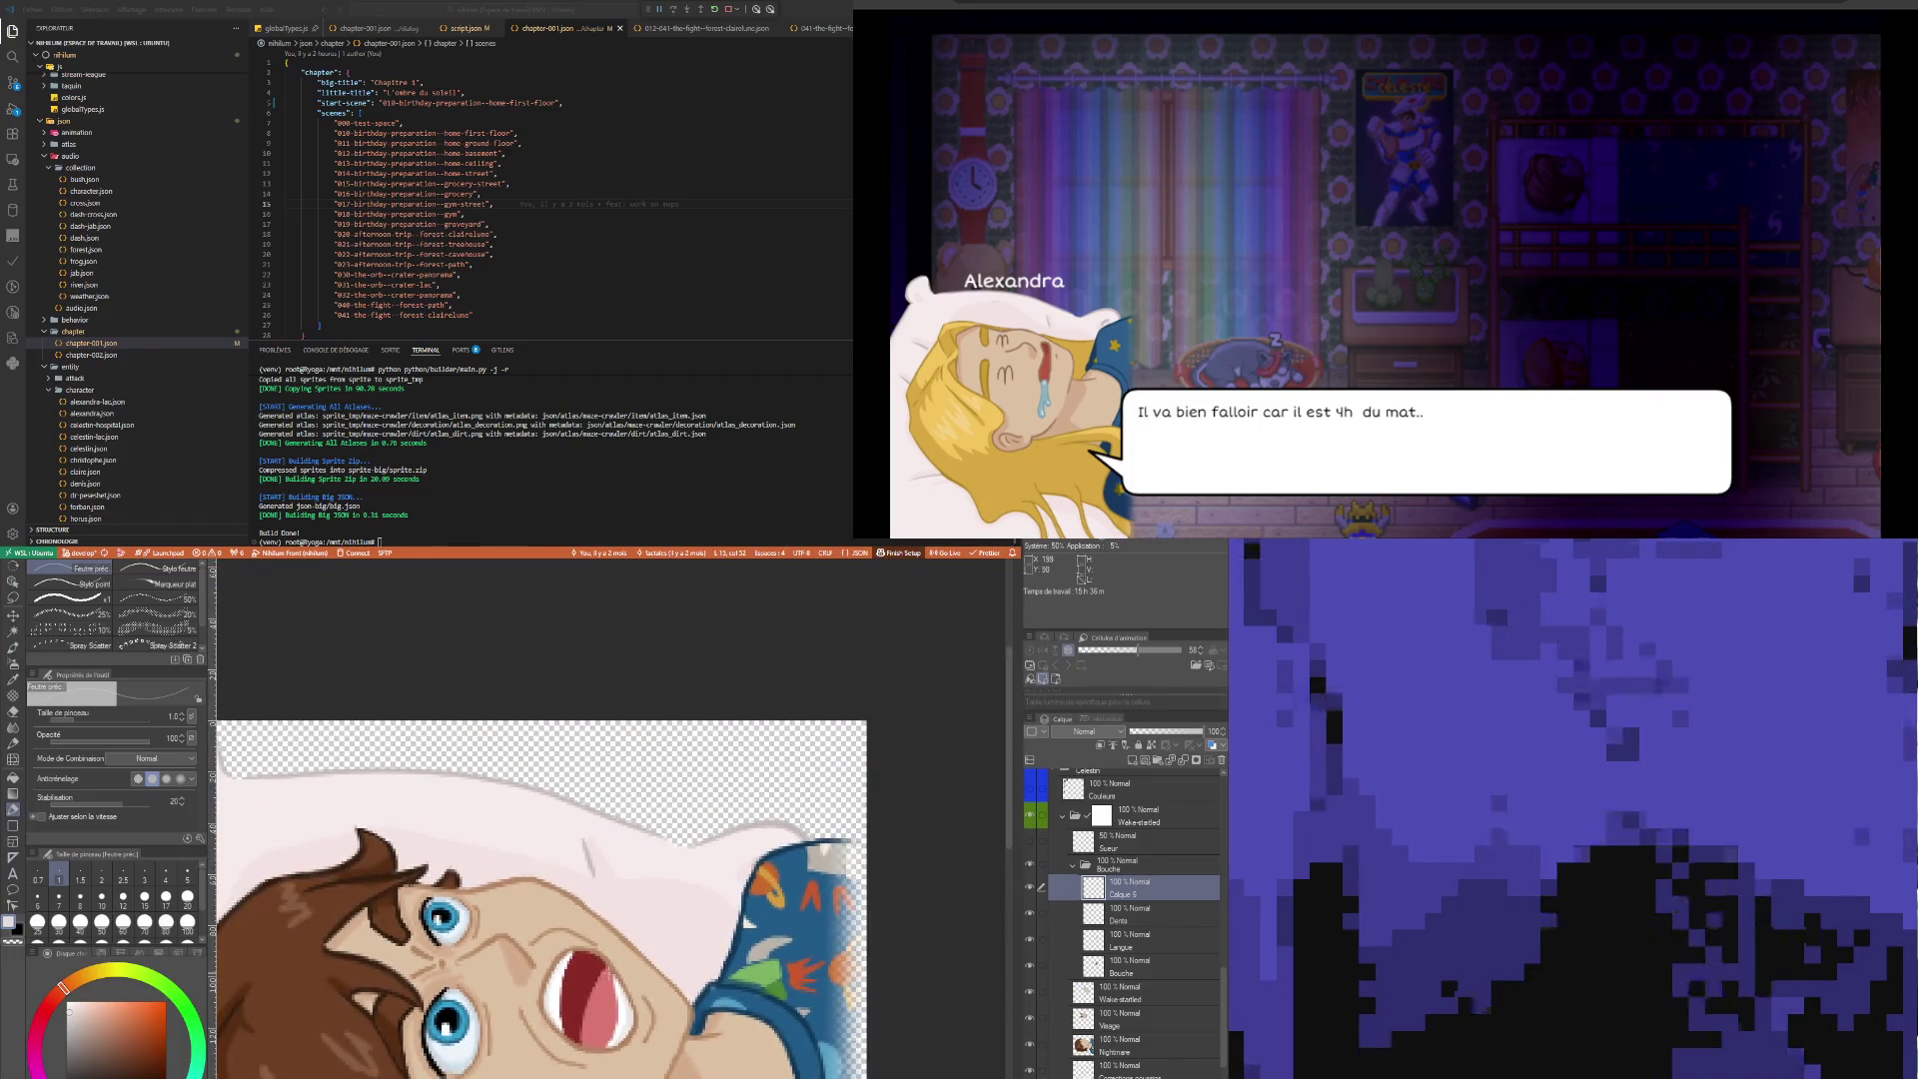
pyautogui.scroll(5, 592, 984)
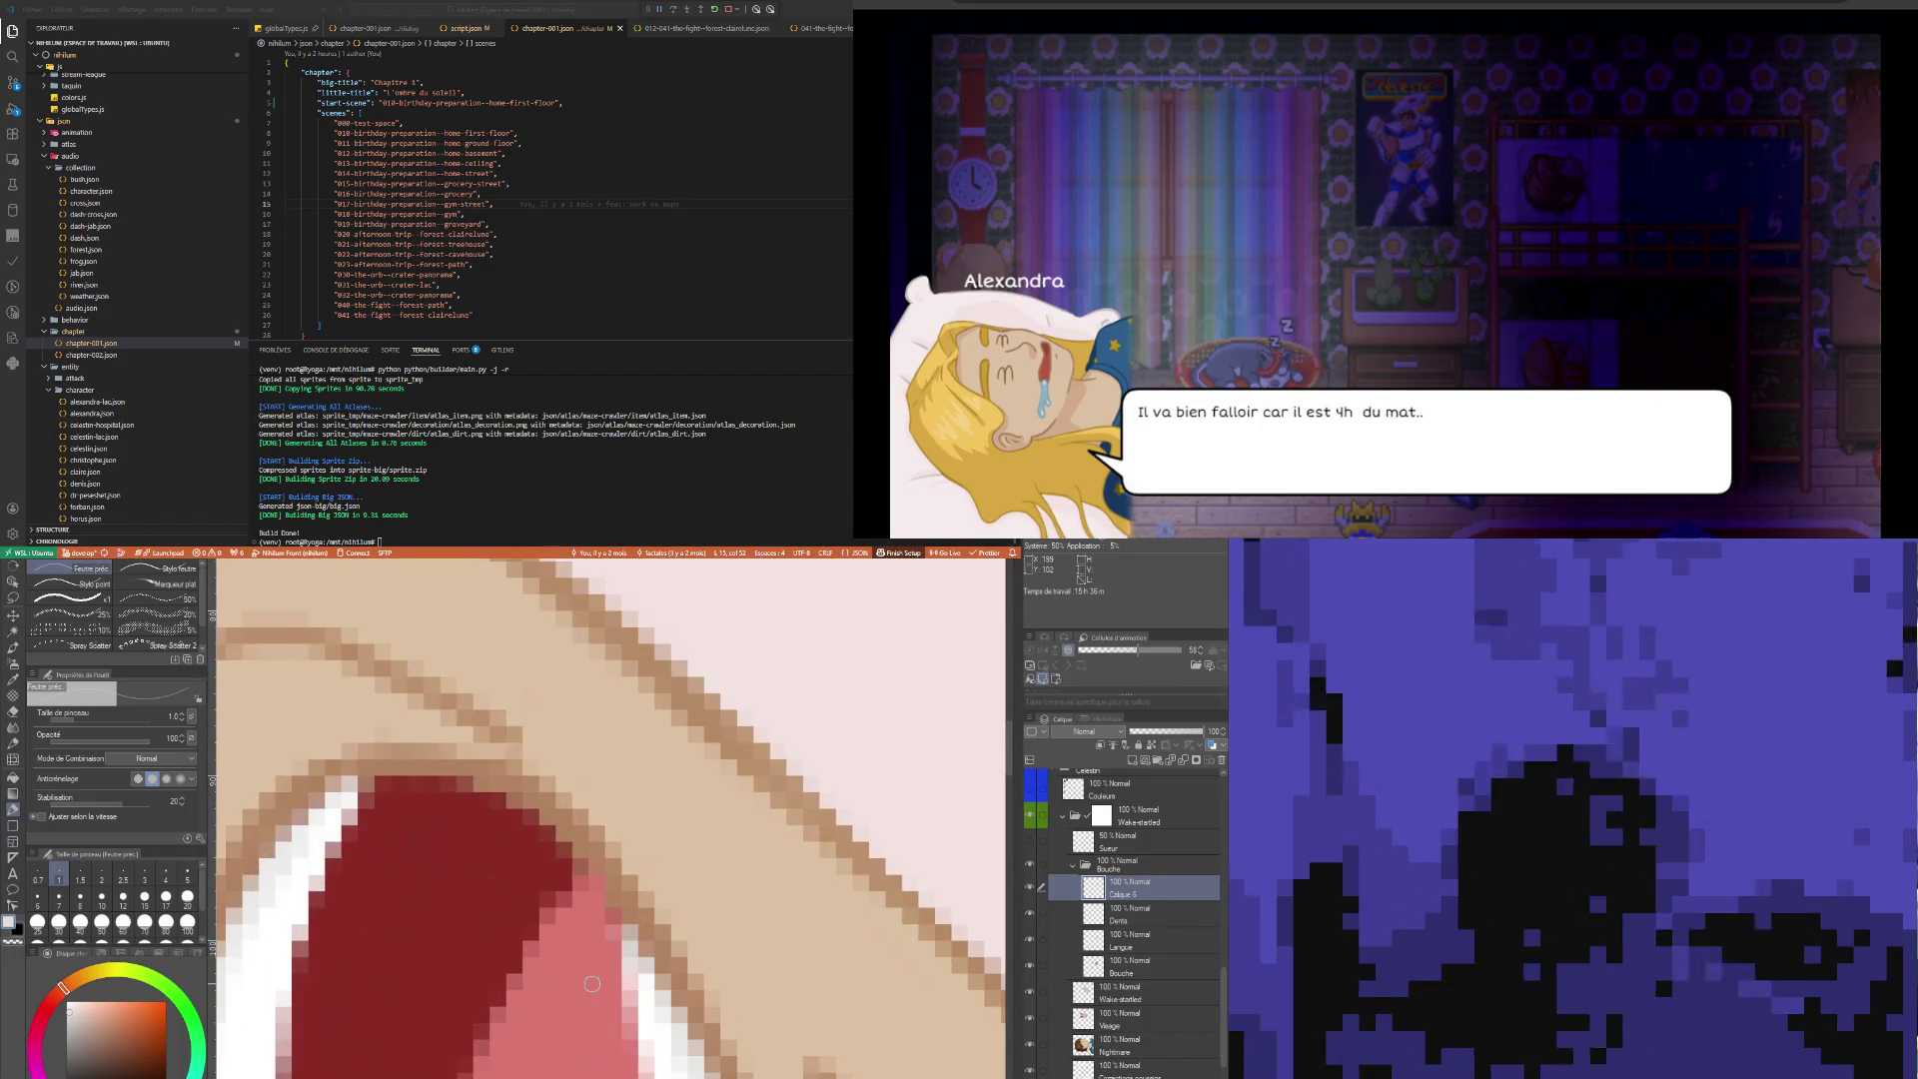
# Sample the pink inside the mouth and repaint the mouth interior with the brush
pyautogui.keyDown('alt'); pyautogui.click(601, 954); pyautogui.keyUp('alt')
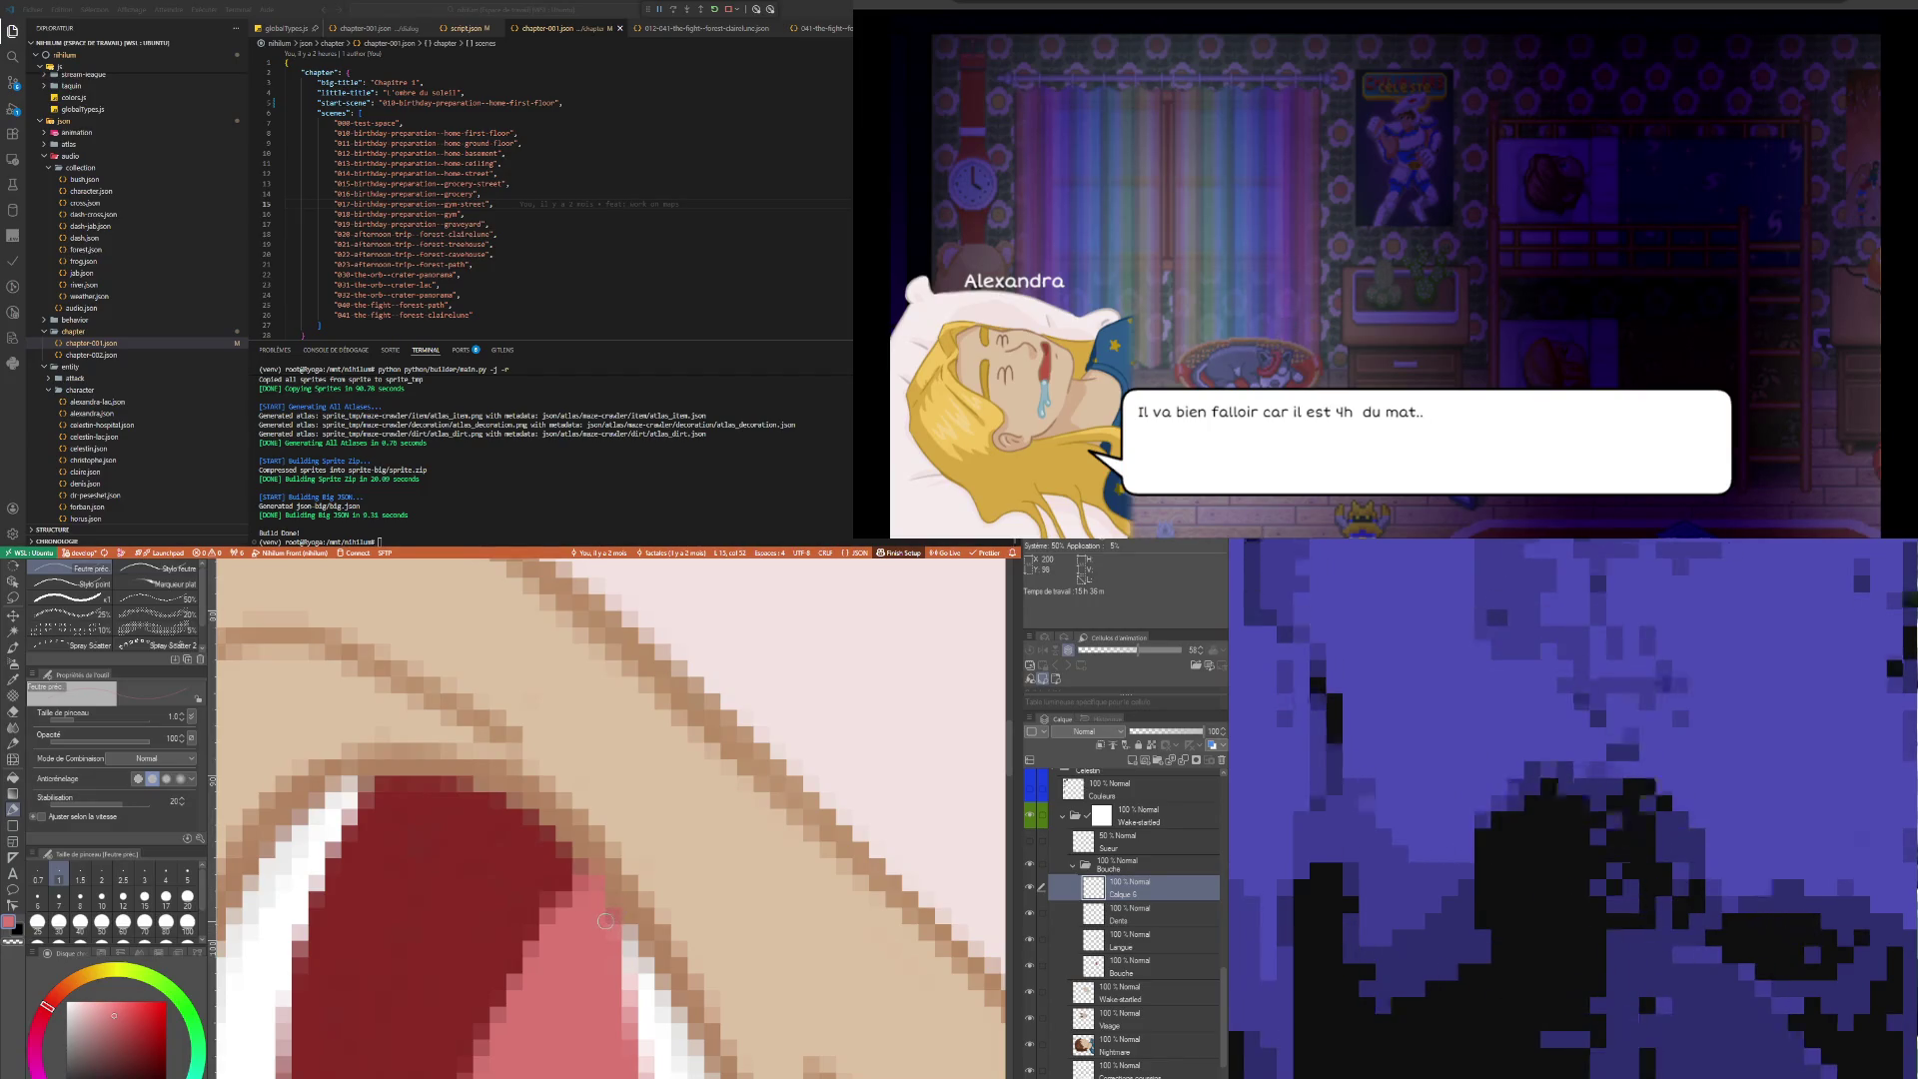
pyautogui.scroll(-2, 601, 935)
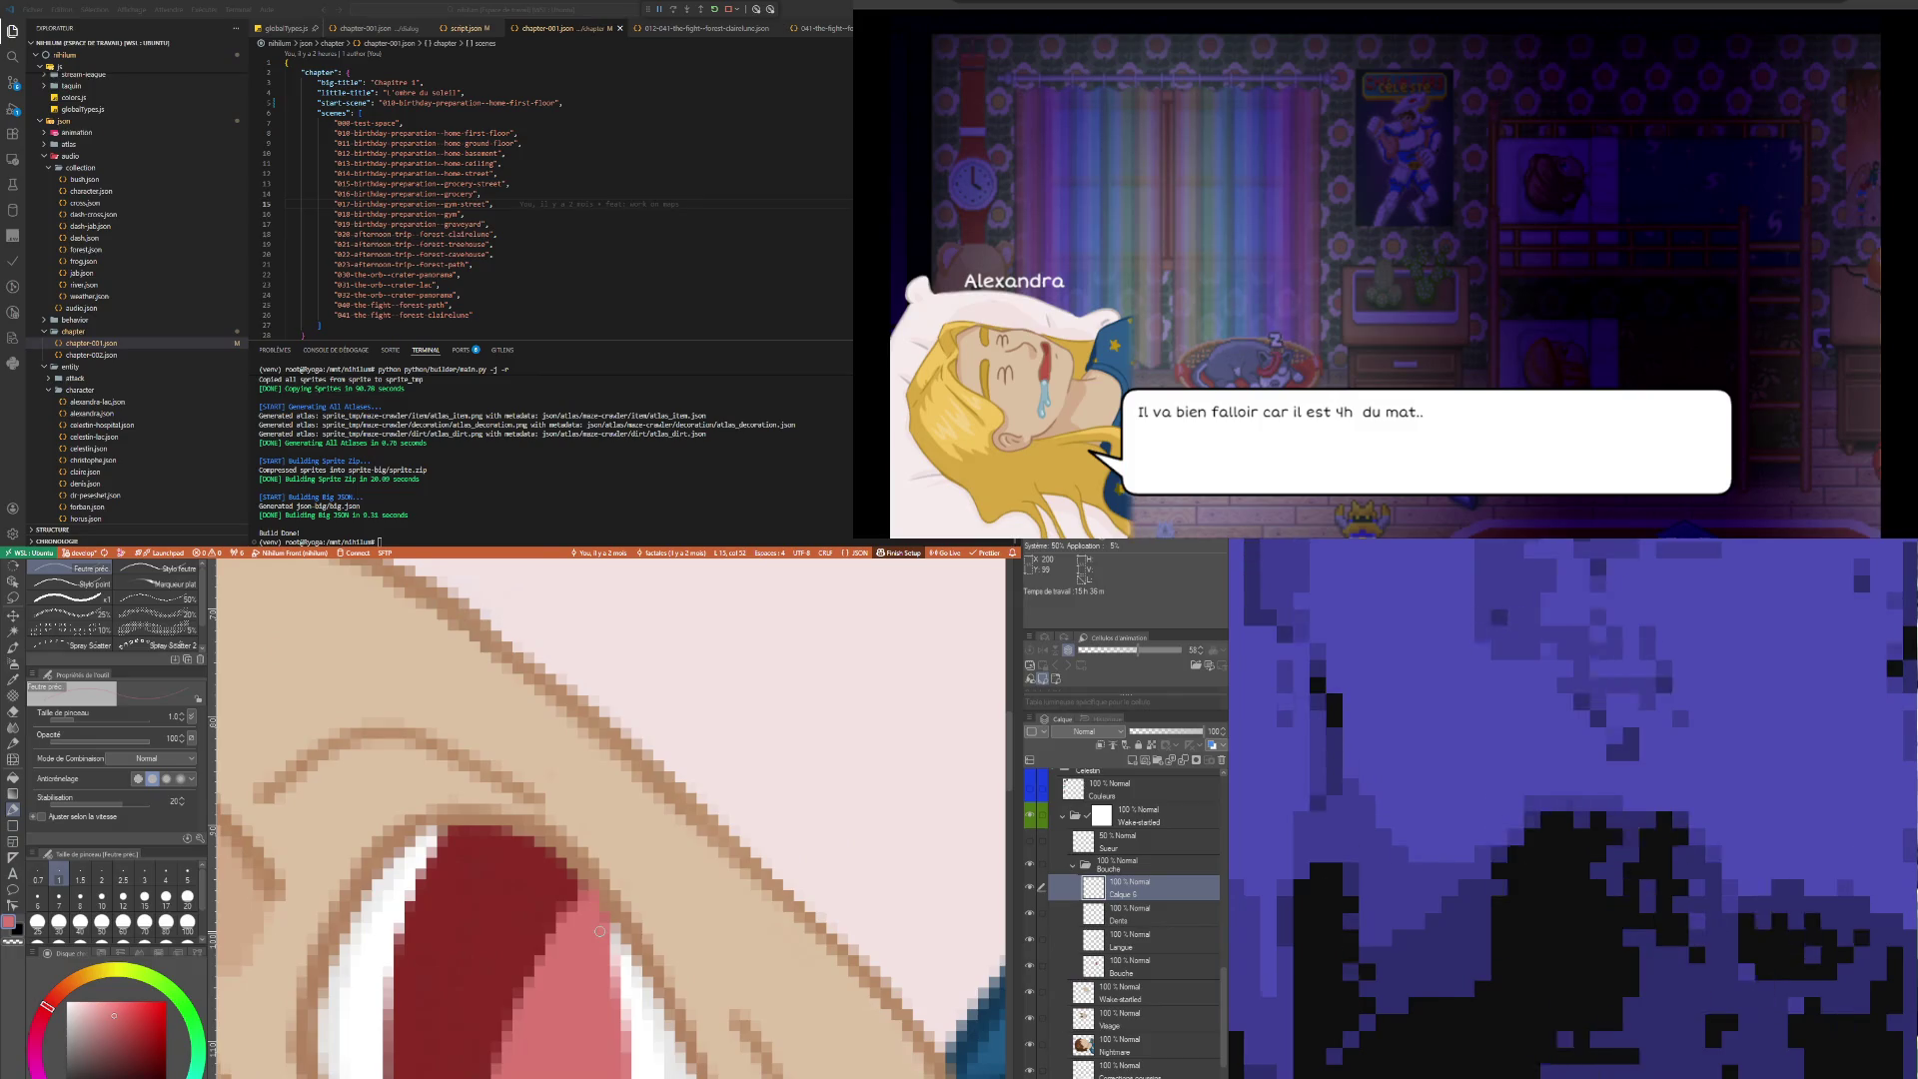
pyautogui.scroll(-3, 553, 947)
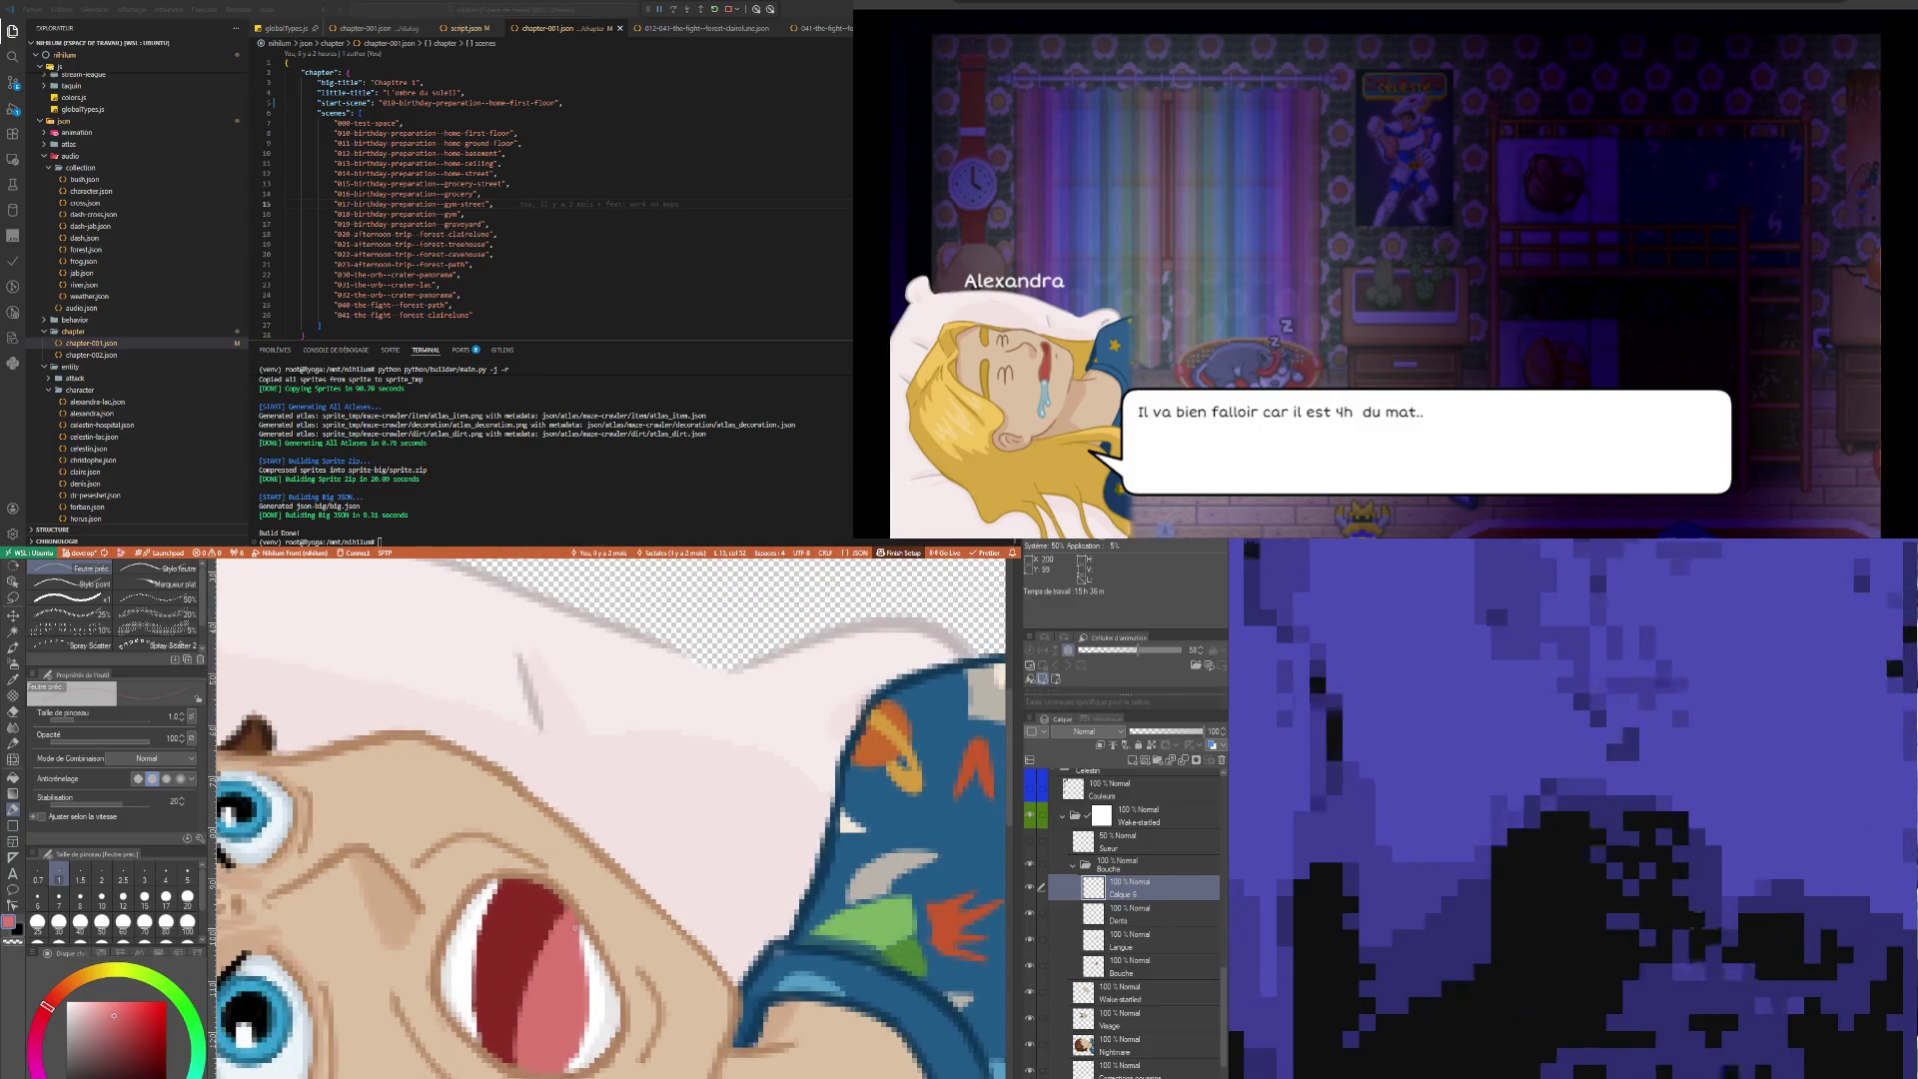
pyautogui.scroll(-4, 574, 928)
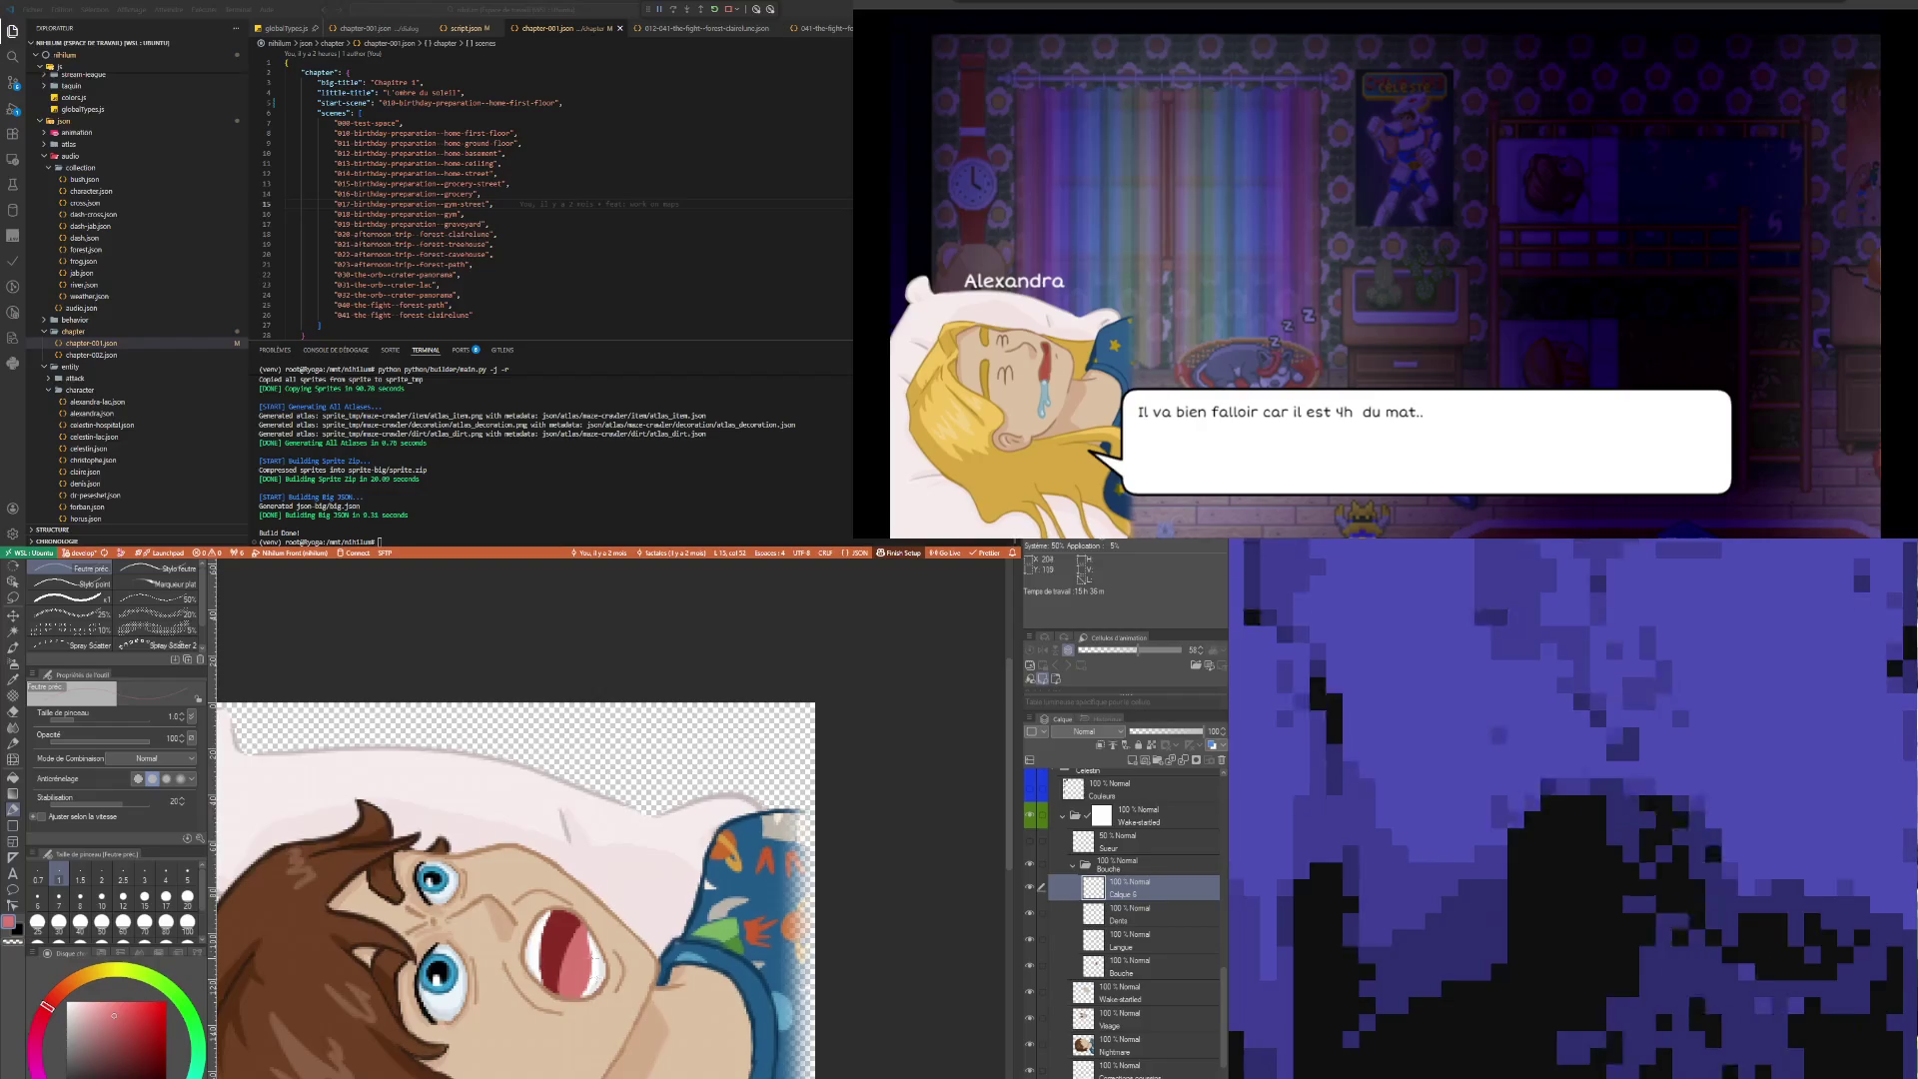
pyautogui.scroll(8, 594, 955)
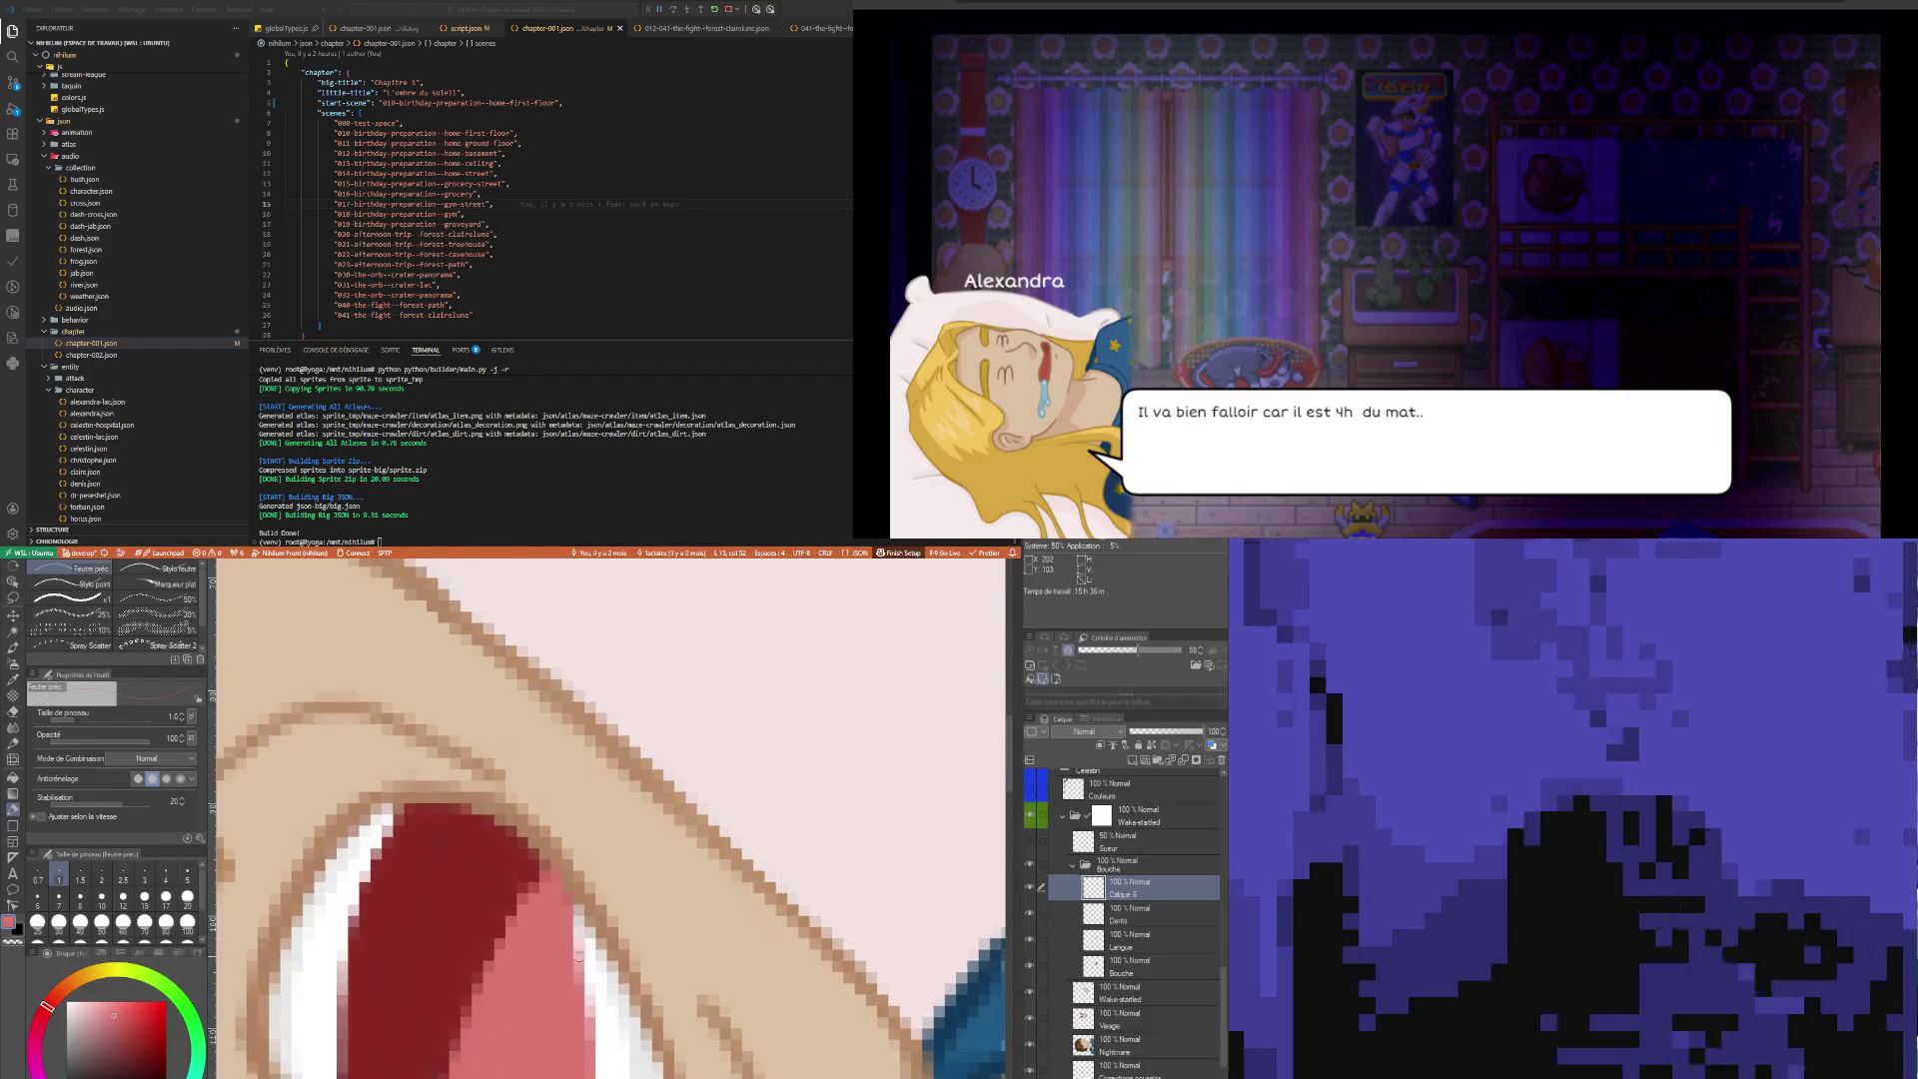
pyautogui.press('i')
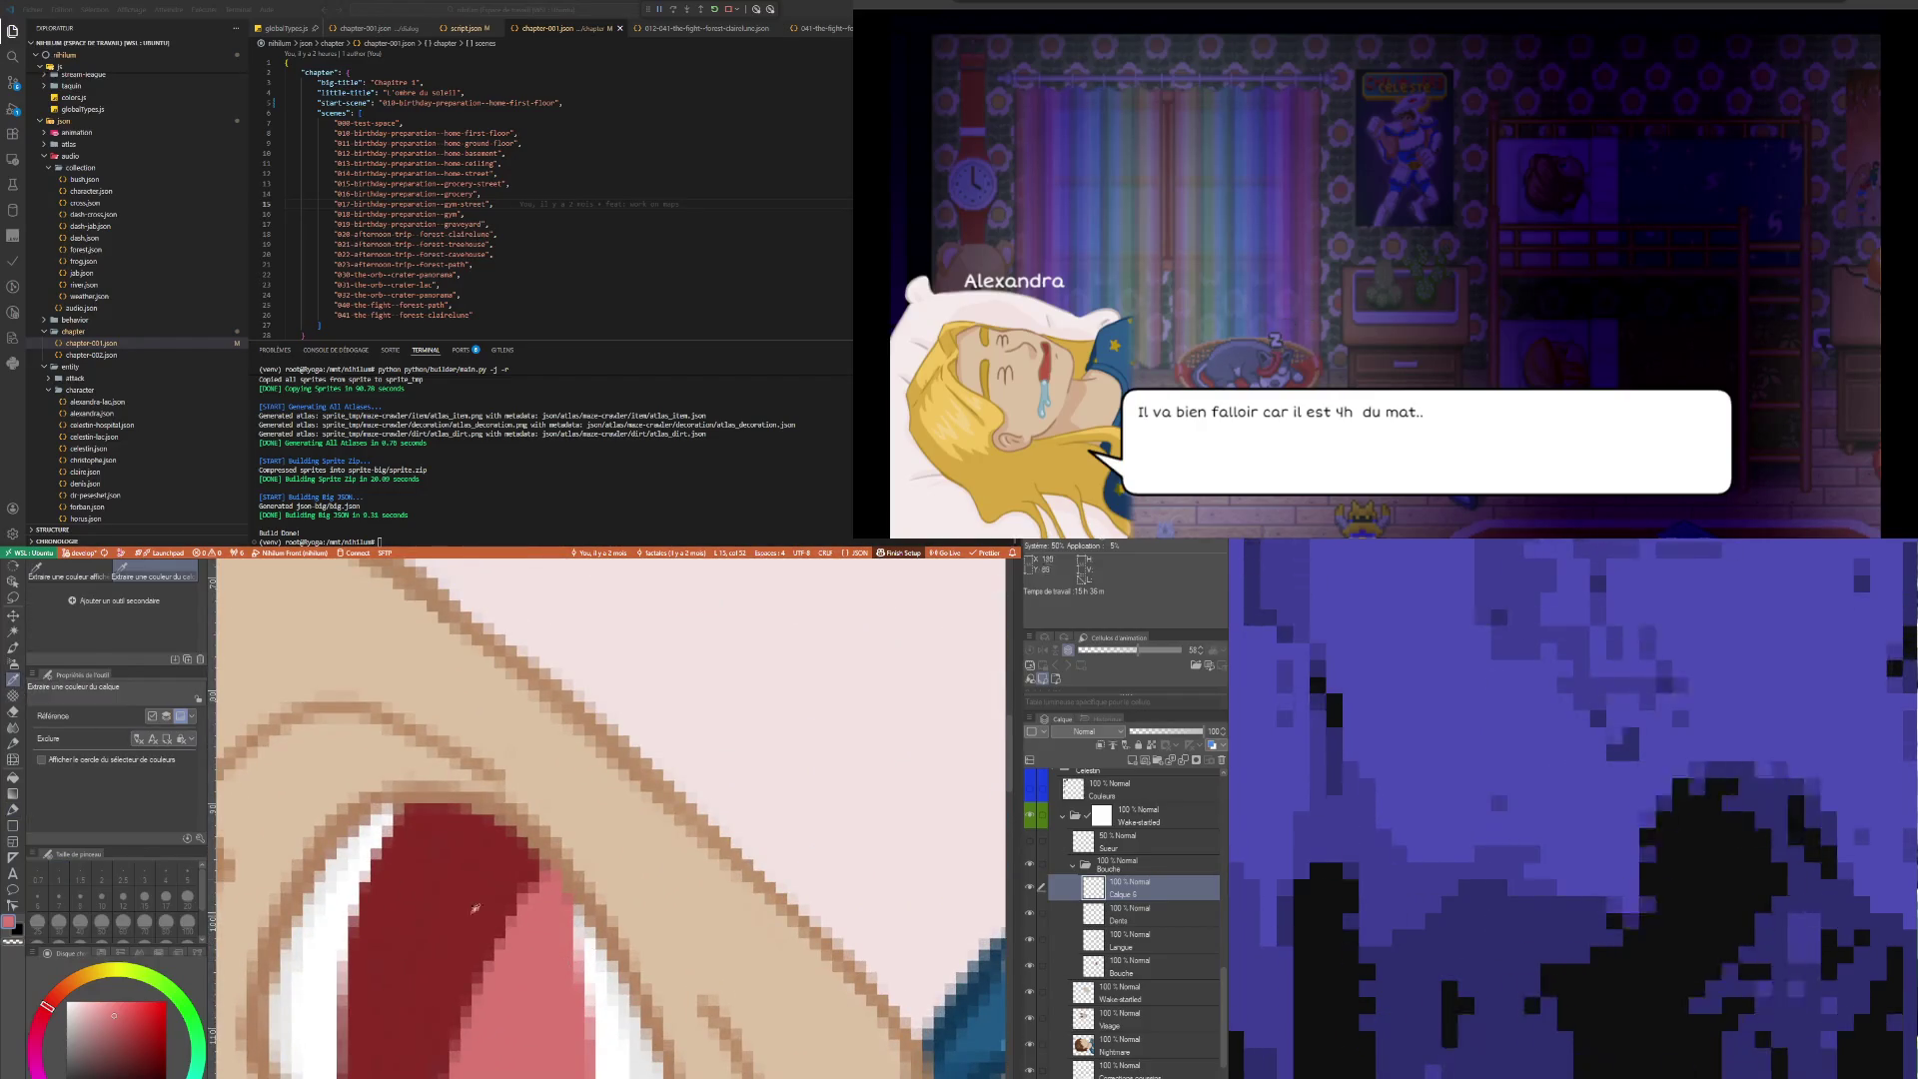
pyautogui.press('b')
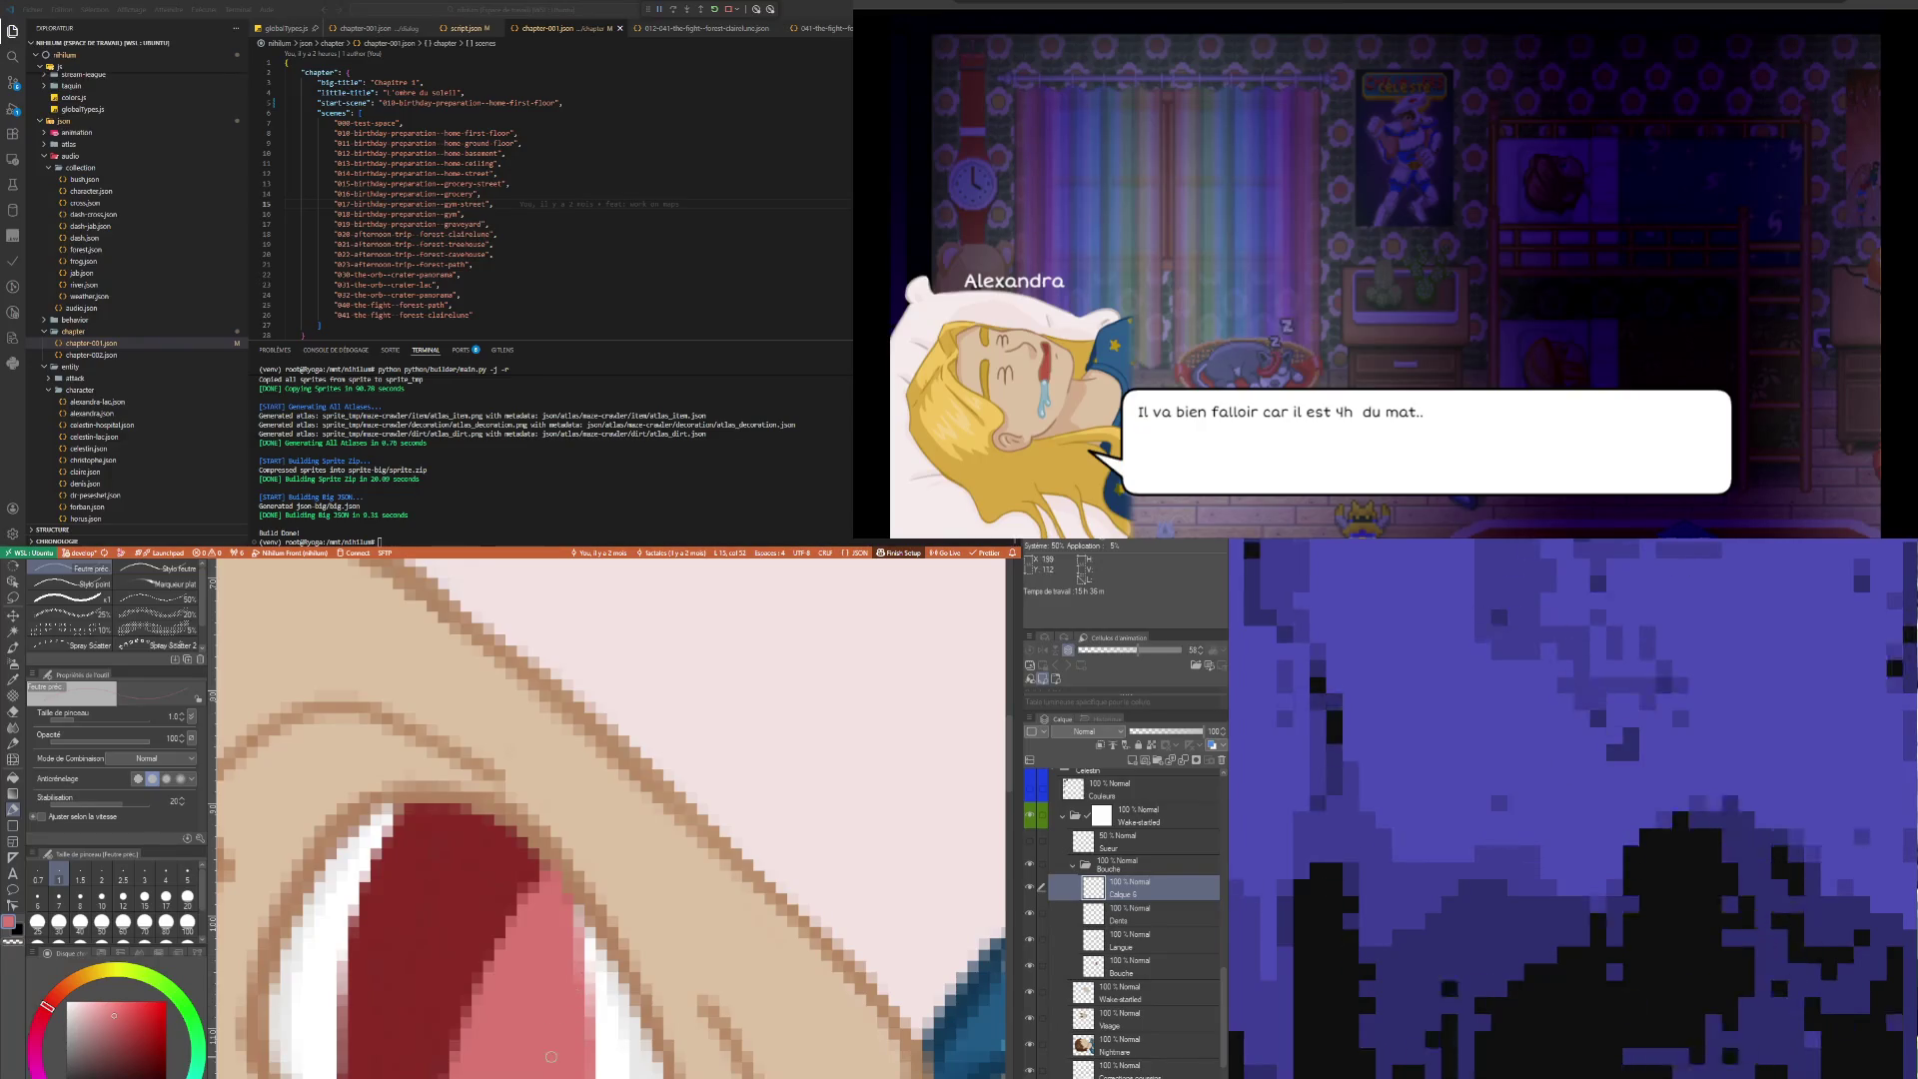
pyautogui.scroll(-5, 611, 989)
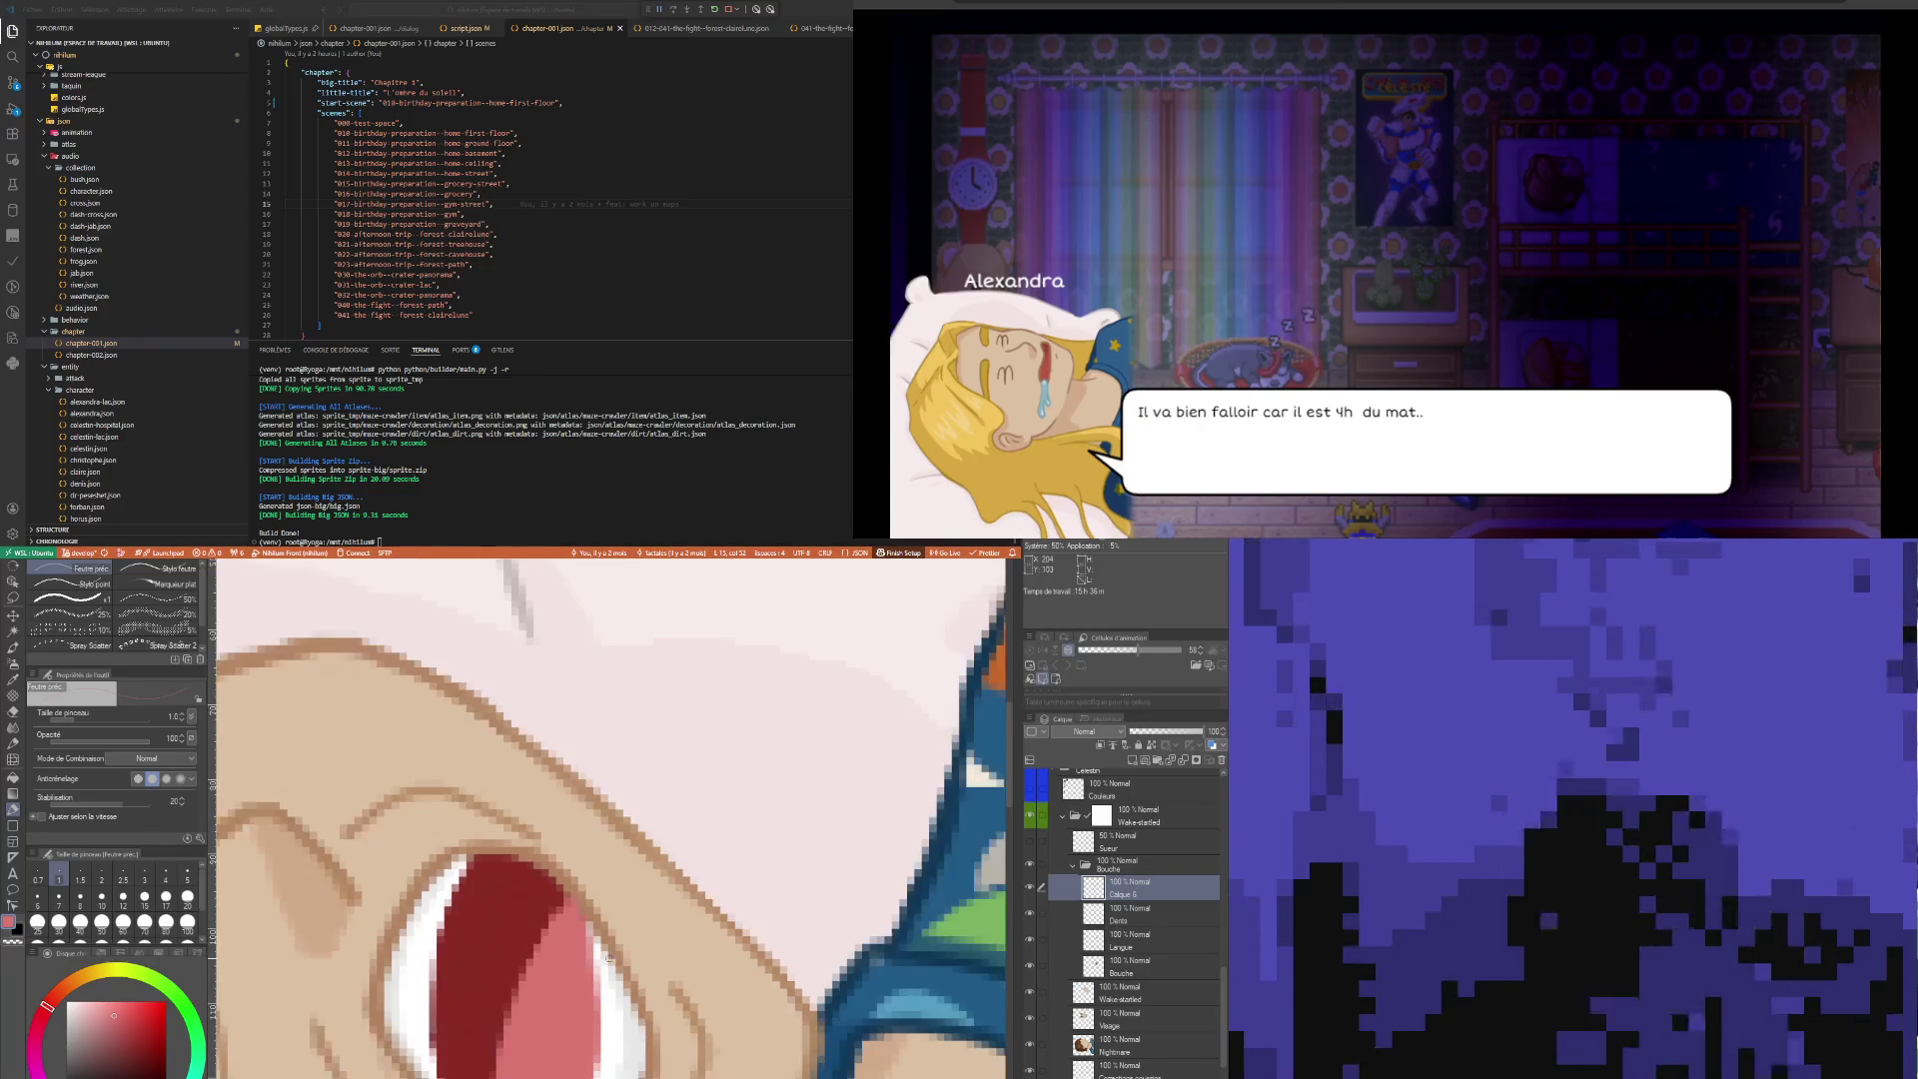
pyautogui.scroll(-6, 612, 989)
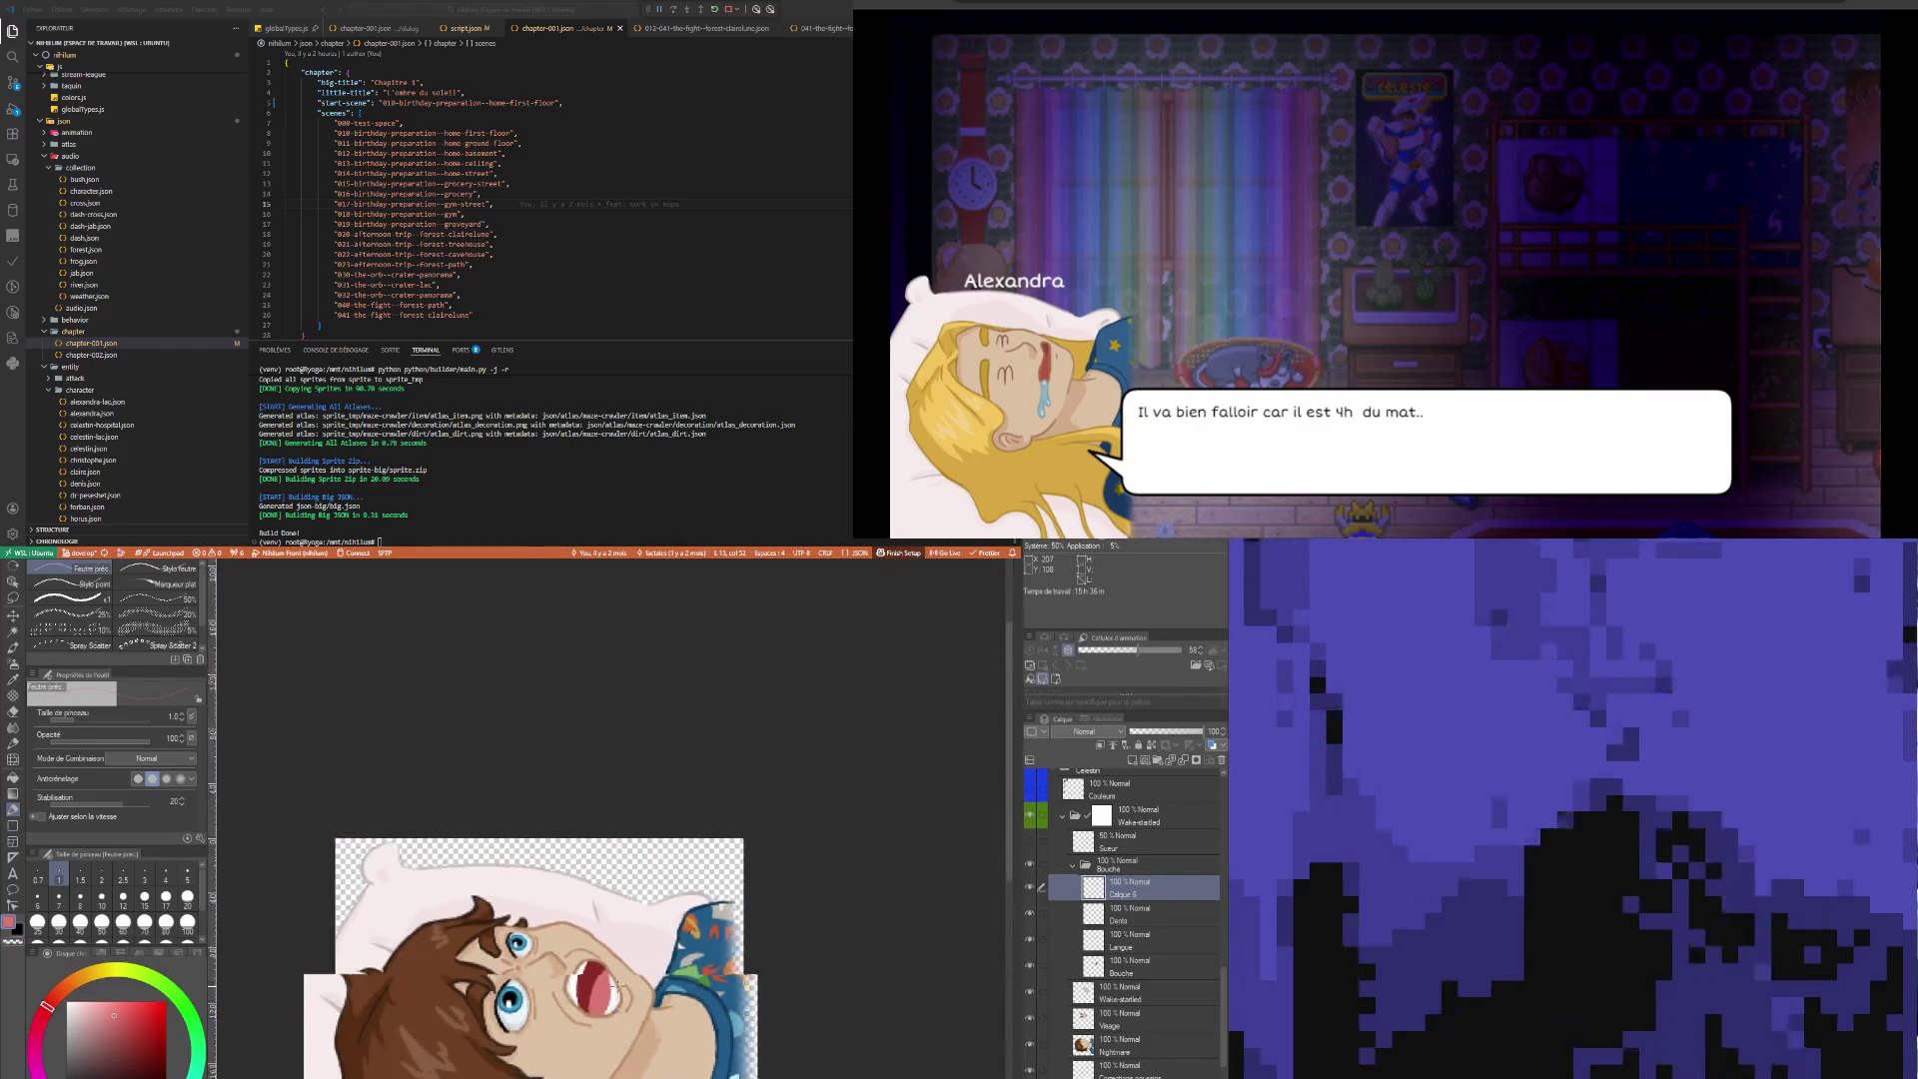
pyautogui.scroll(1, 612, 988)
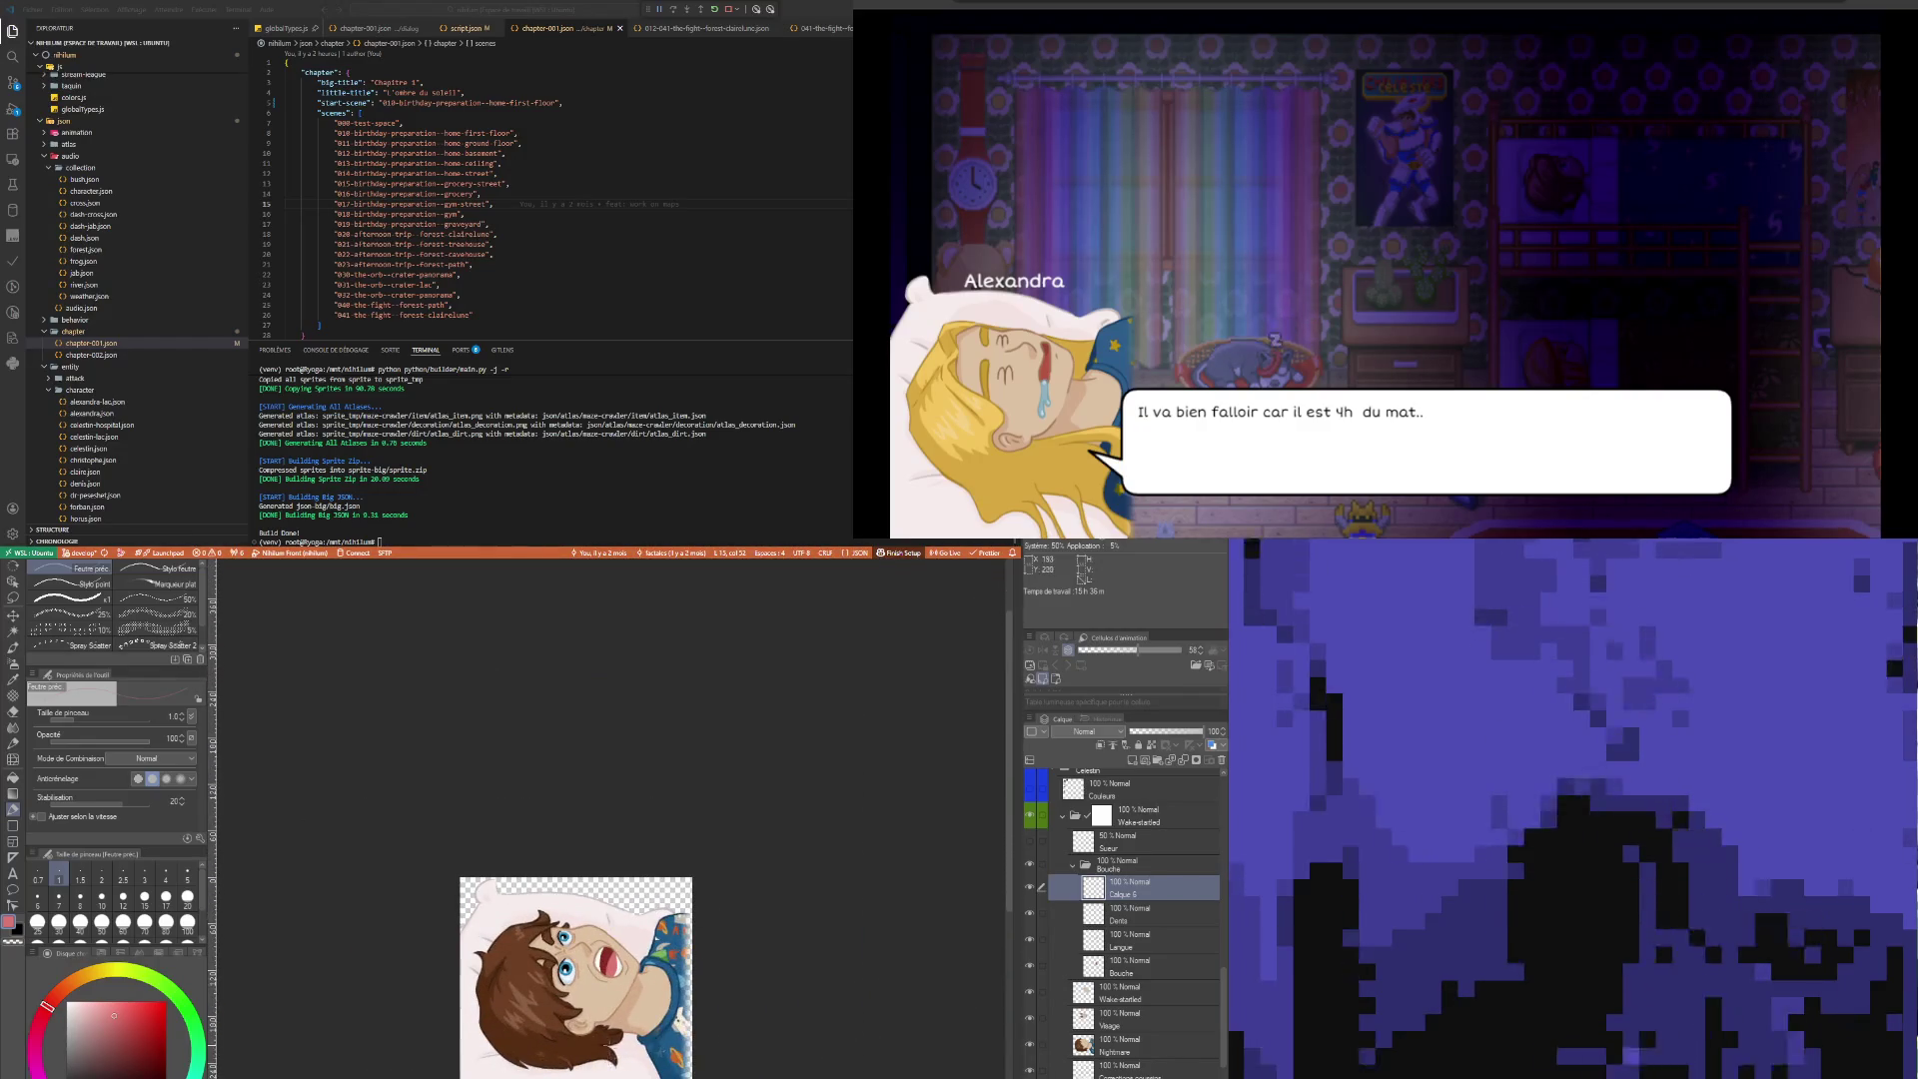
pyautogui.click(1149, 966)
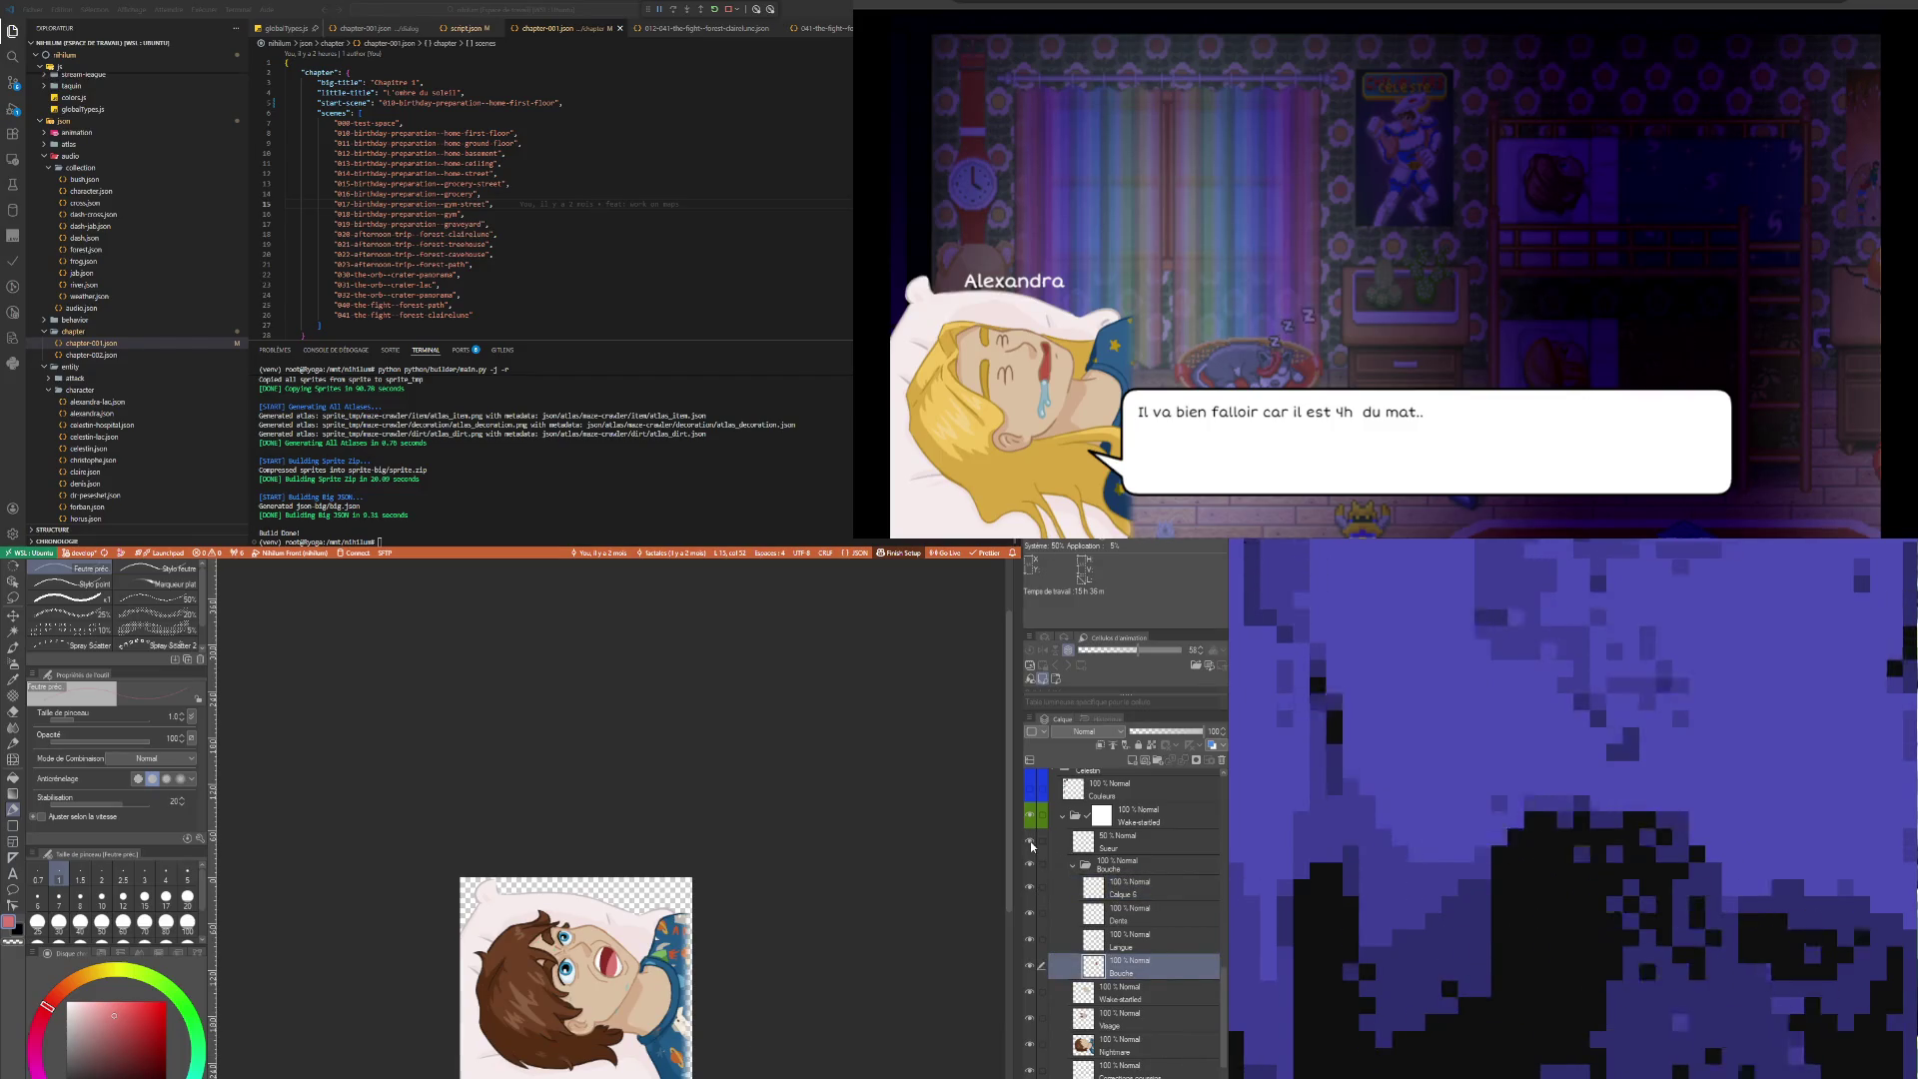
pyautogui.click(1178, 871)
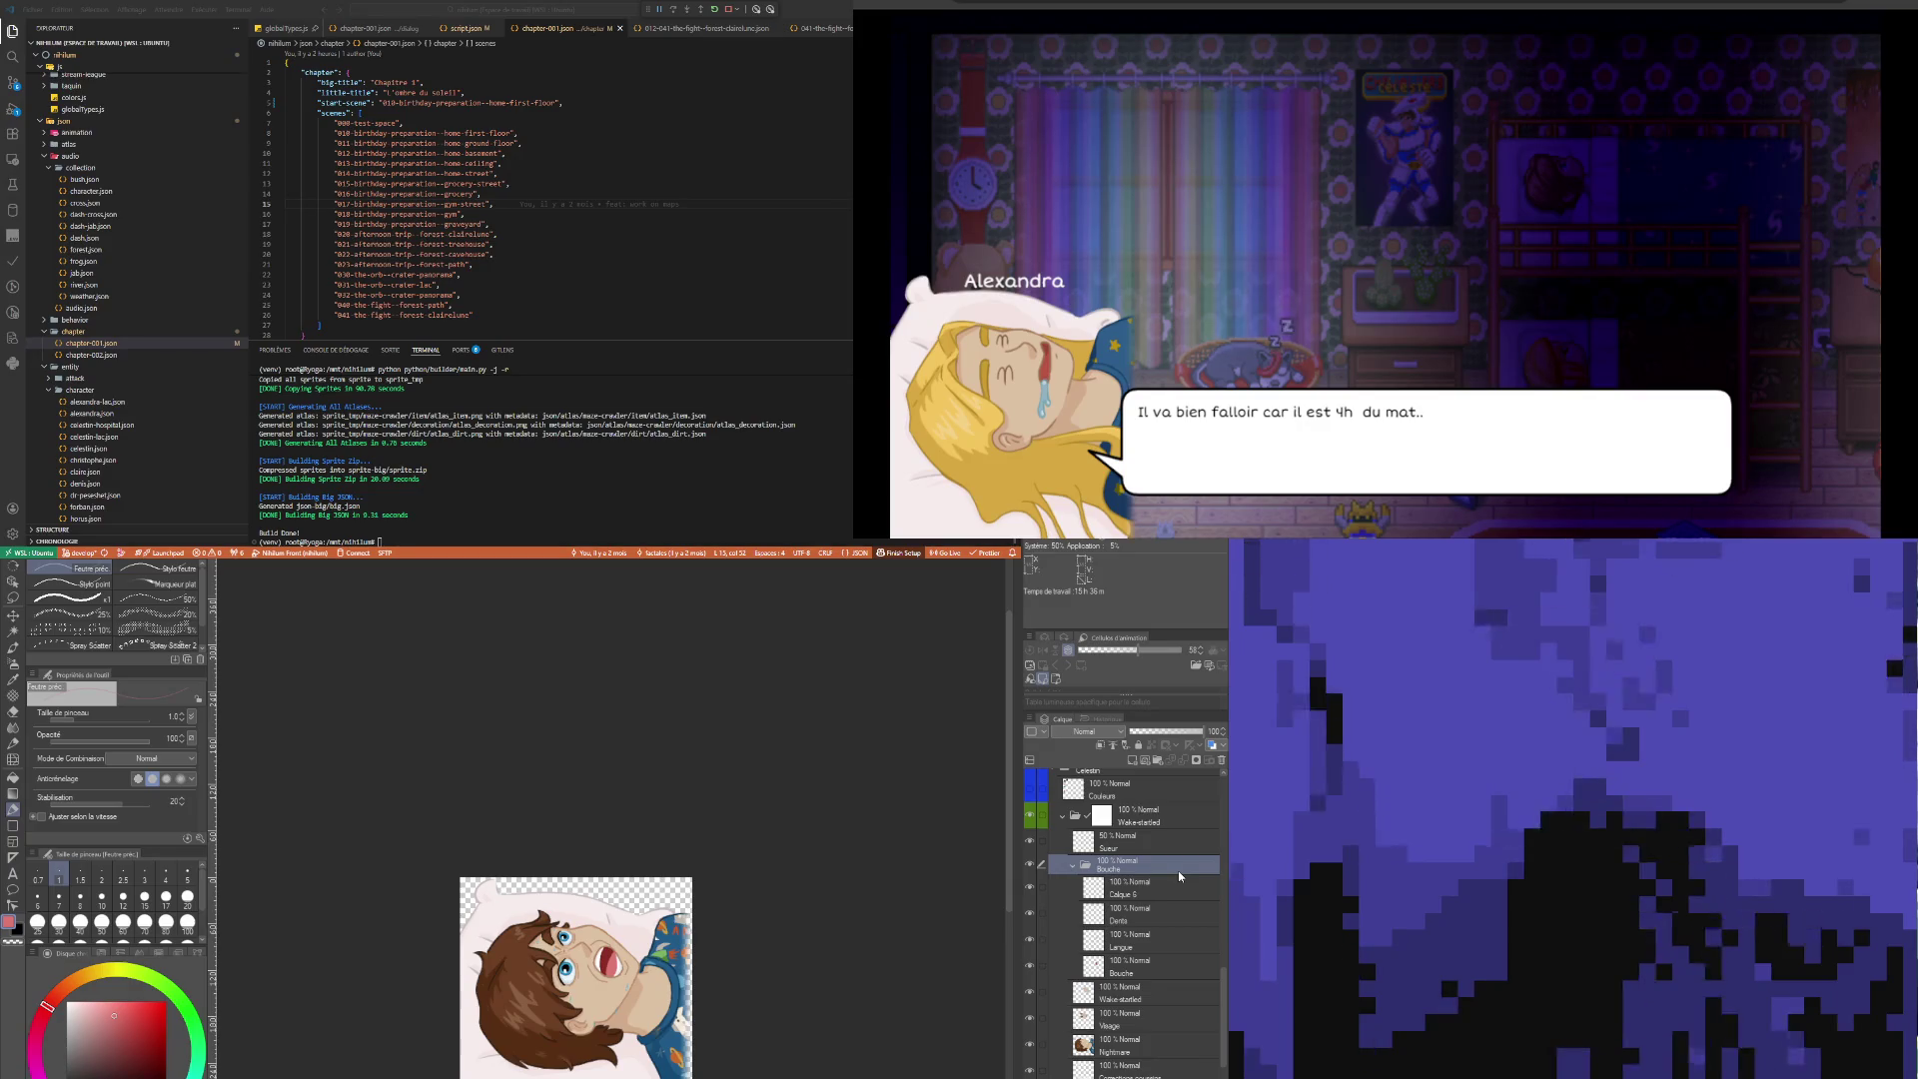
pyautogui.scroll(5, 623, 1009)
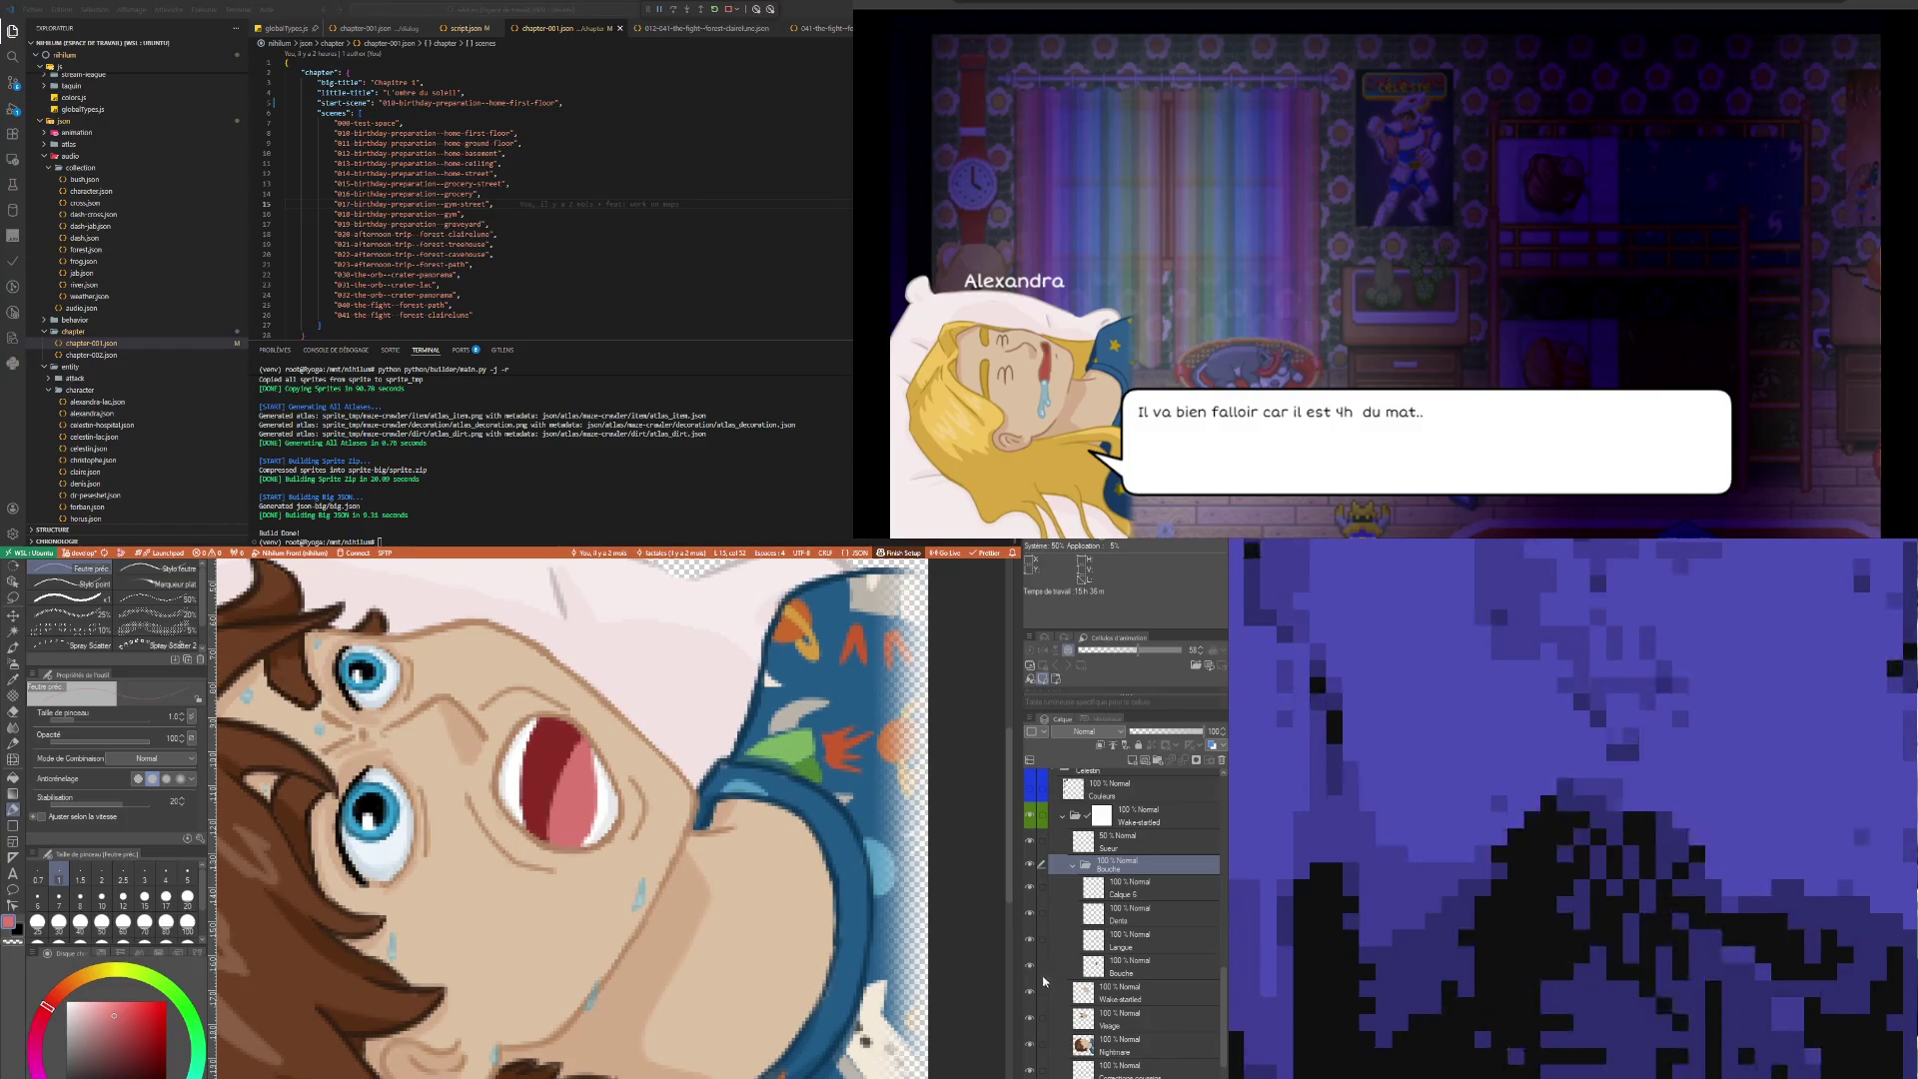
# Delete the Wake-startled layer, toggling Visage off and on to compare and leaving it visible
pyautogui.click(1119, 994)
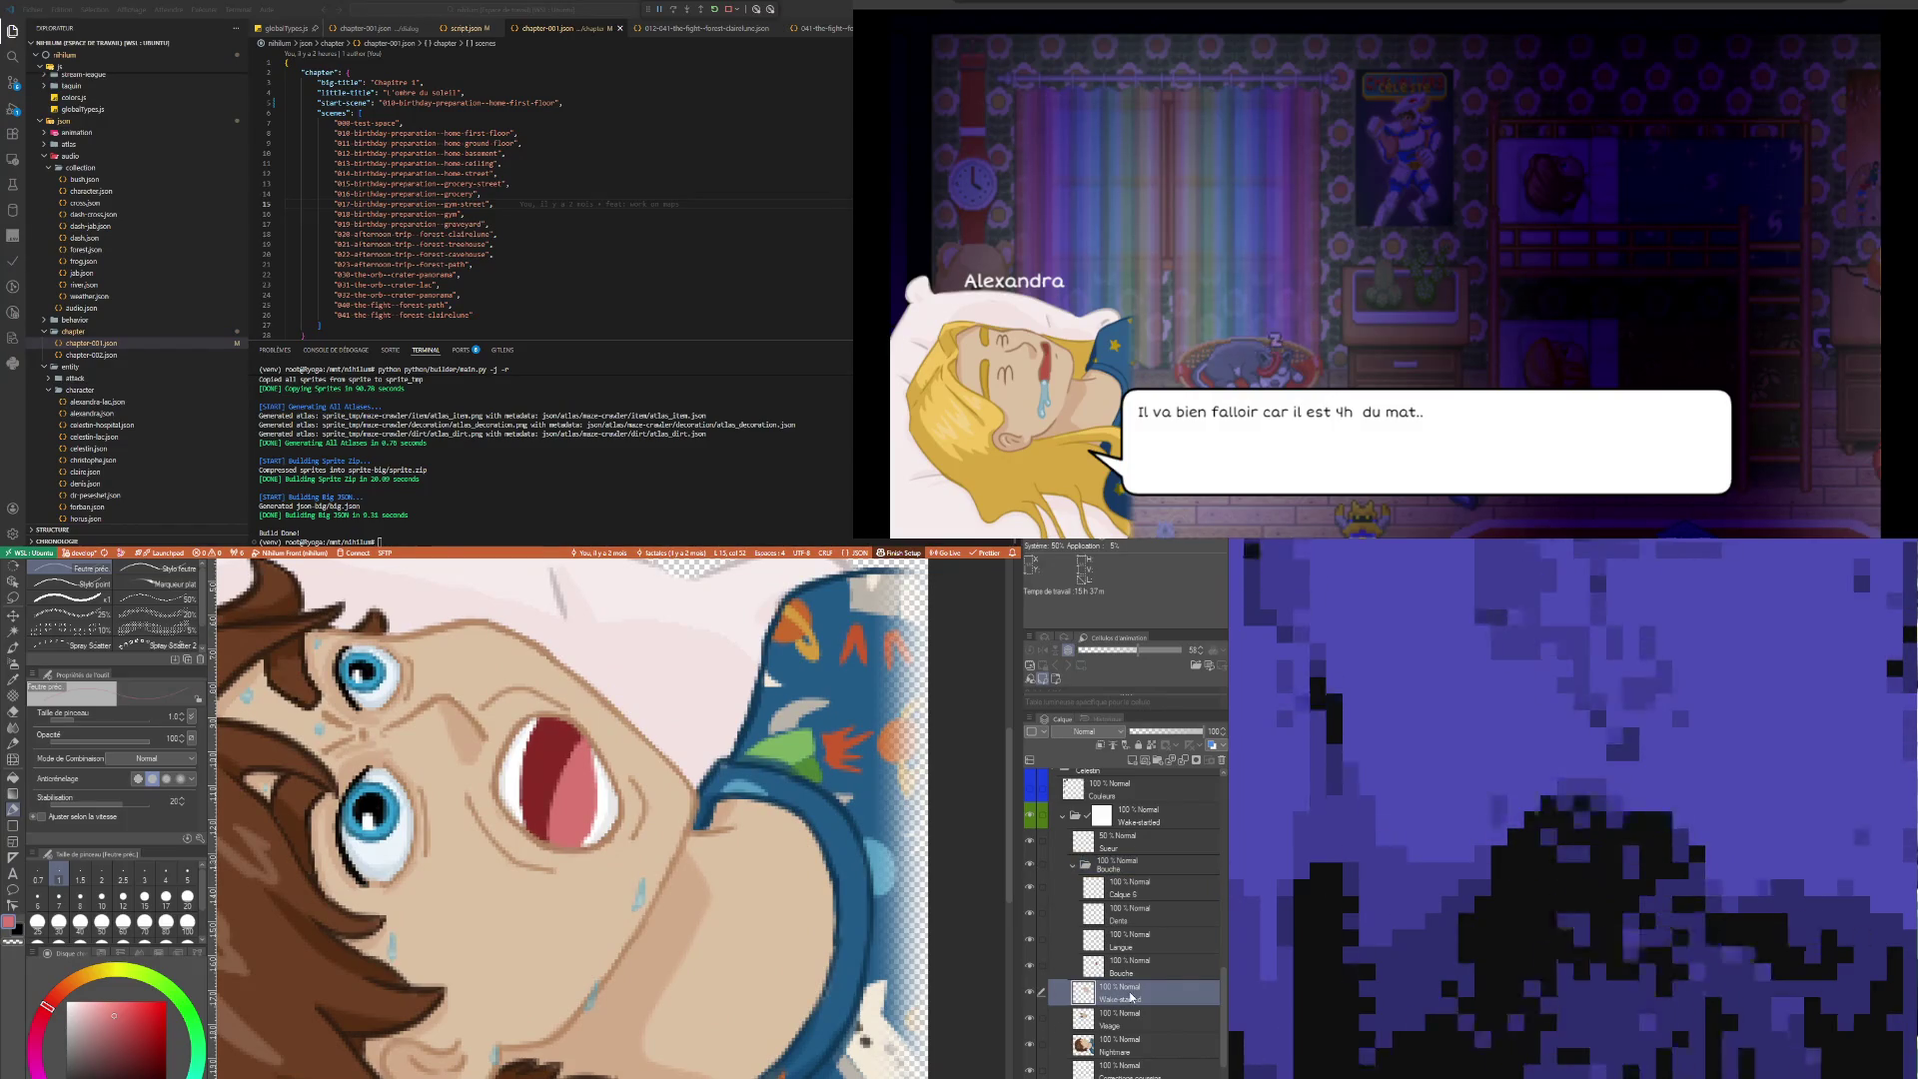
pyautogui.hotkey('ctrl', 'e')
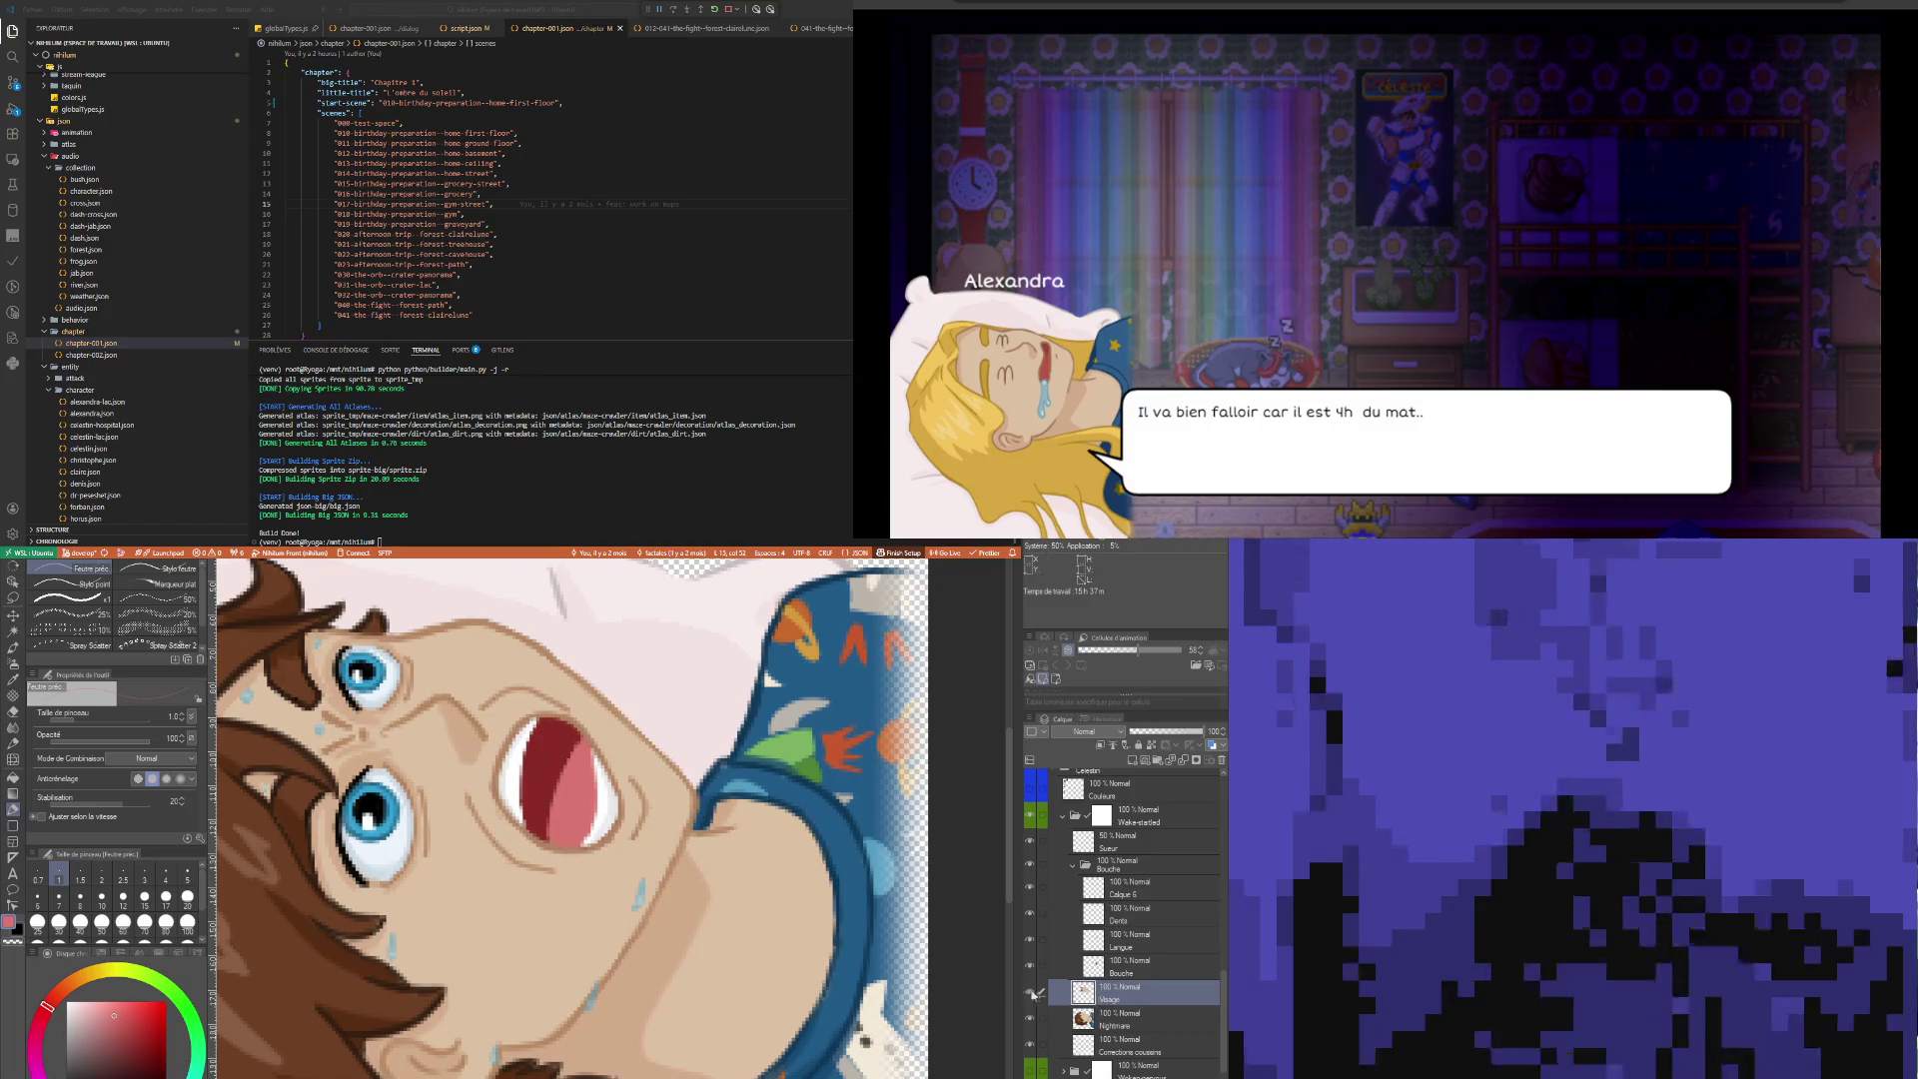
pyautogui.click(1033, 994)
pyautogui.click(1033, 994)
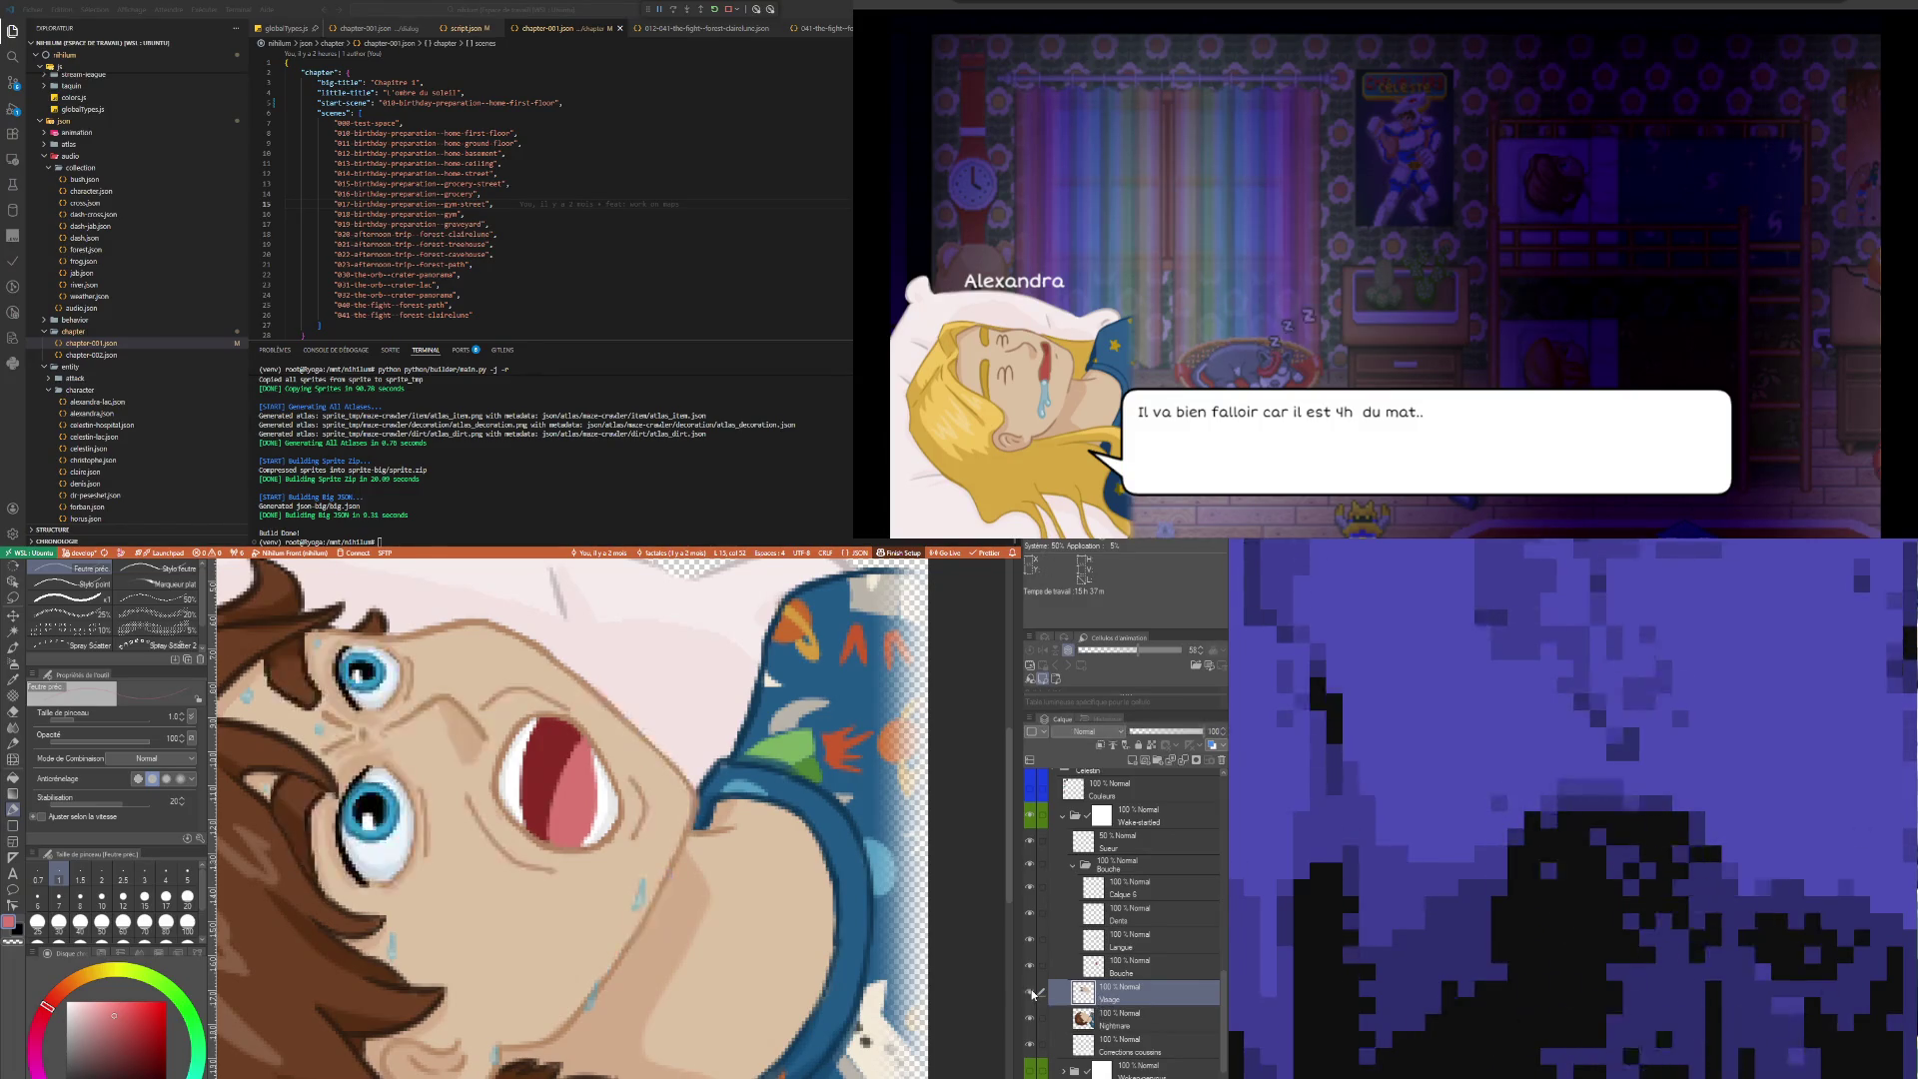
pyautogui.click(1033, 994)
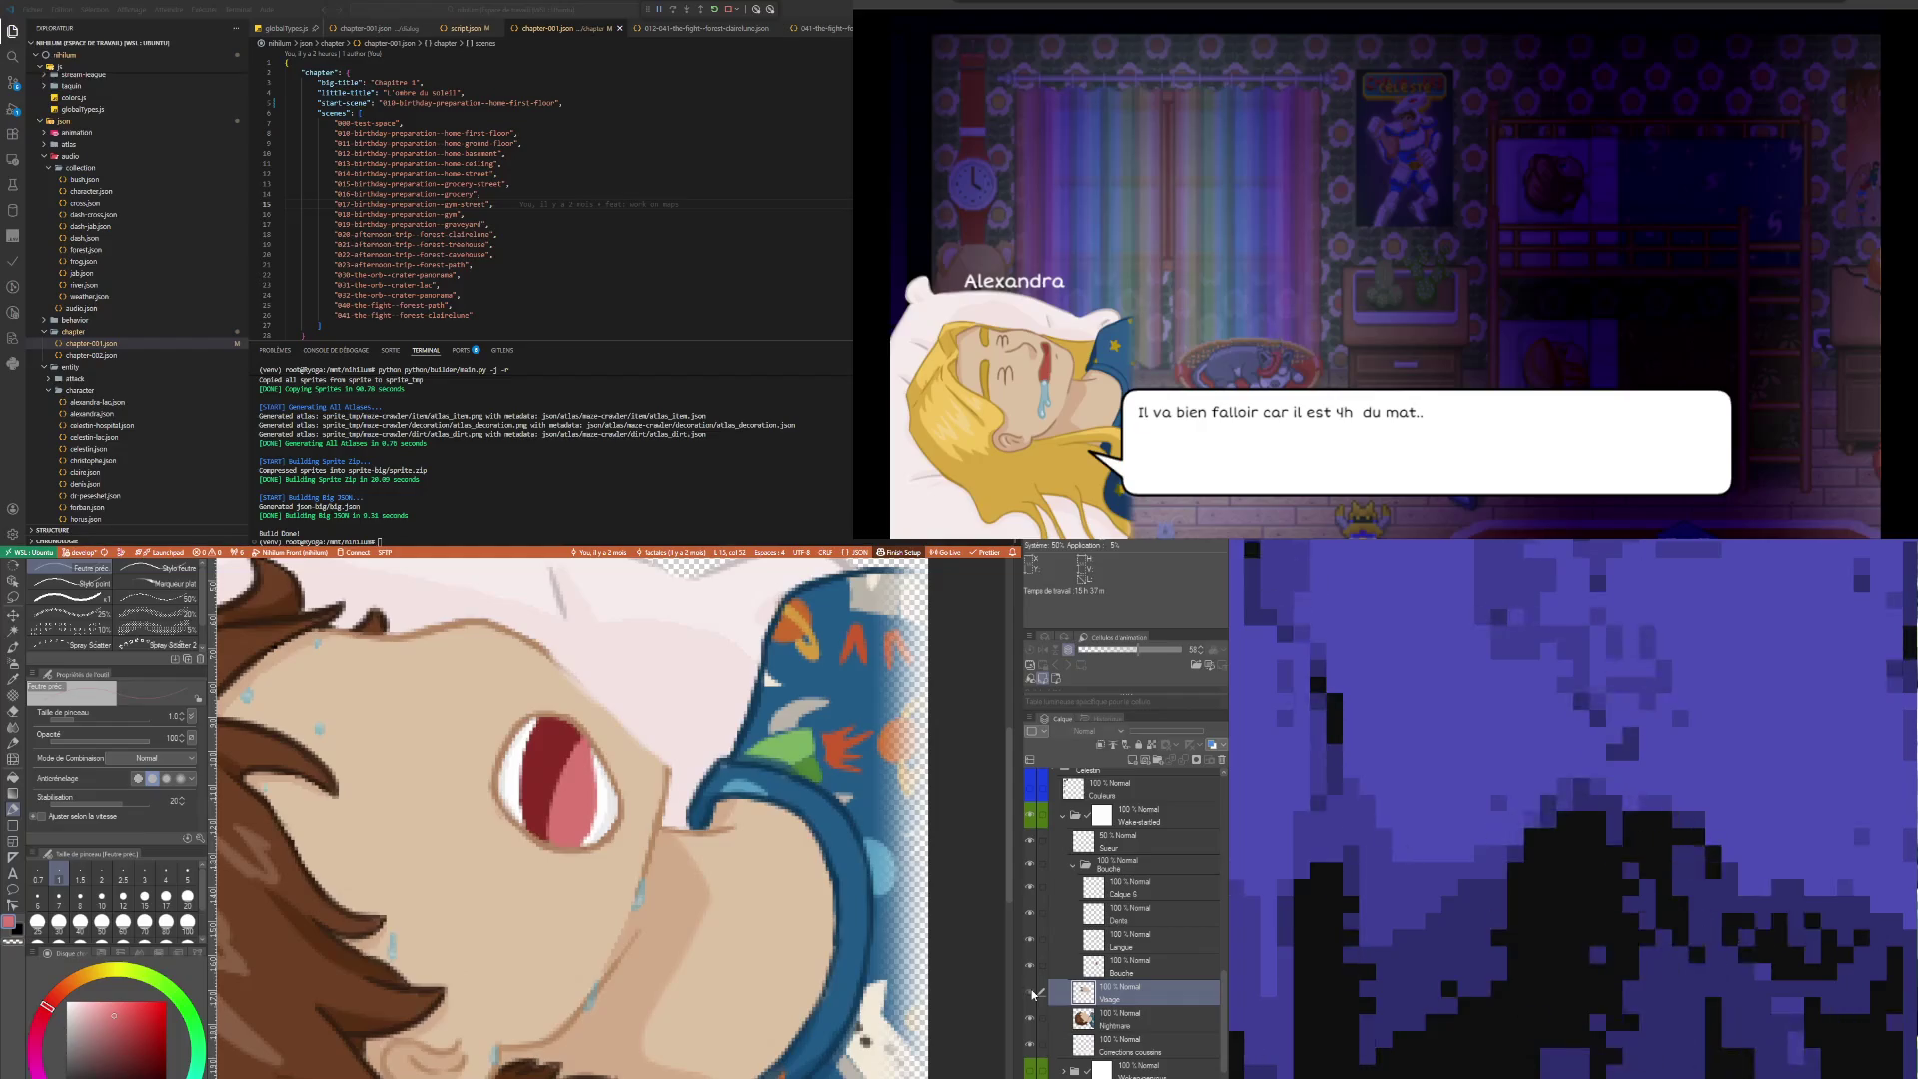
pyautogui.click(1033, 994)
pyautogui.scroll(-5, 699, 978)
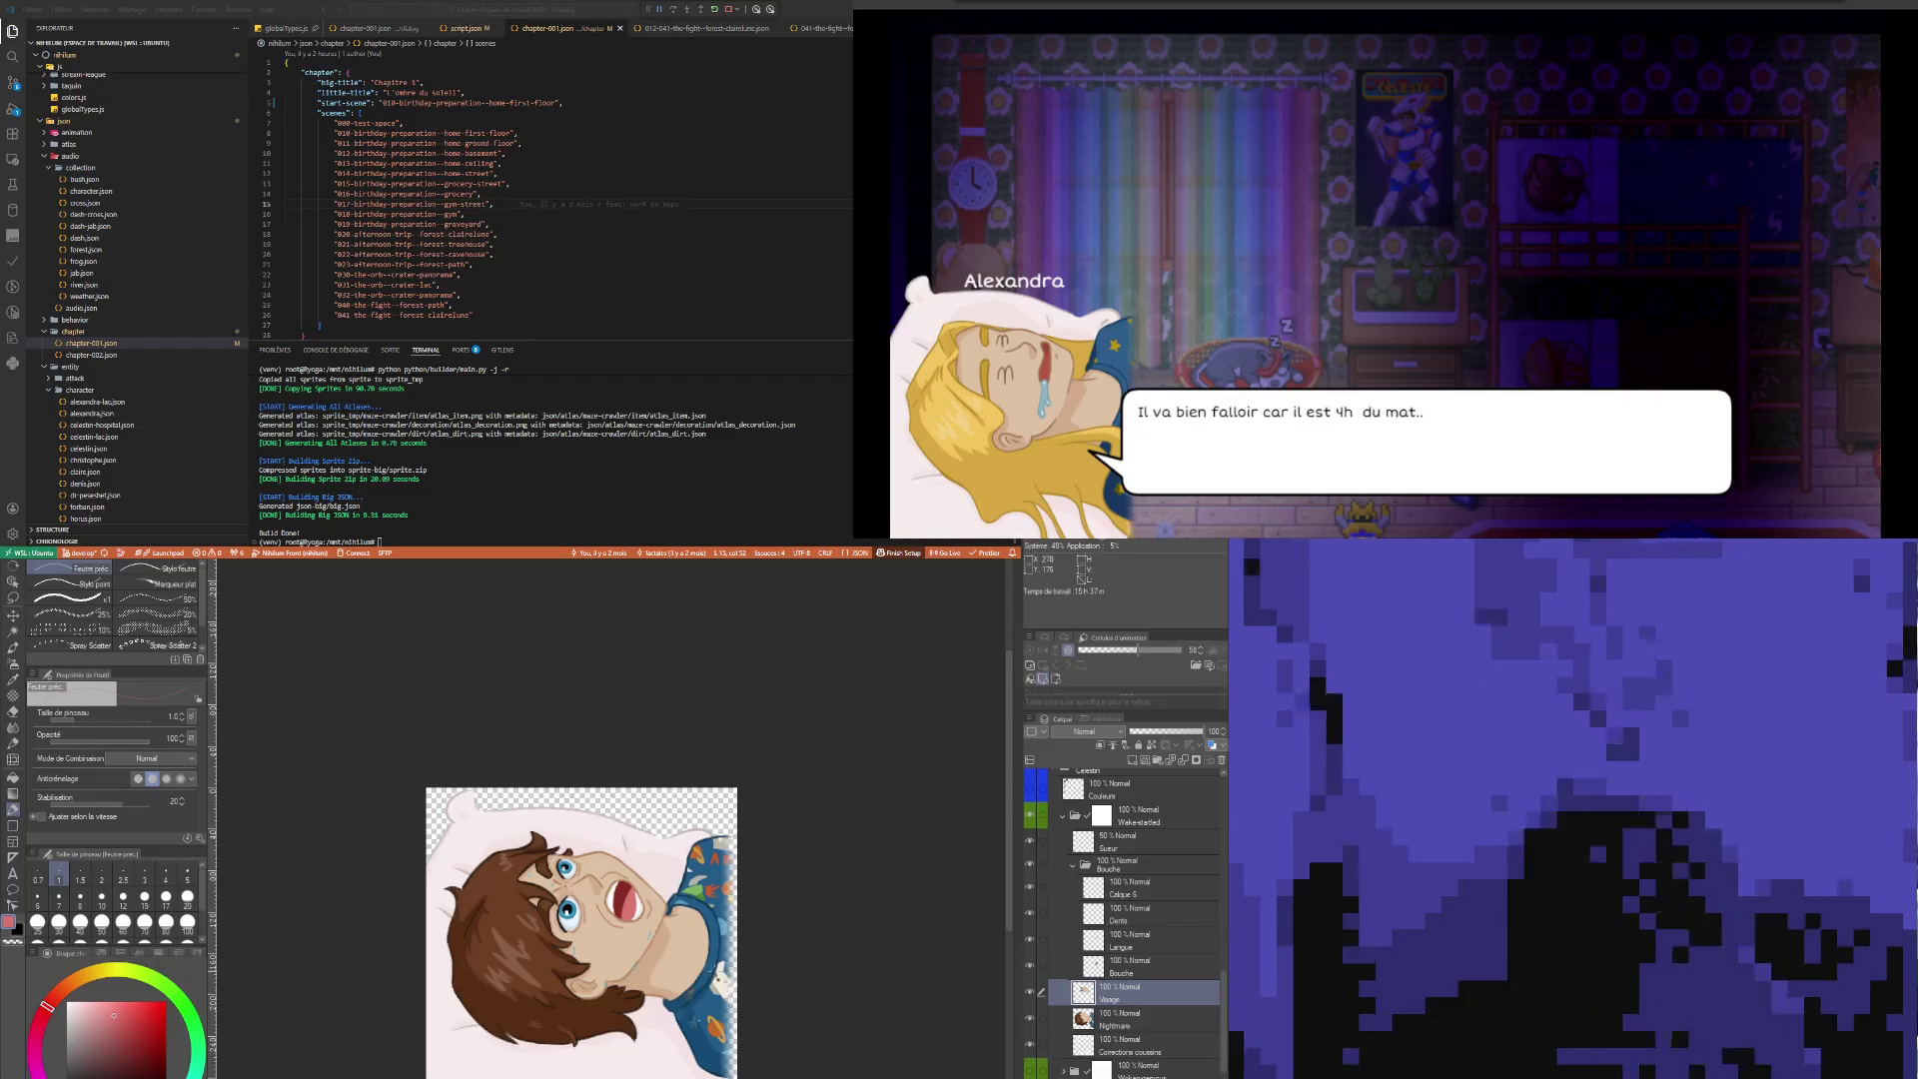
pyautogui.scroll(-2, 600, 929)
pyautogui.scroll(3, 614, 929)
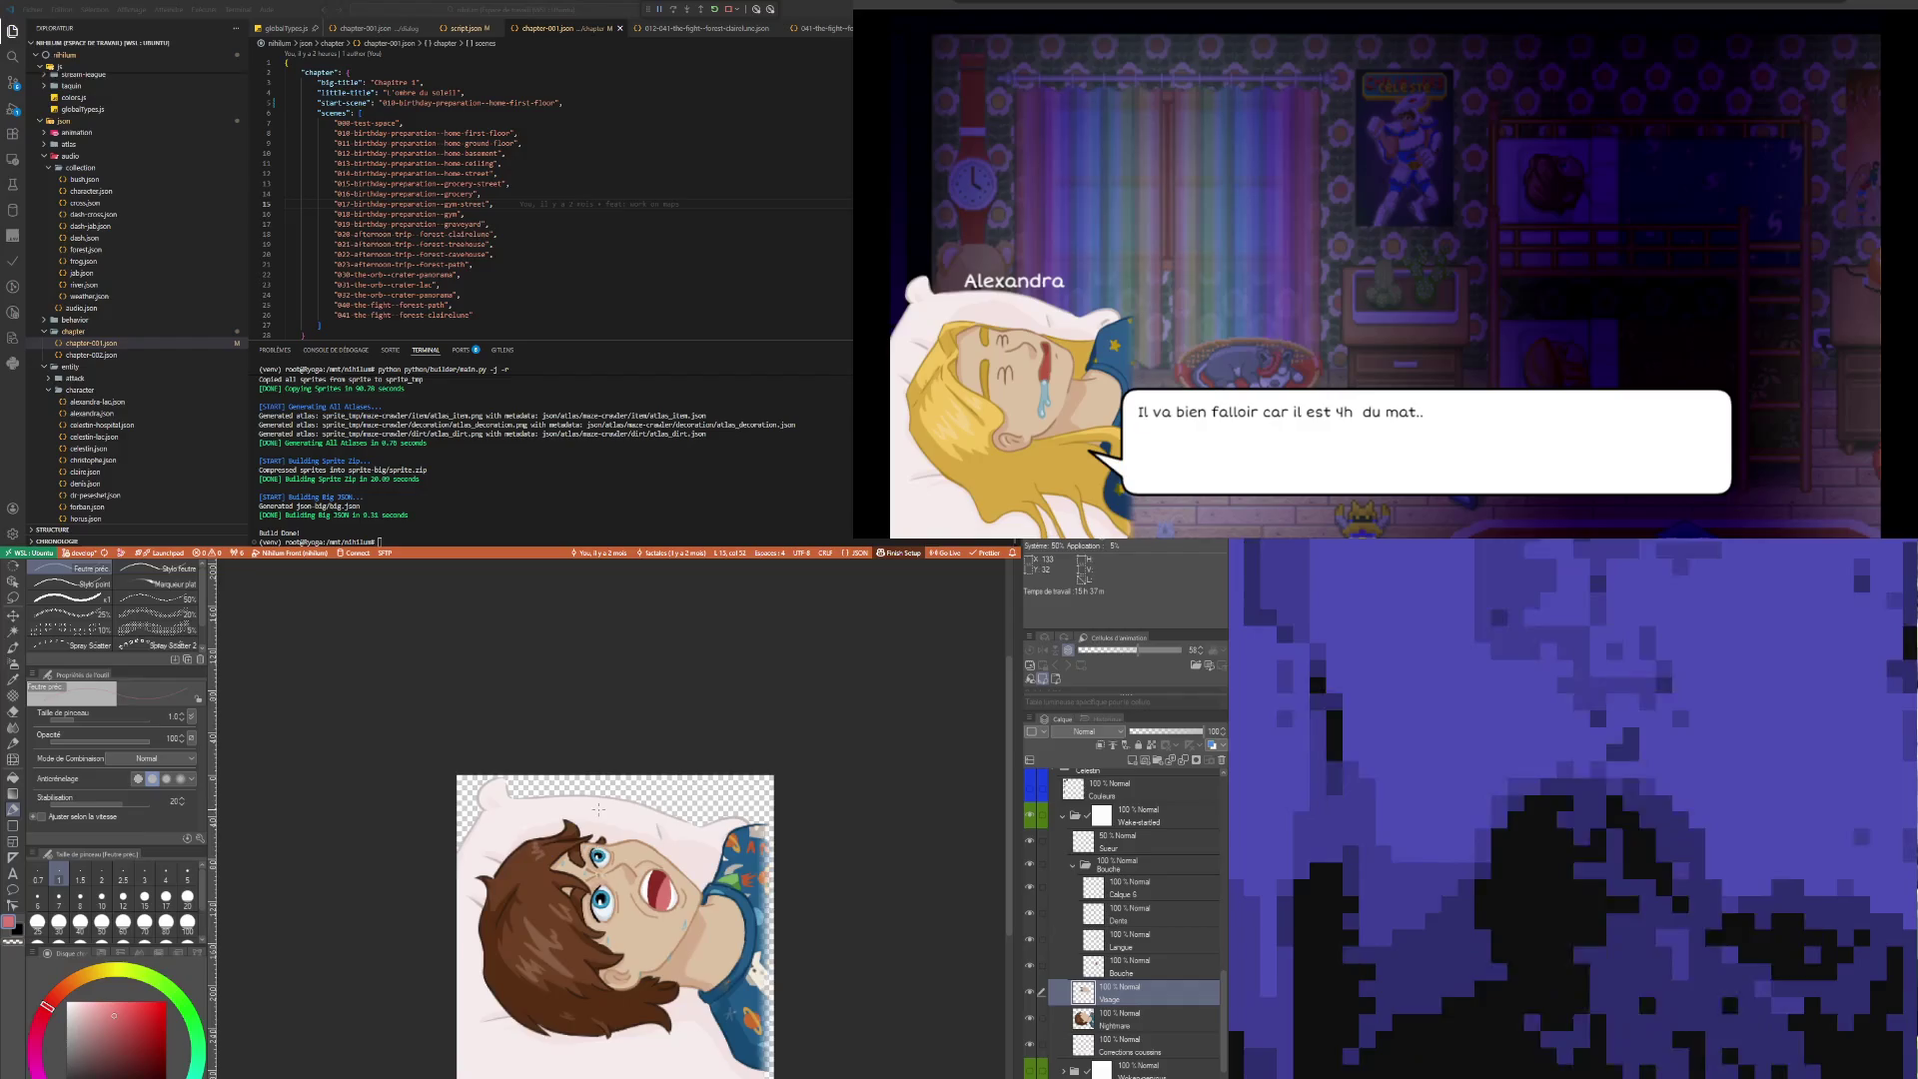
pyautogui.scroll(-1, 598, 809)
pyautogui.scroll(1, 569, 840)
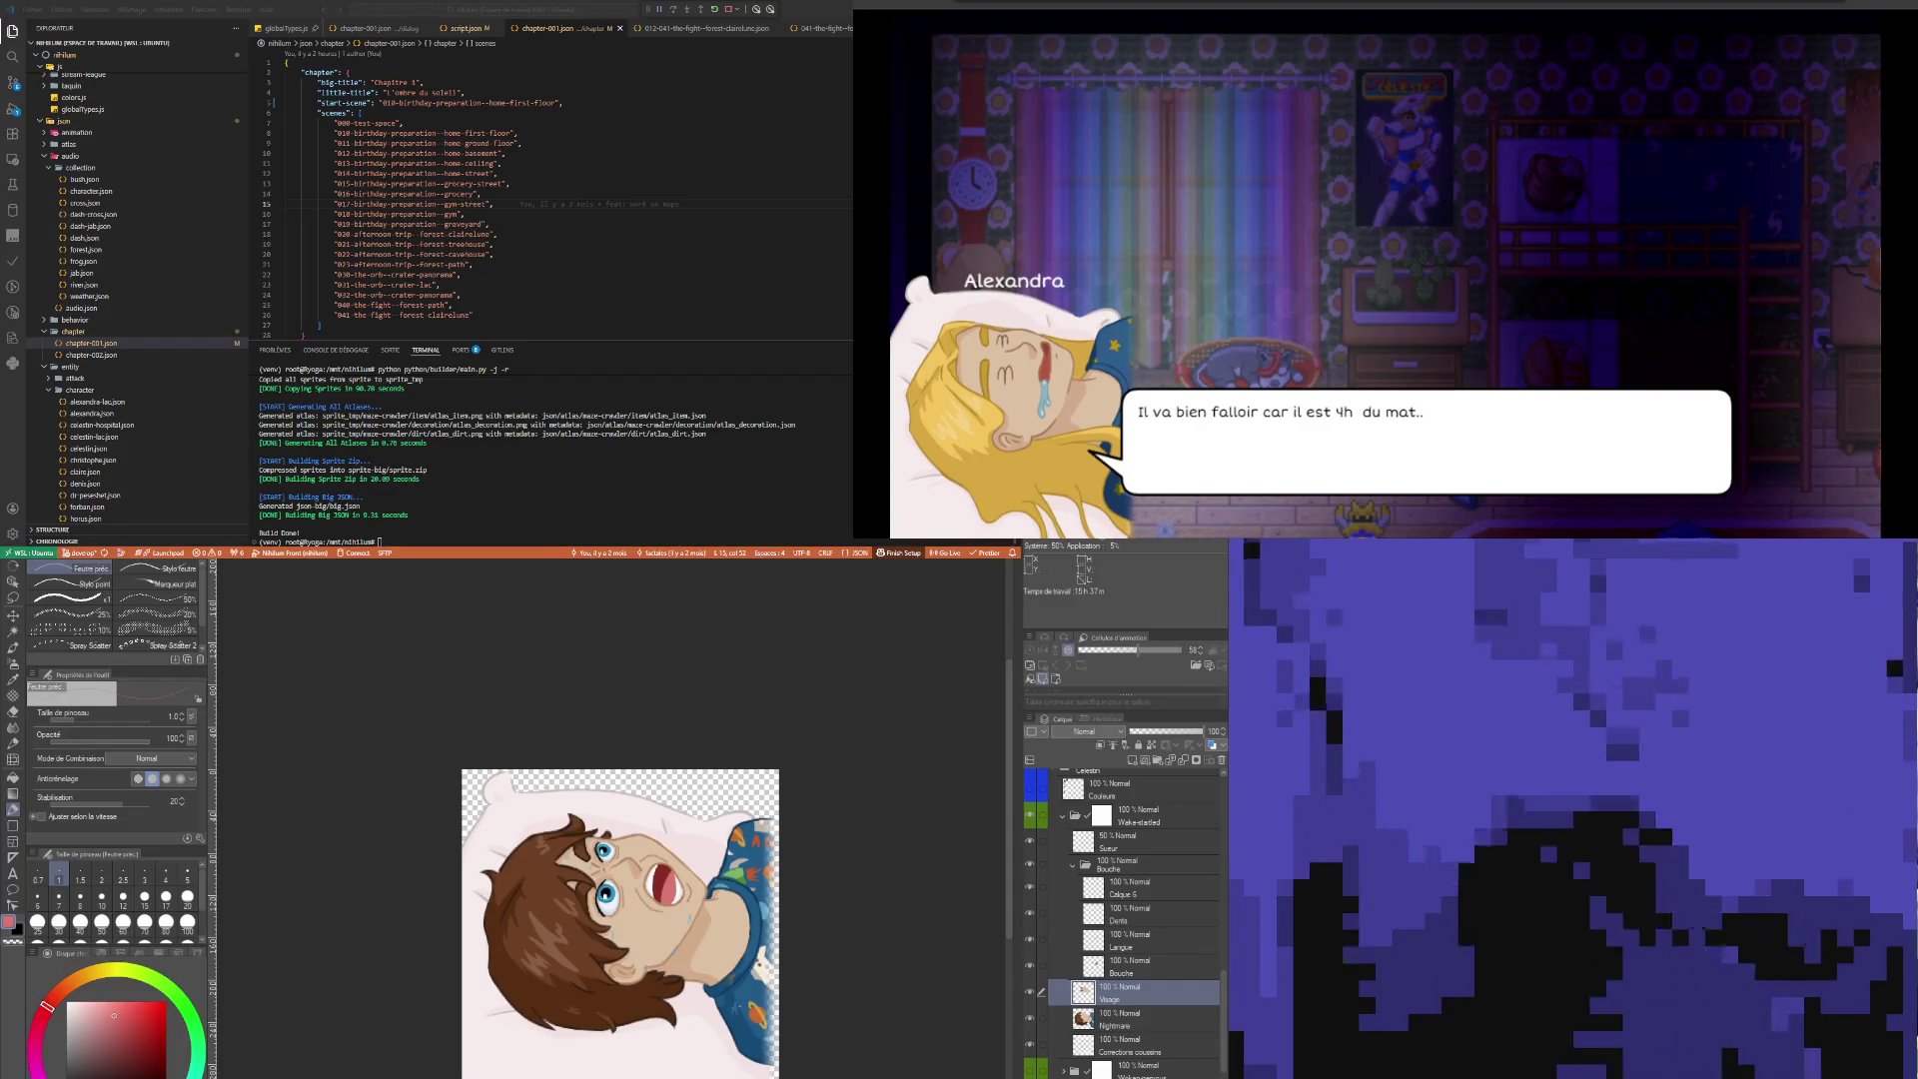
pyautogui.click(652, 517)
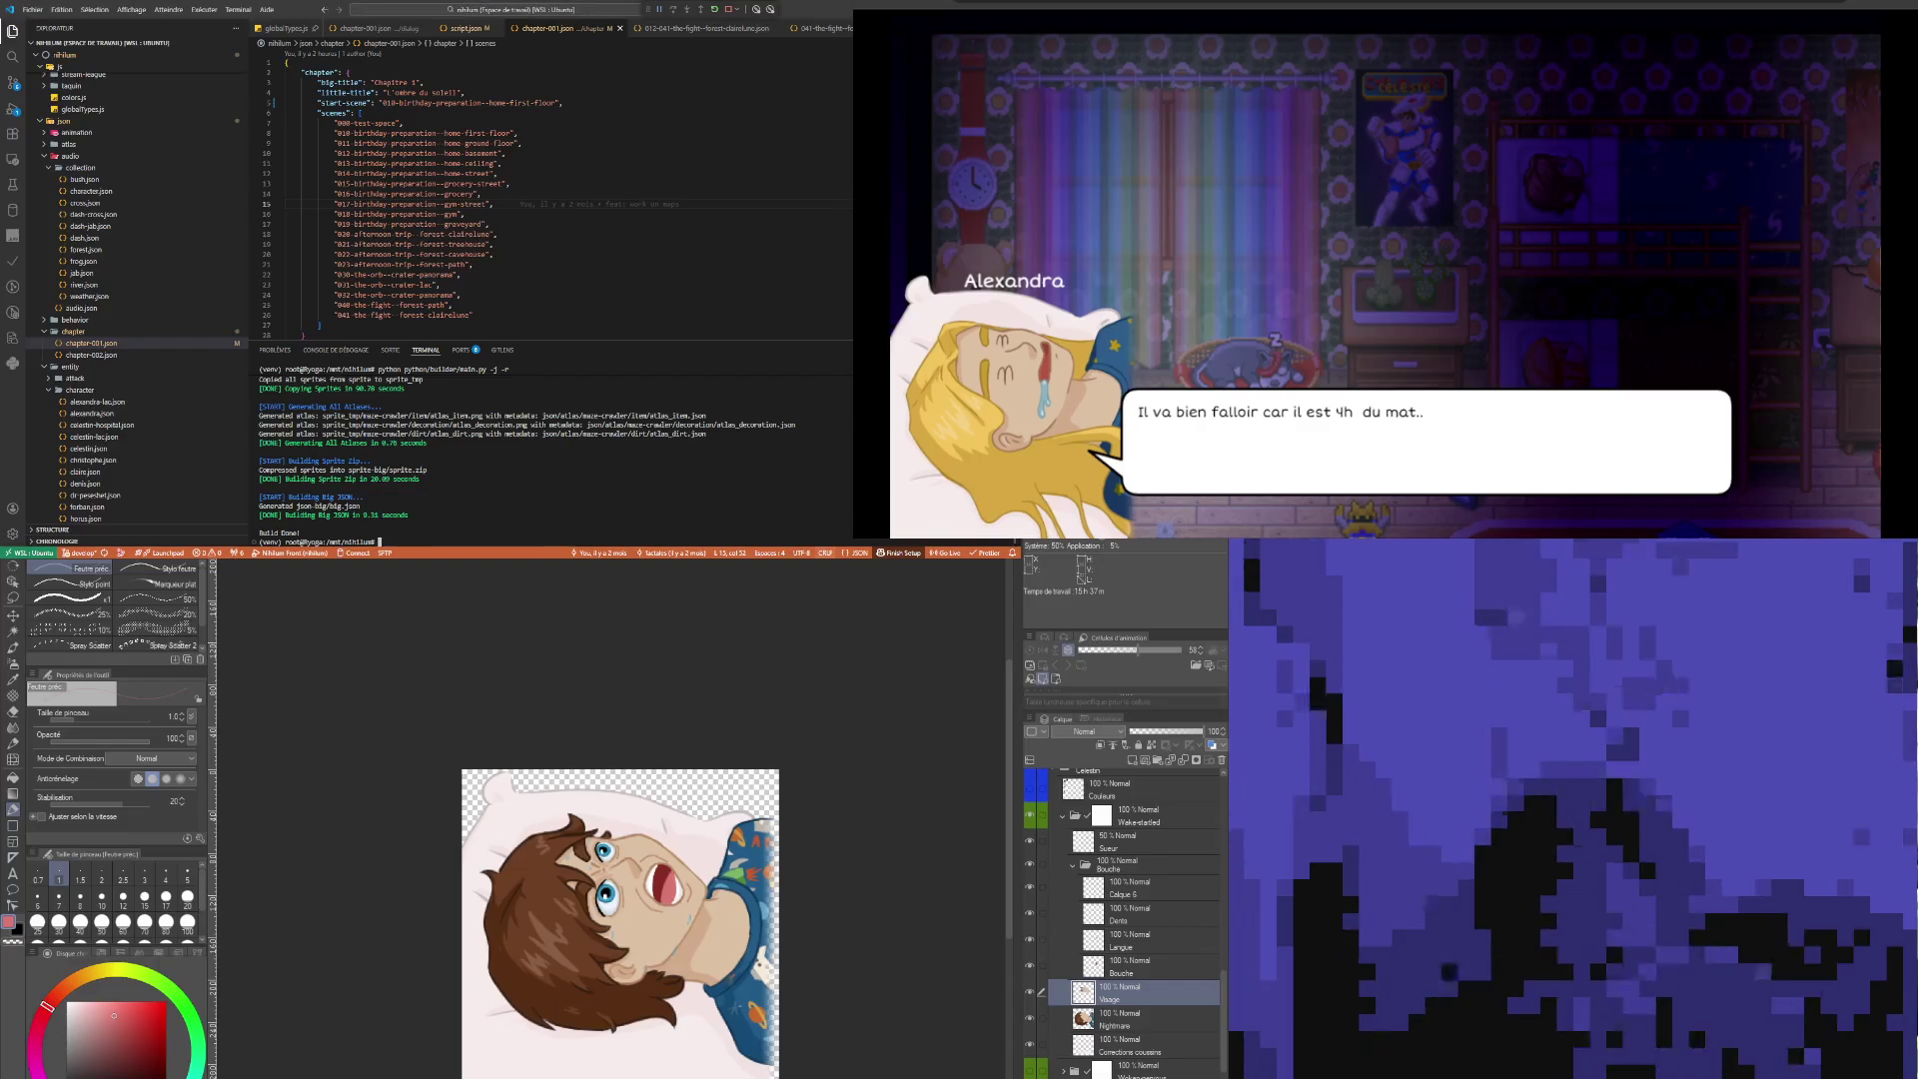
# Rerun 'python python/builder/main.py -j -r' from the terminal history
pyautogui.press('Up')
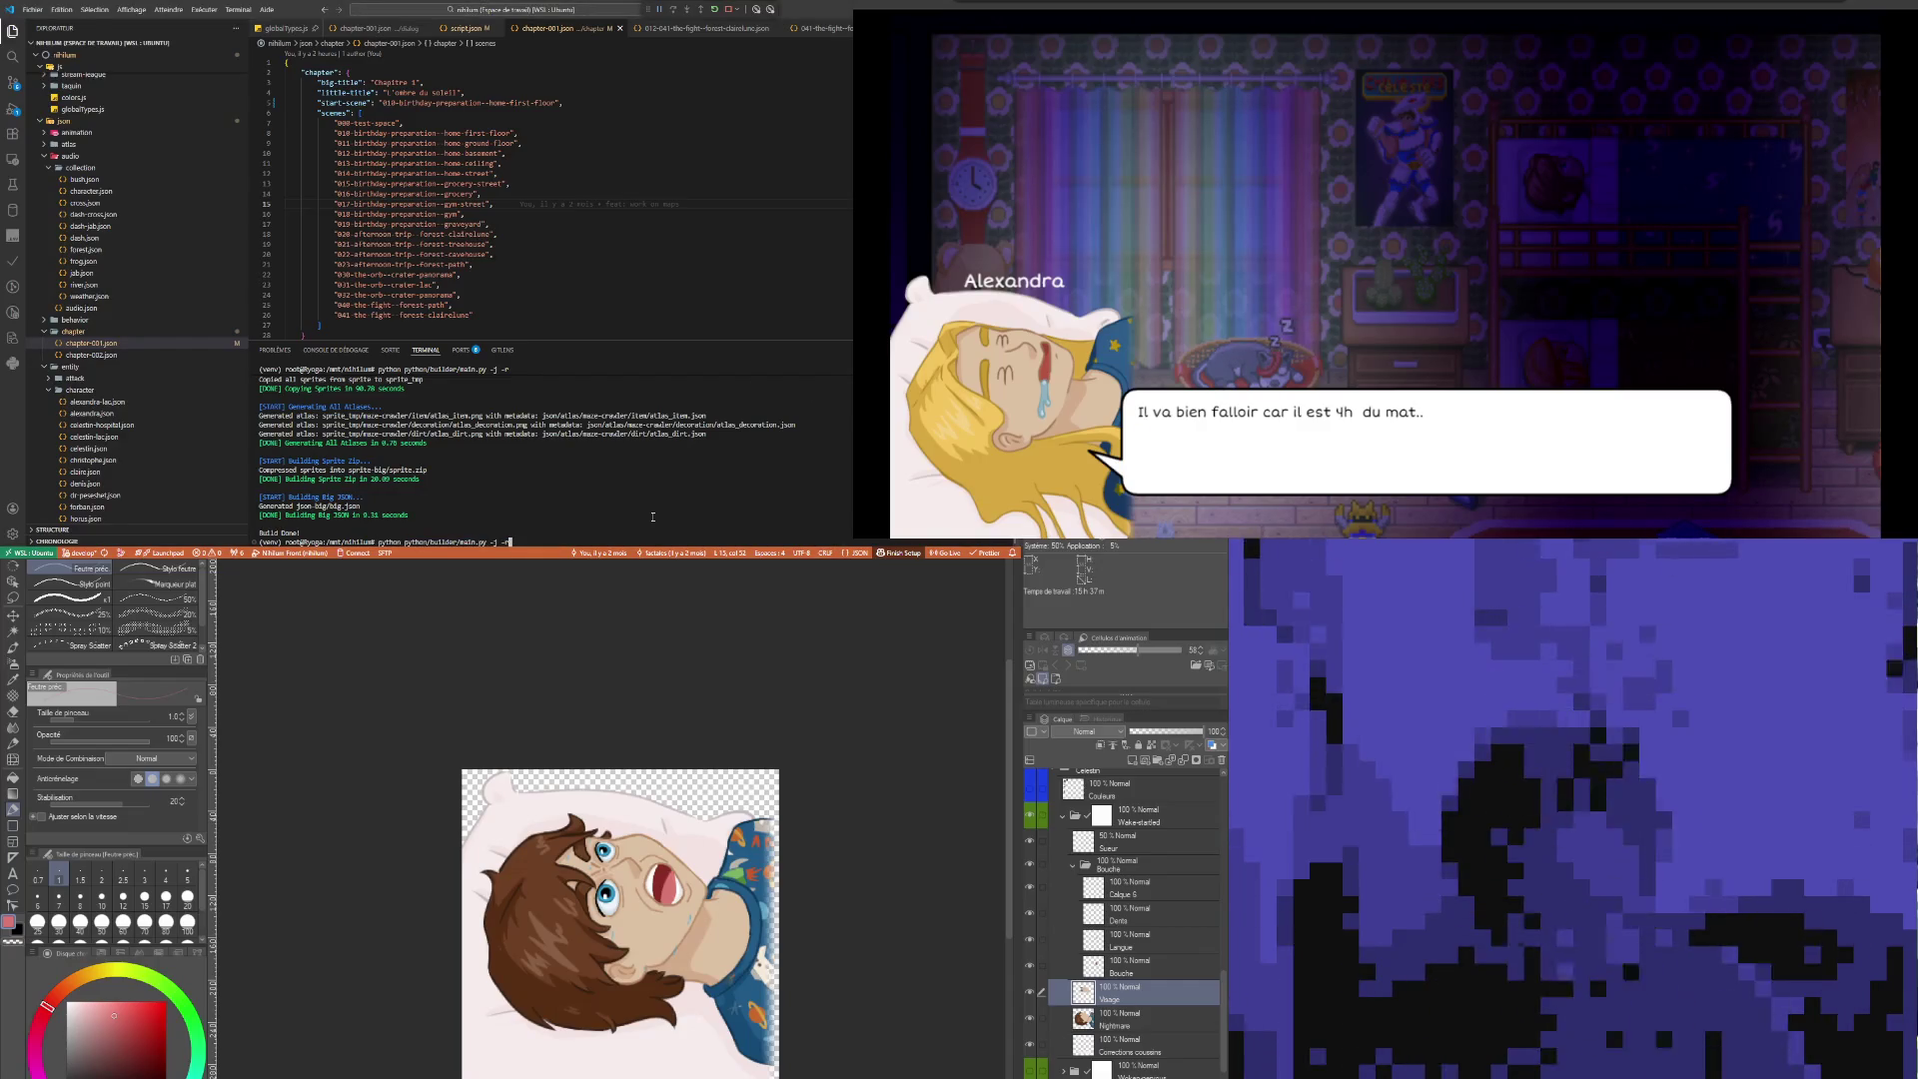
pyautogui.press('Return')
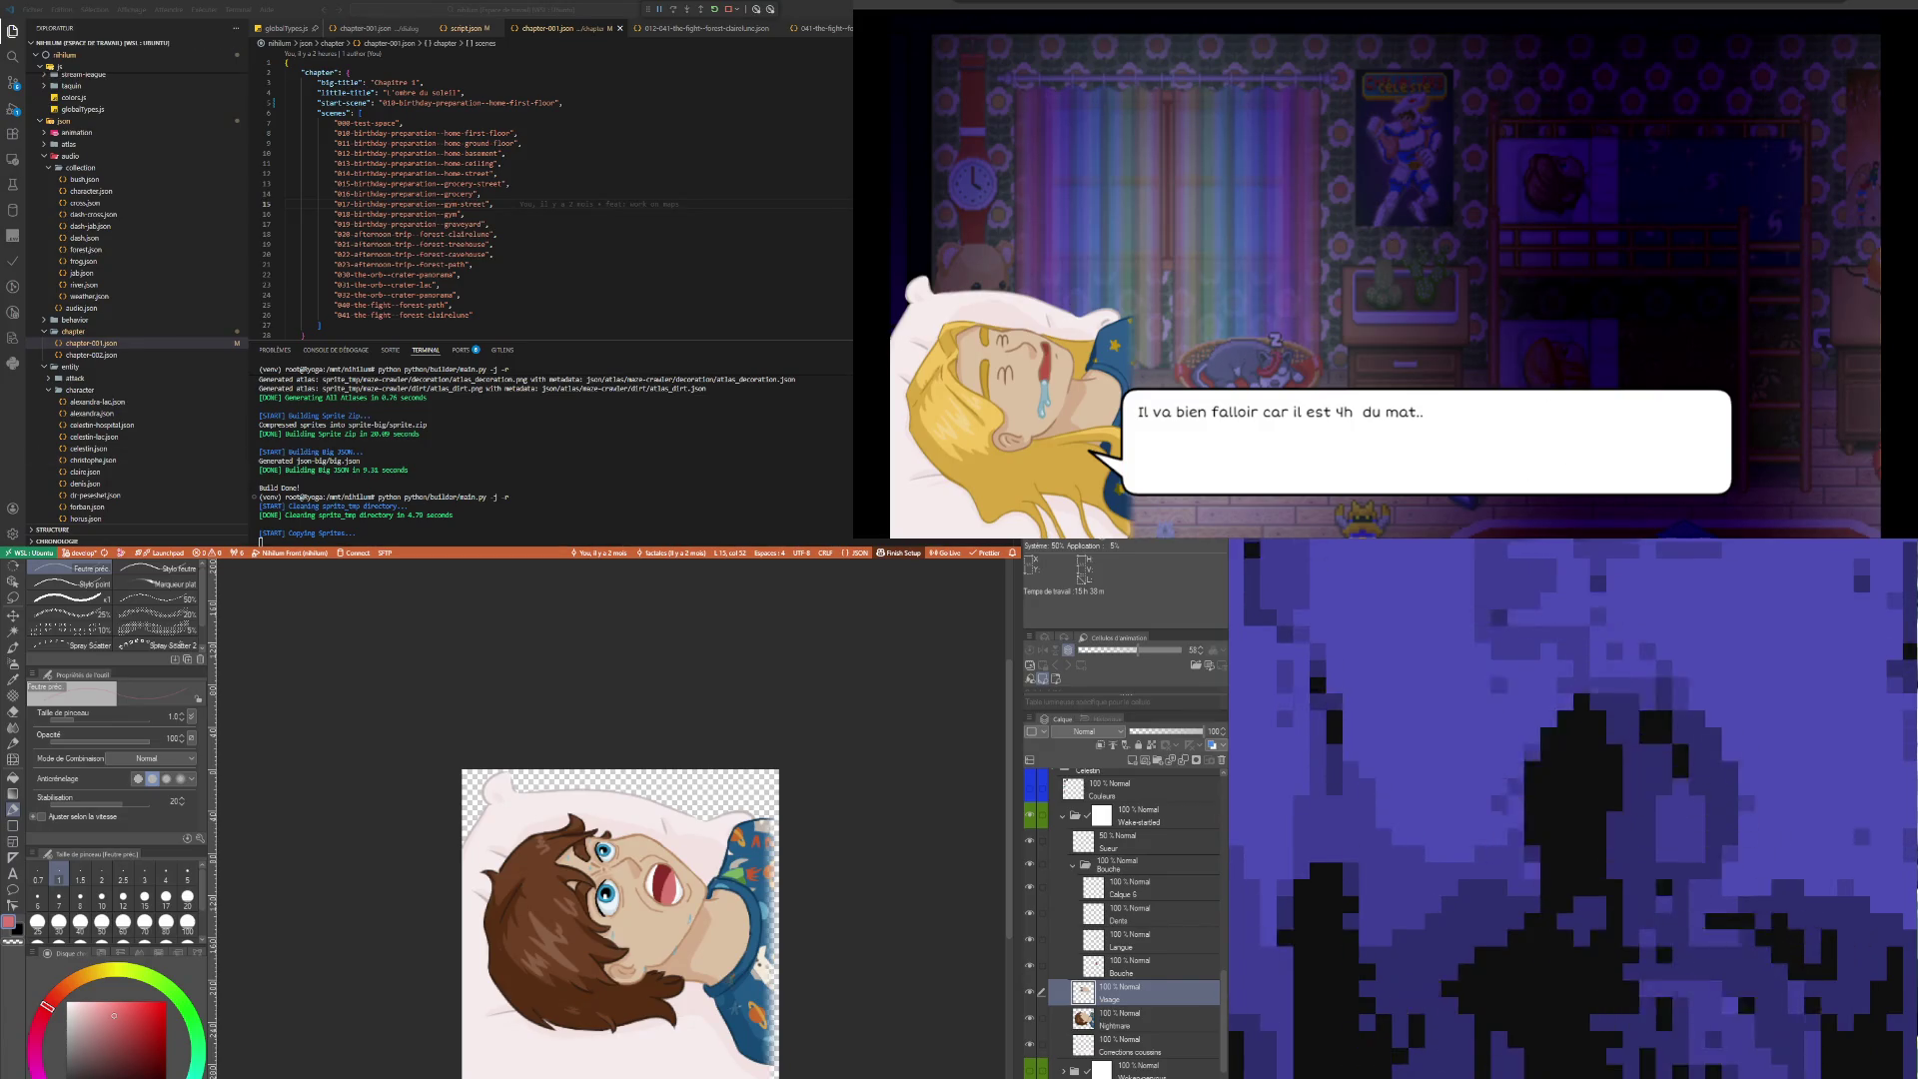
pyautogui.click(404, 193)
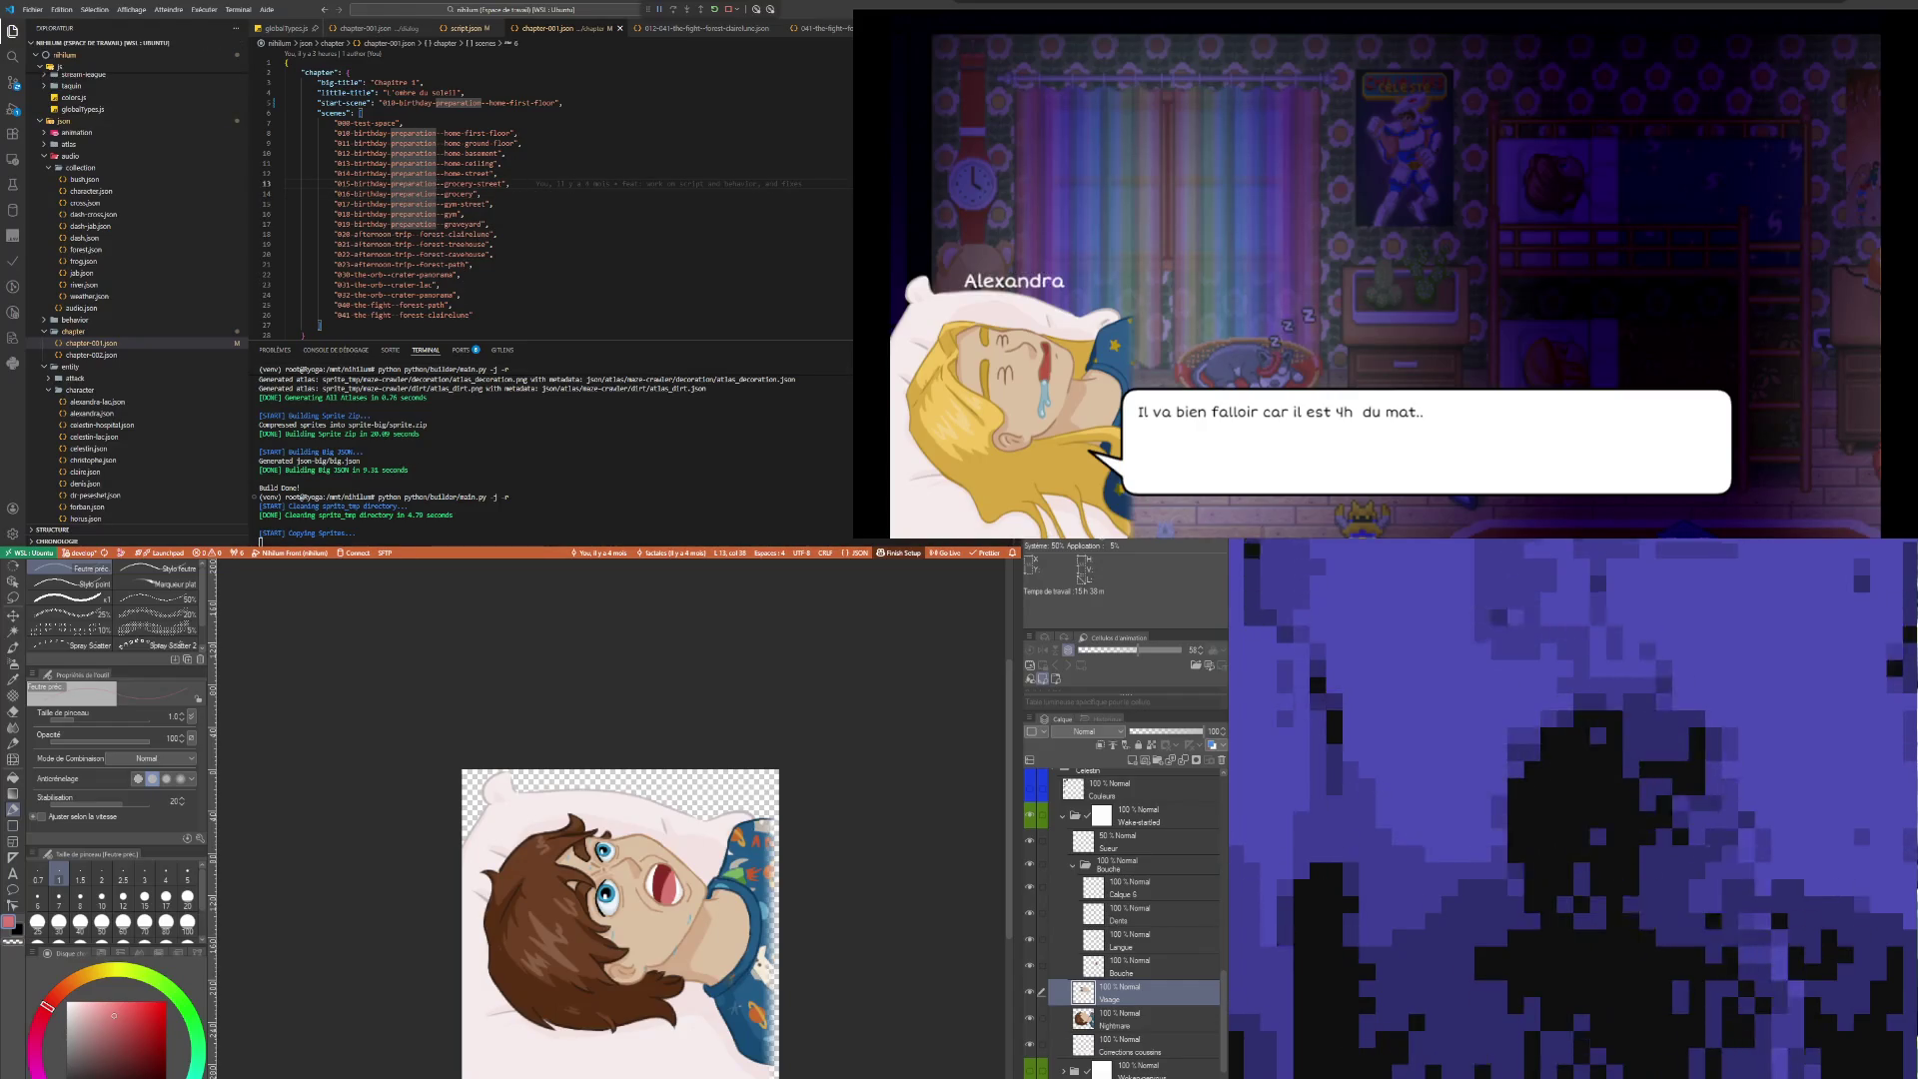
pyautogui.hotkey('alt', 'Tab')
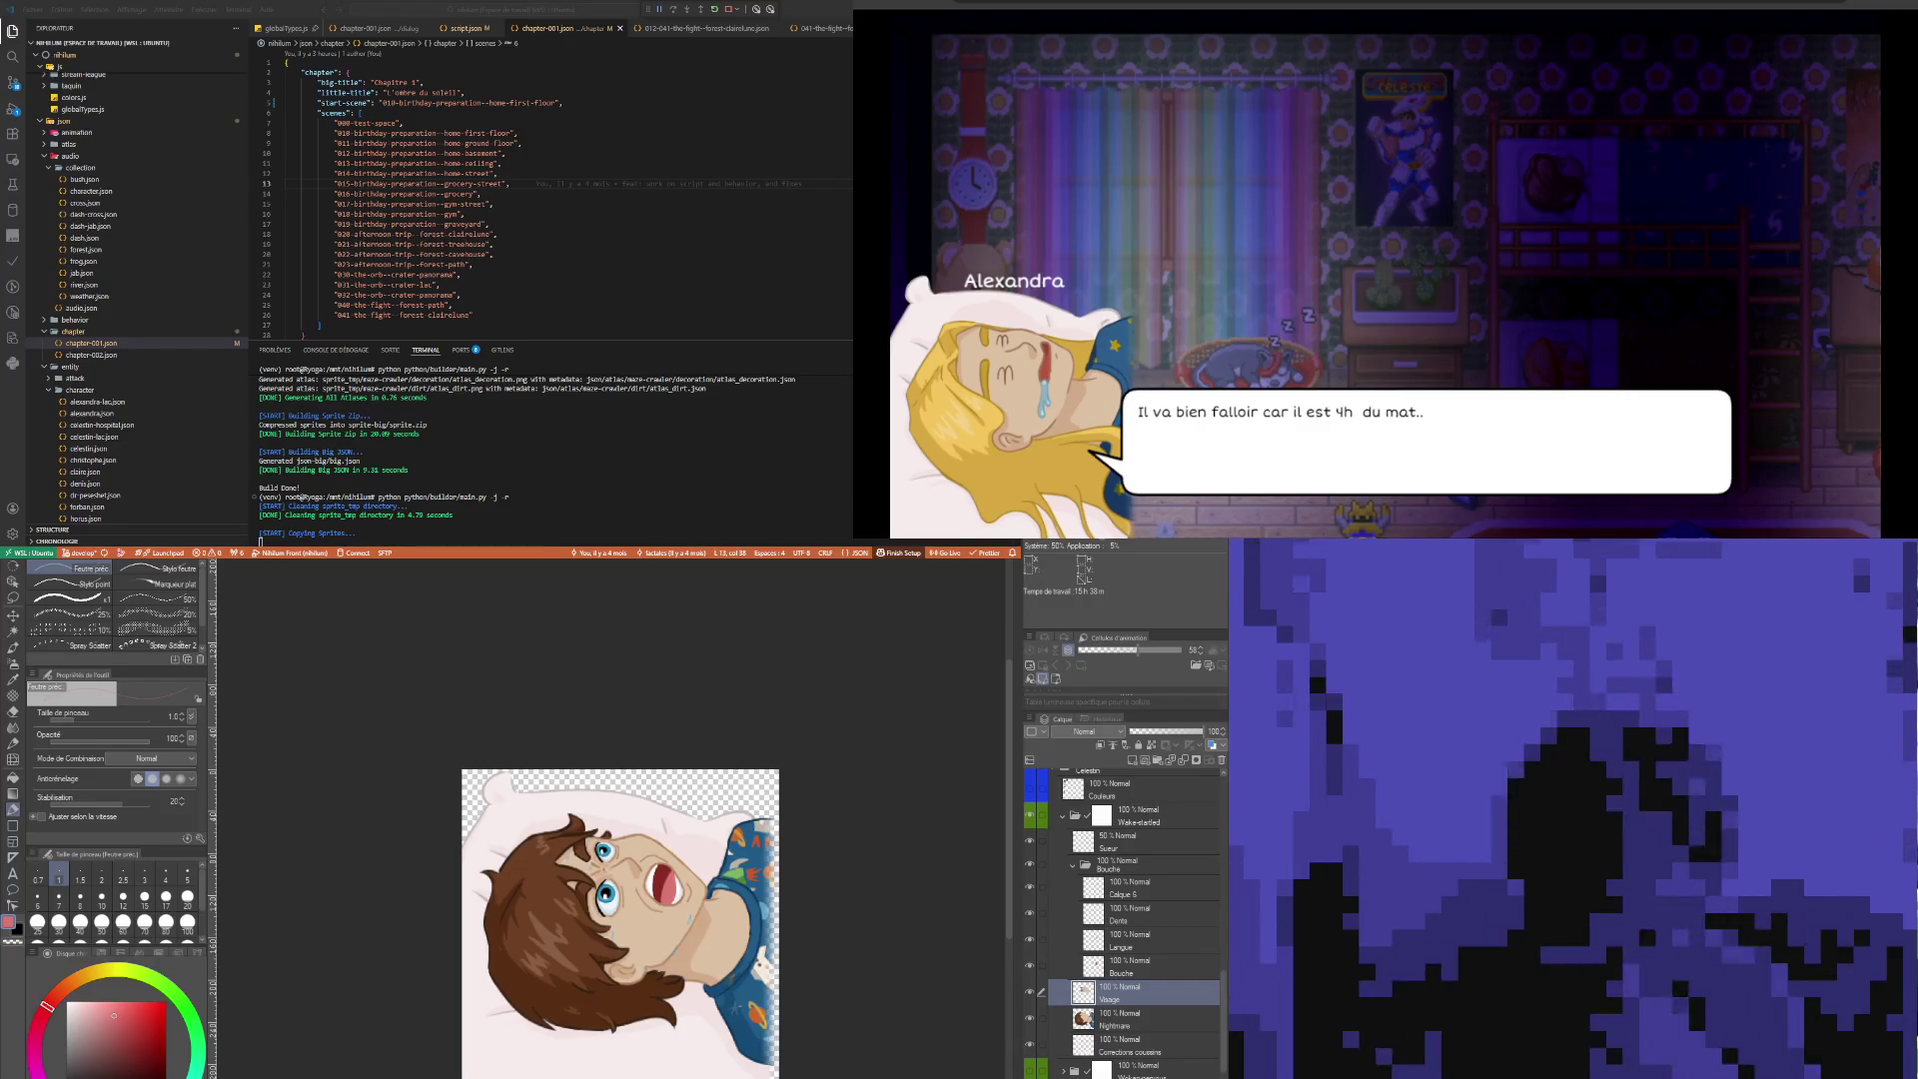
pyautogui.click(580, 167)
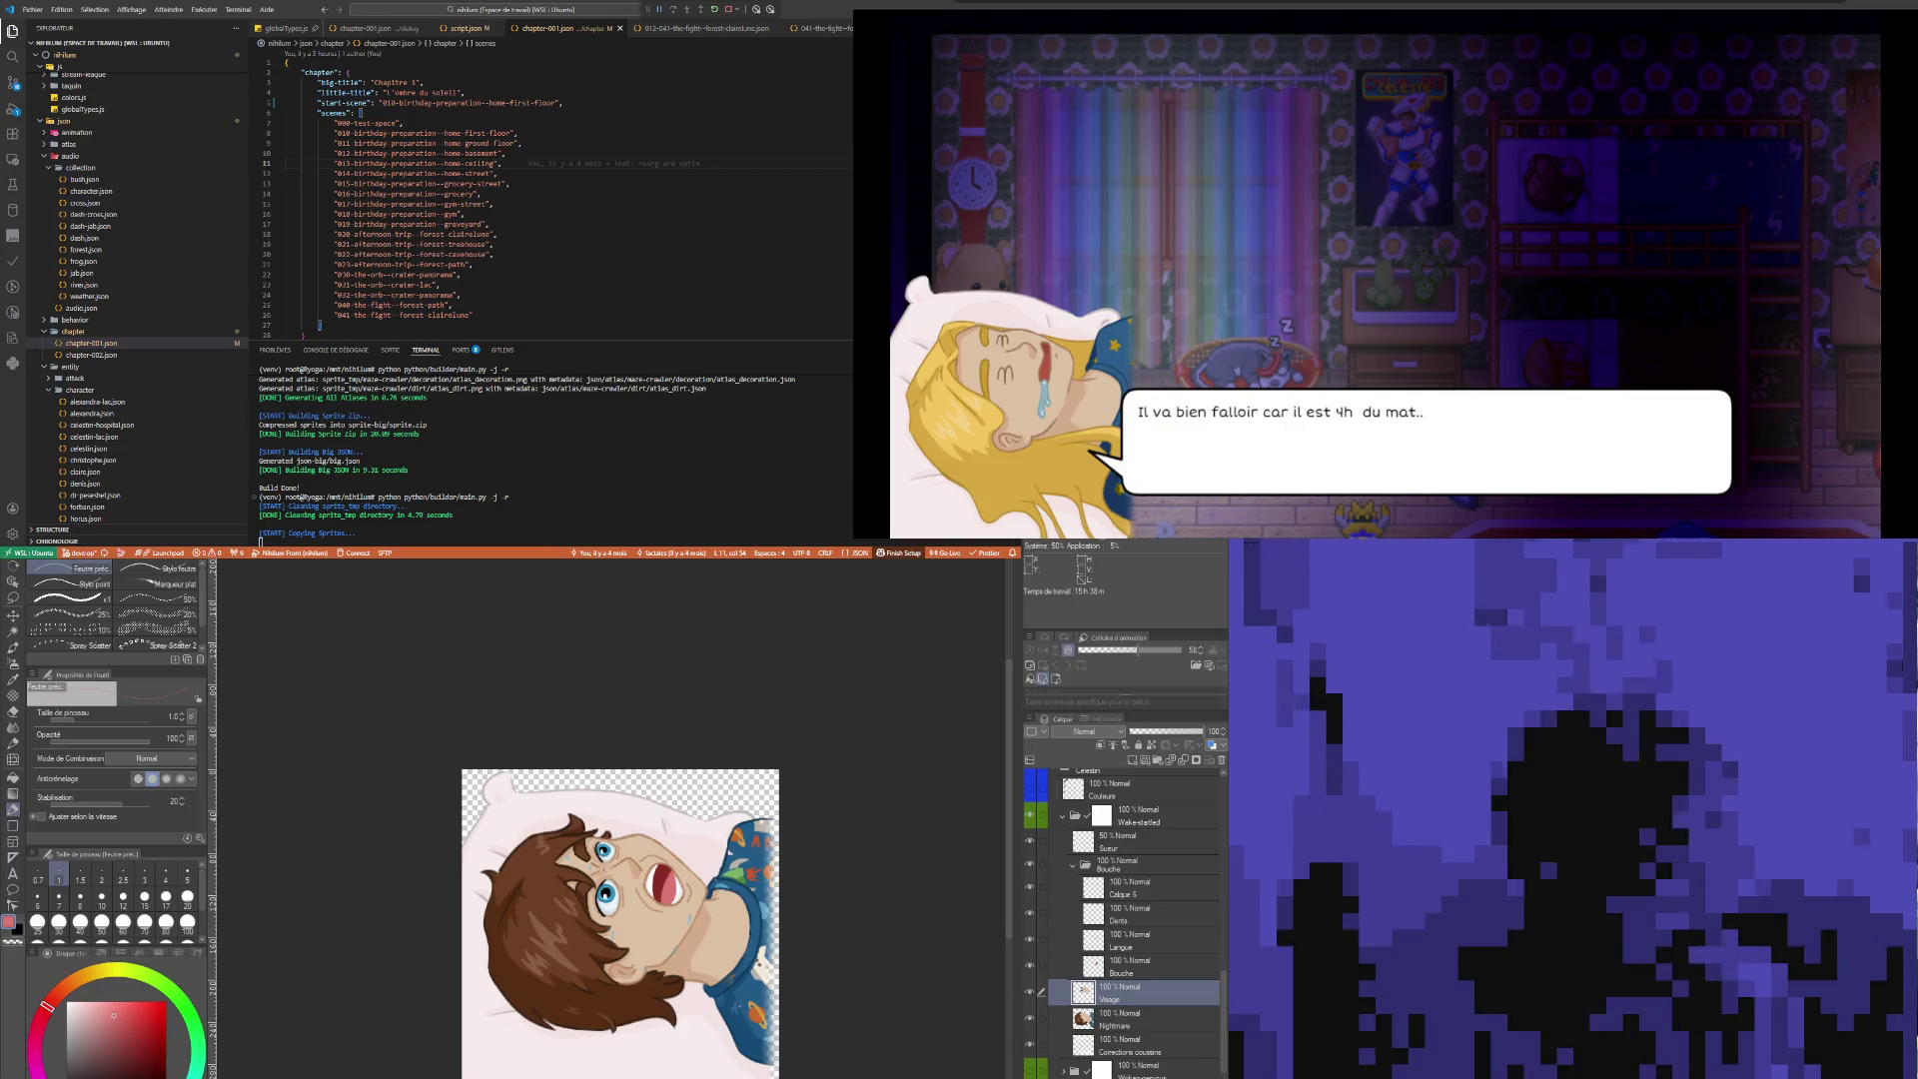
pyautogui.hotkey('alt', 'Tab')
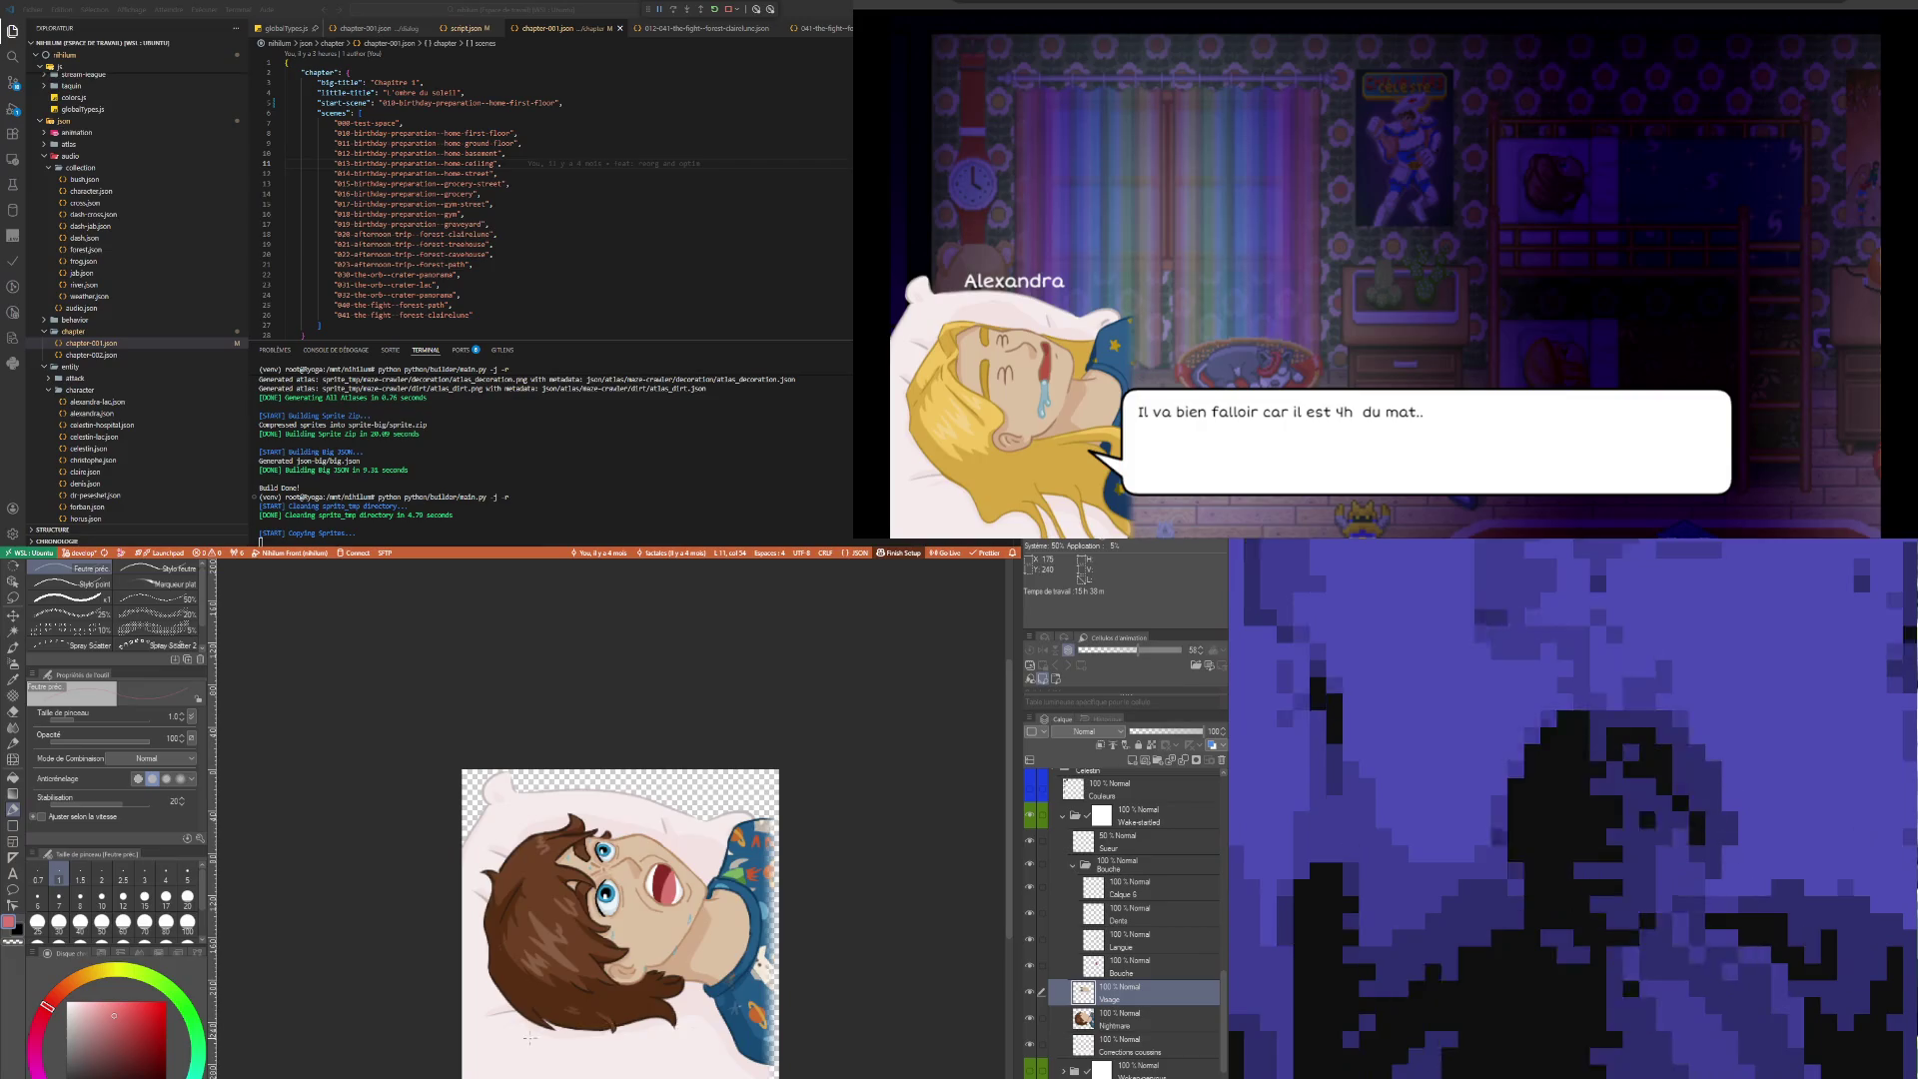
# Review the build output in the terminal and switch to the launched game window
pyautogui.scroll(-4, 675, 920)
pyautogui.scroll(2, 676, 920)
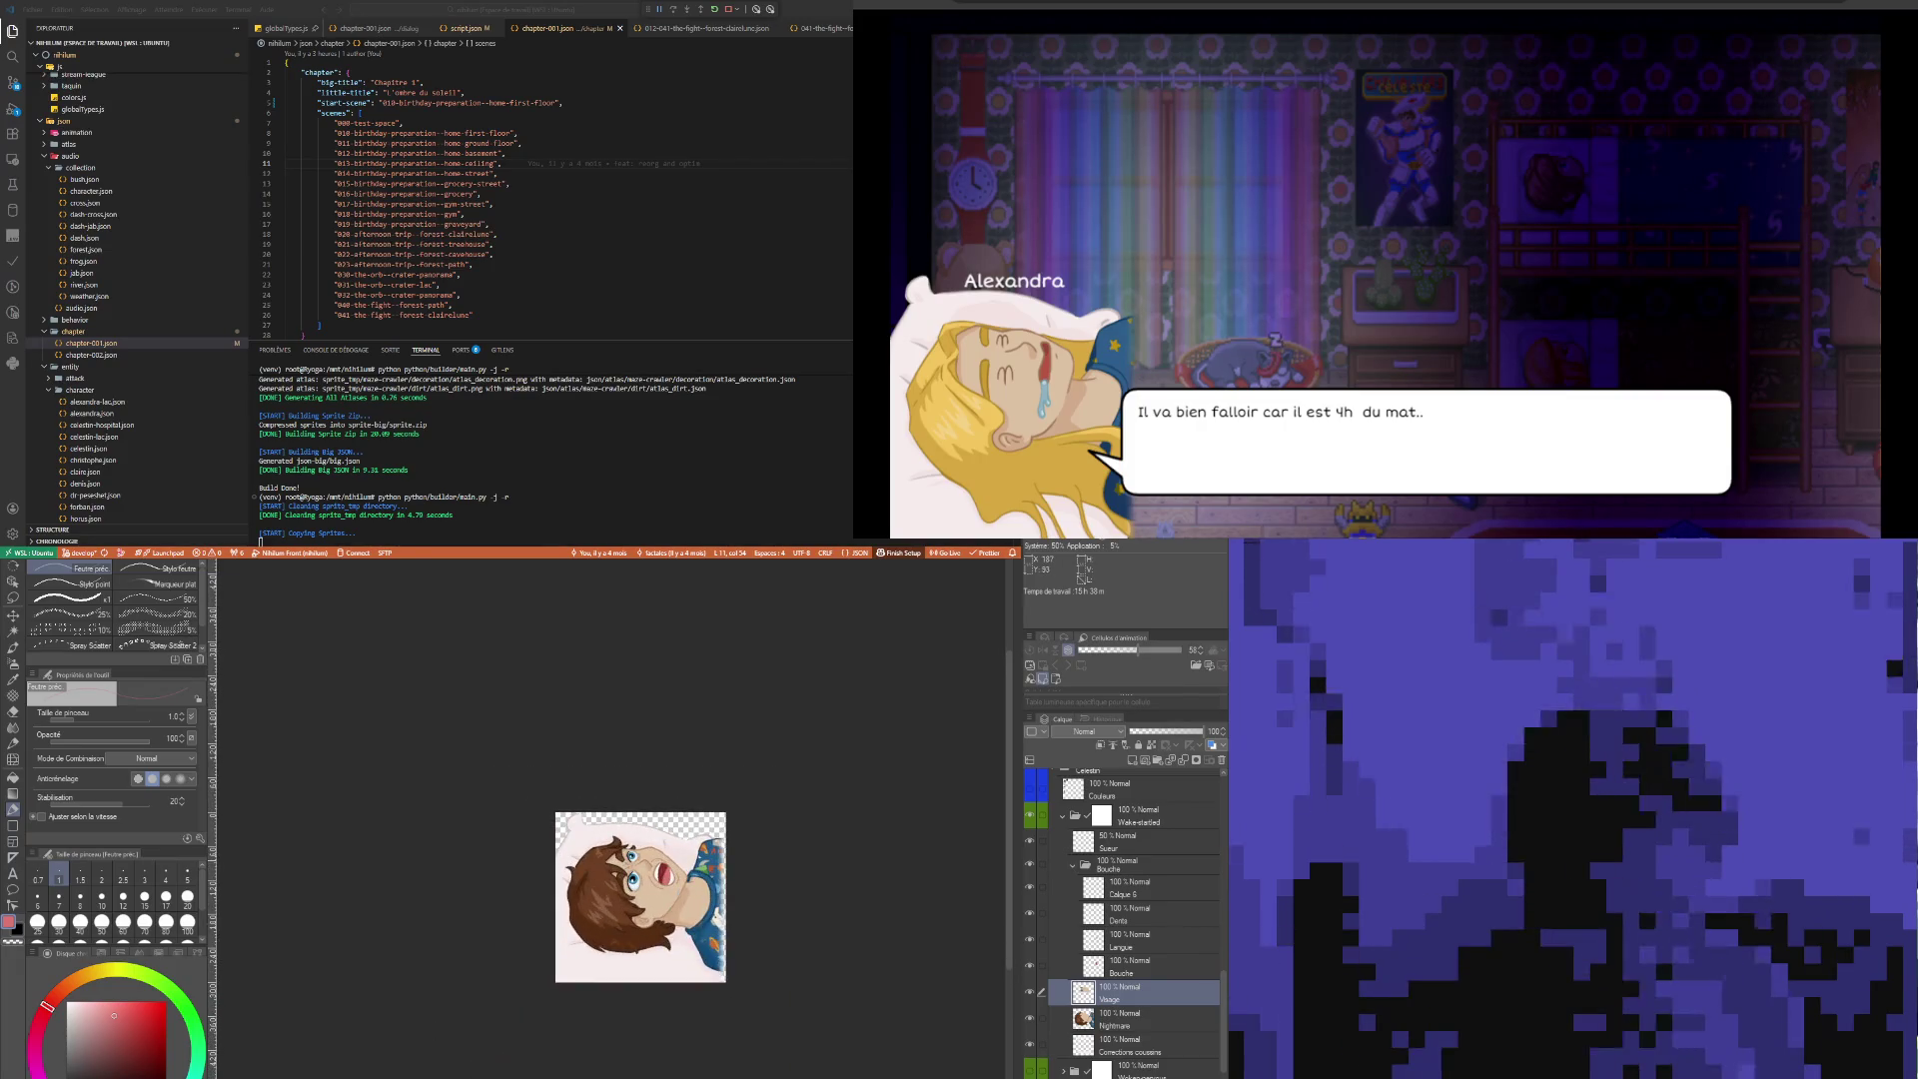
pyautogui.scroll(2, 635, 905)
pyautogui.scroll(-2, 636, 905)
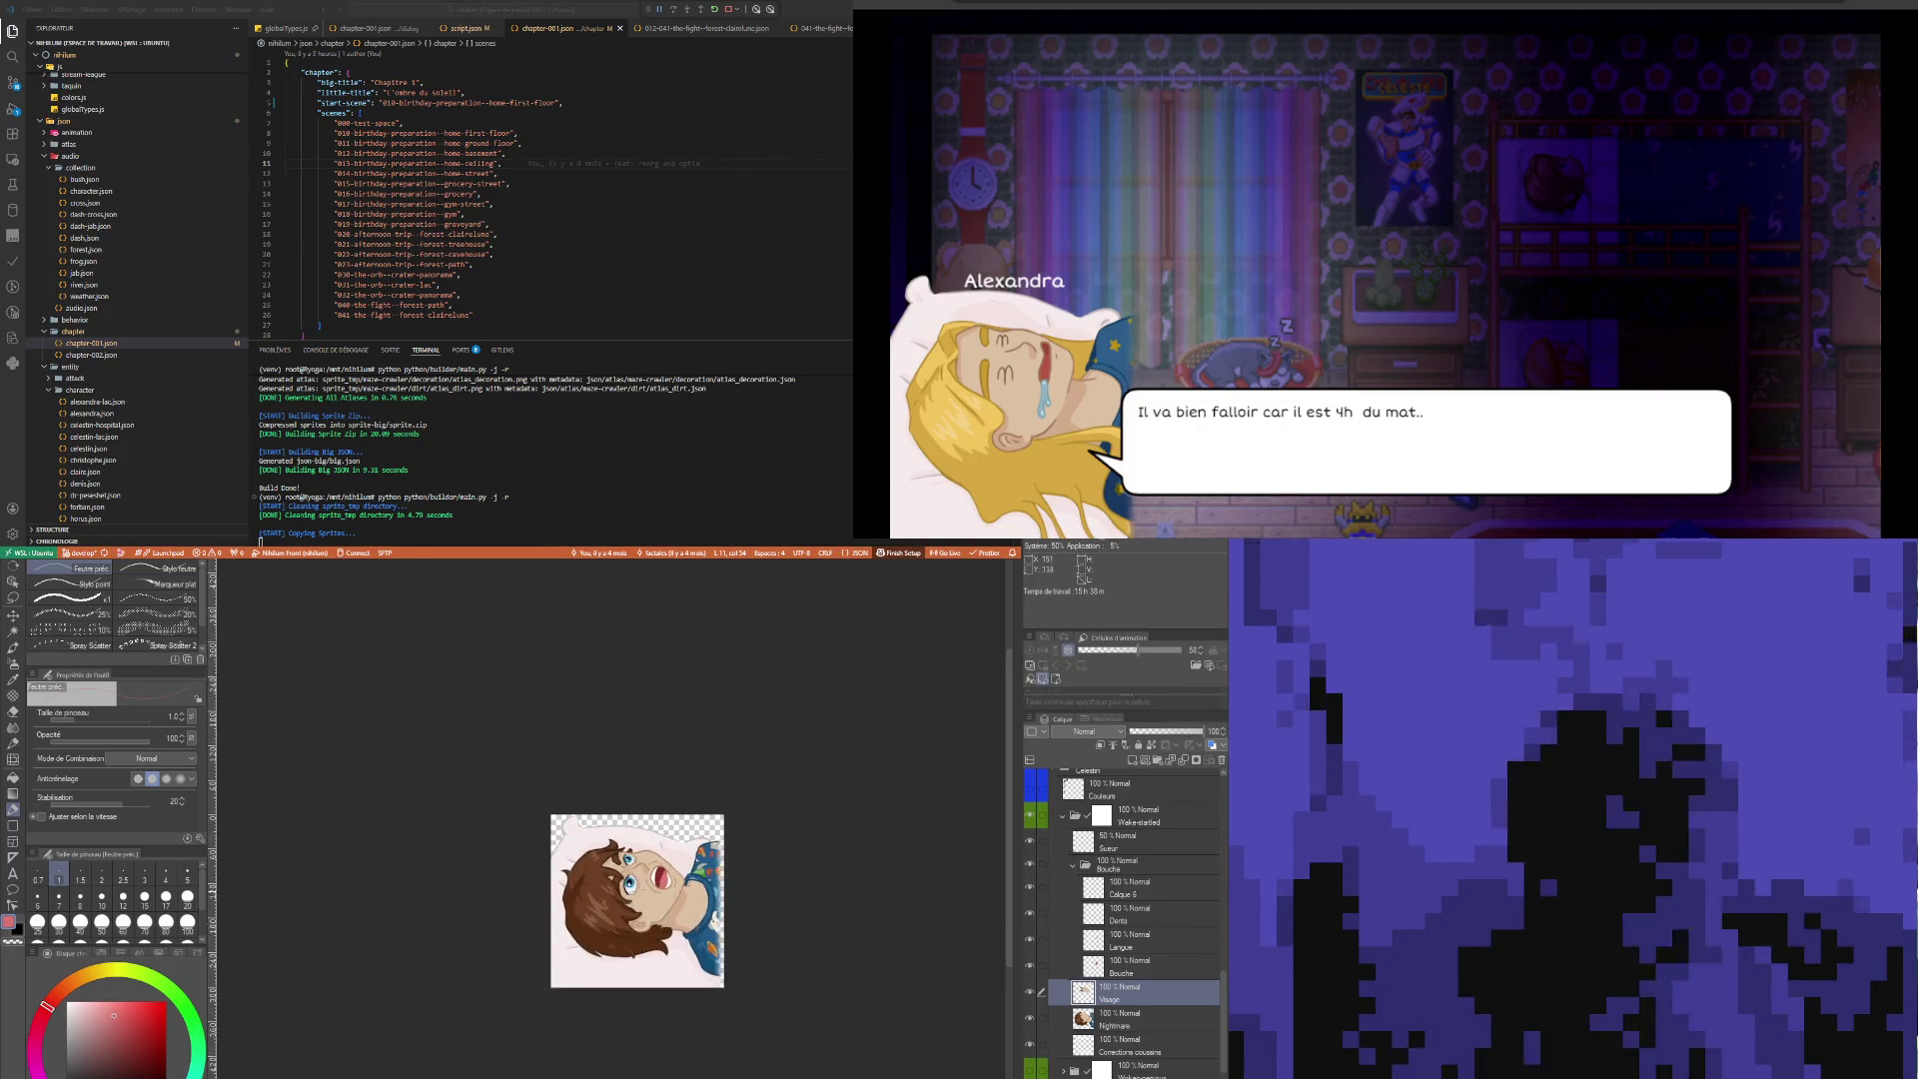
pyautogui.scroll(1, 635, 905)
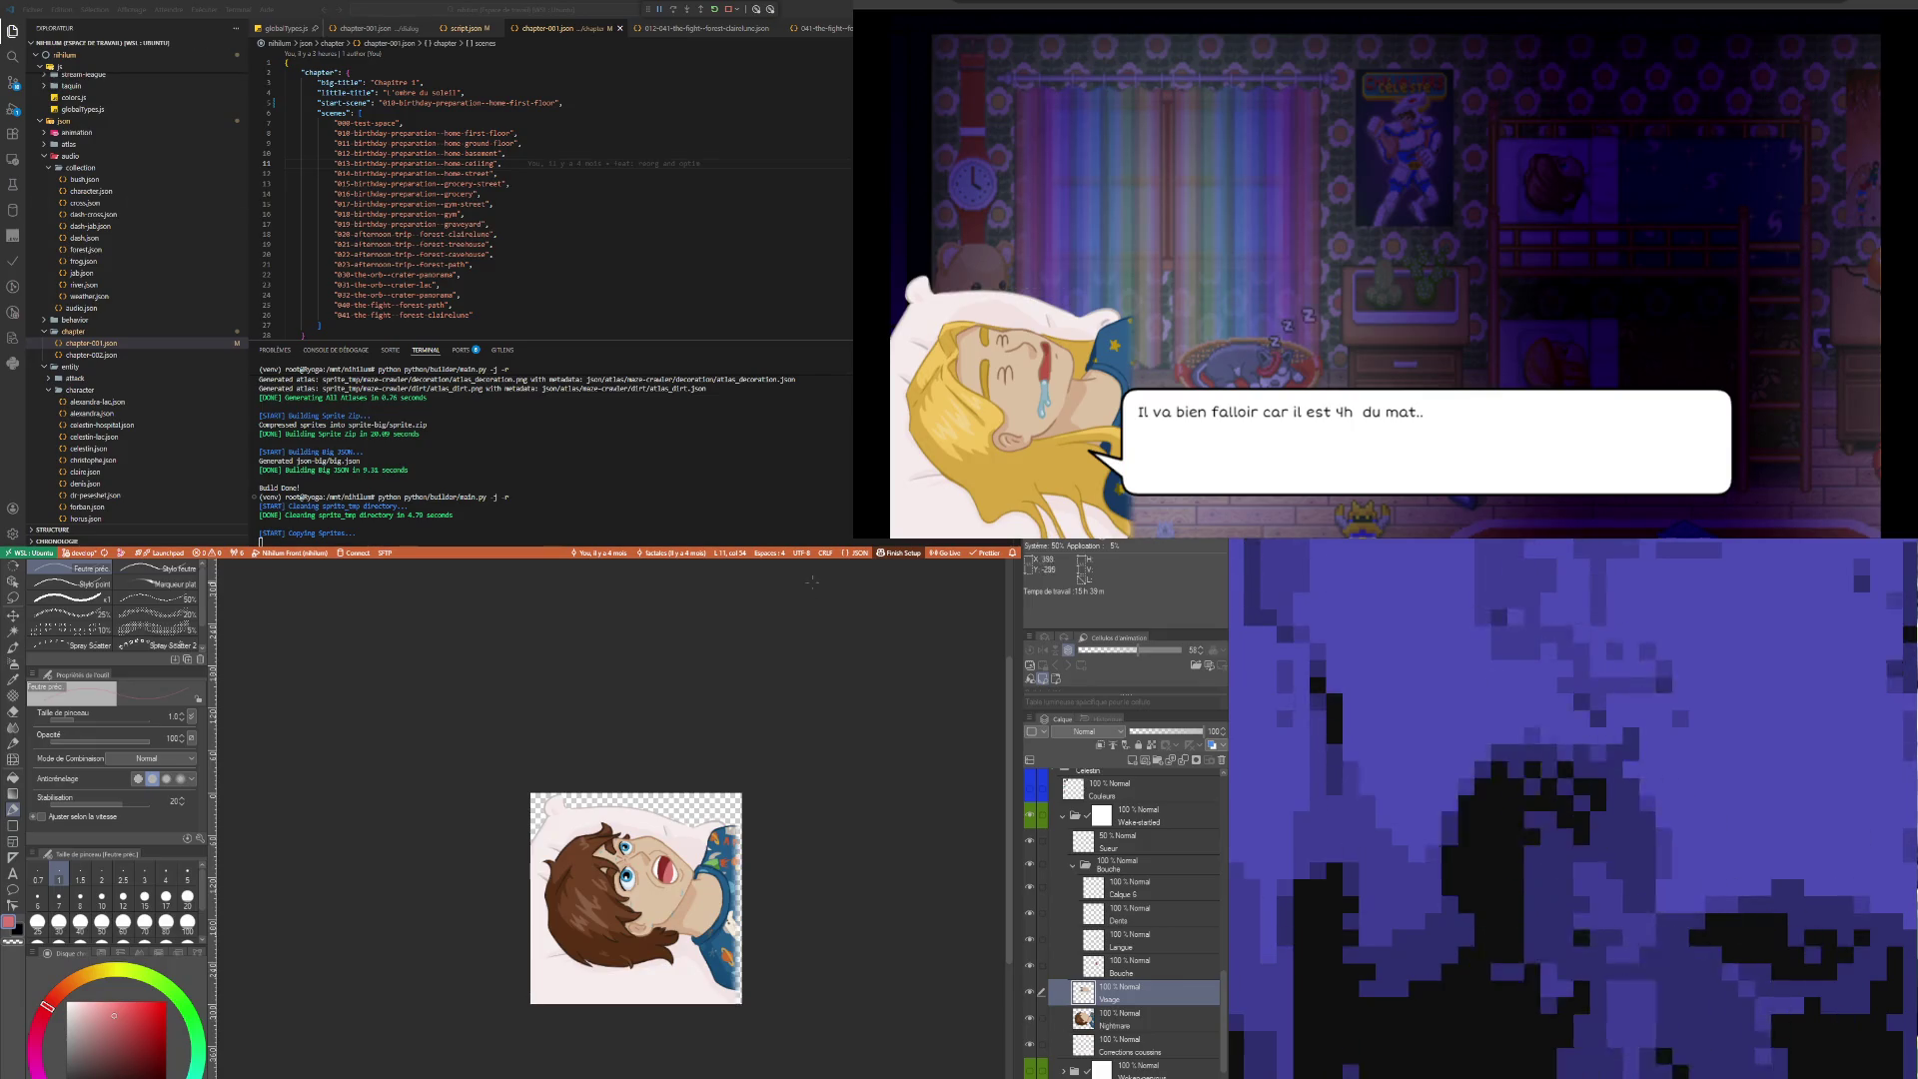
pyautogui.scroll(2, 664, 889)
pyautogui.scroll(-1, 664, 889)
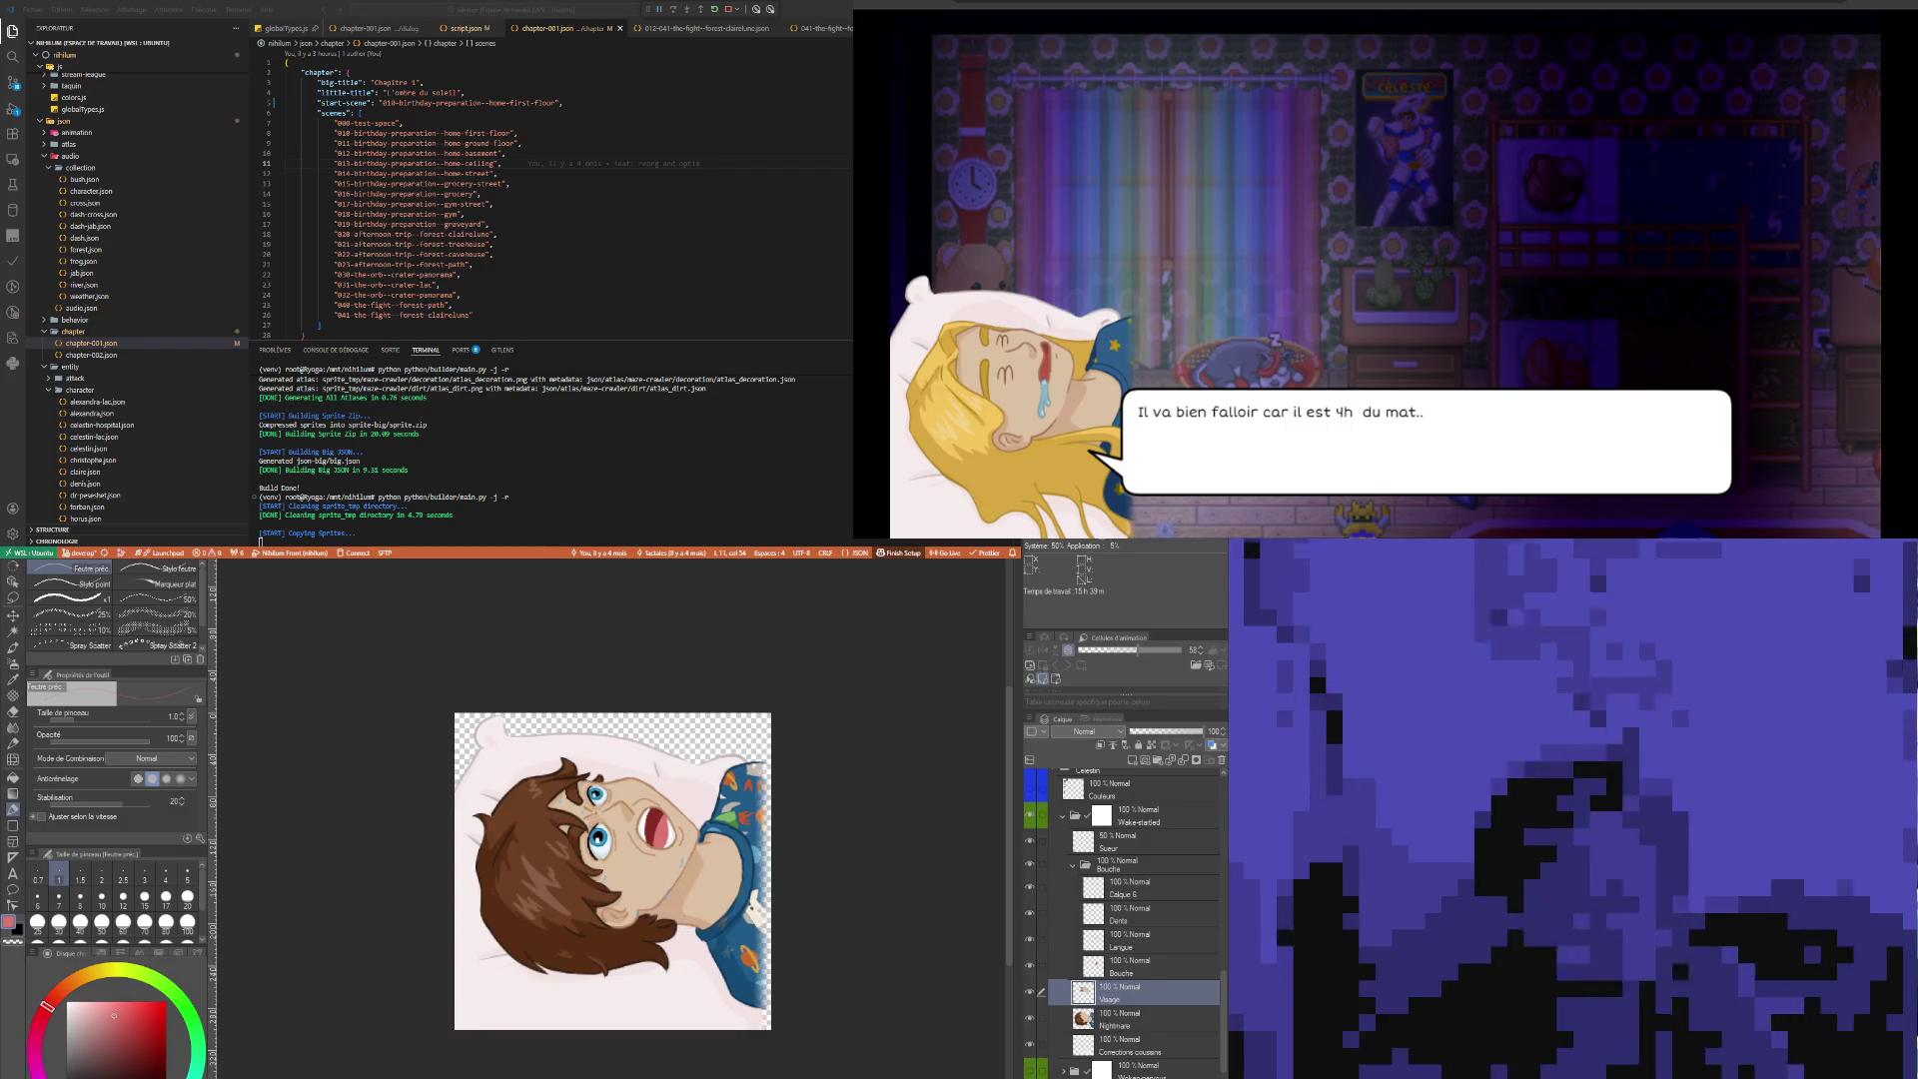
pyautogui.click(506, 153)
pyautogui.hotkey('alt', 'Tab')
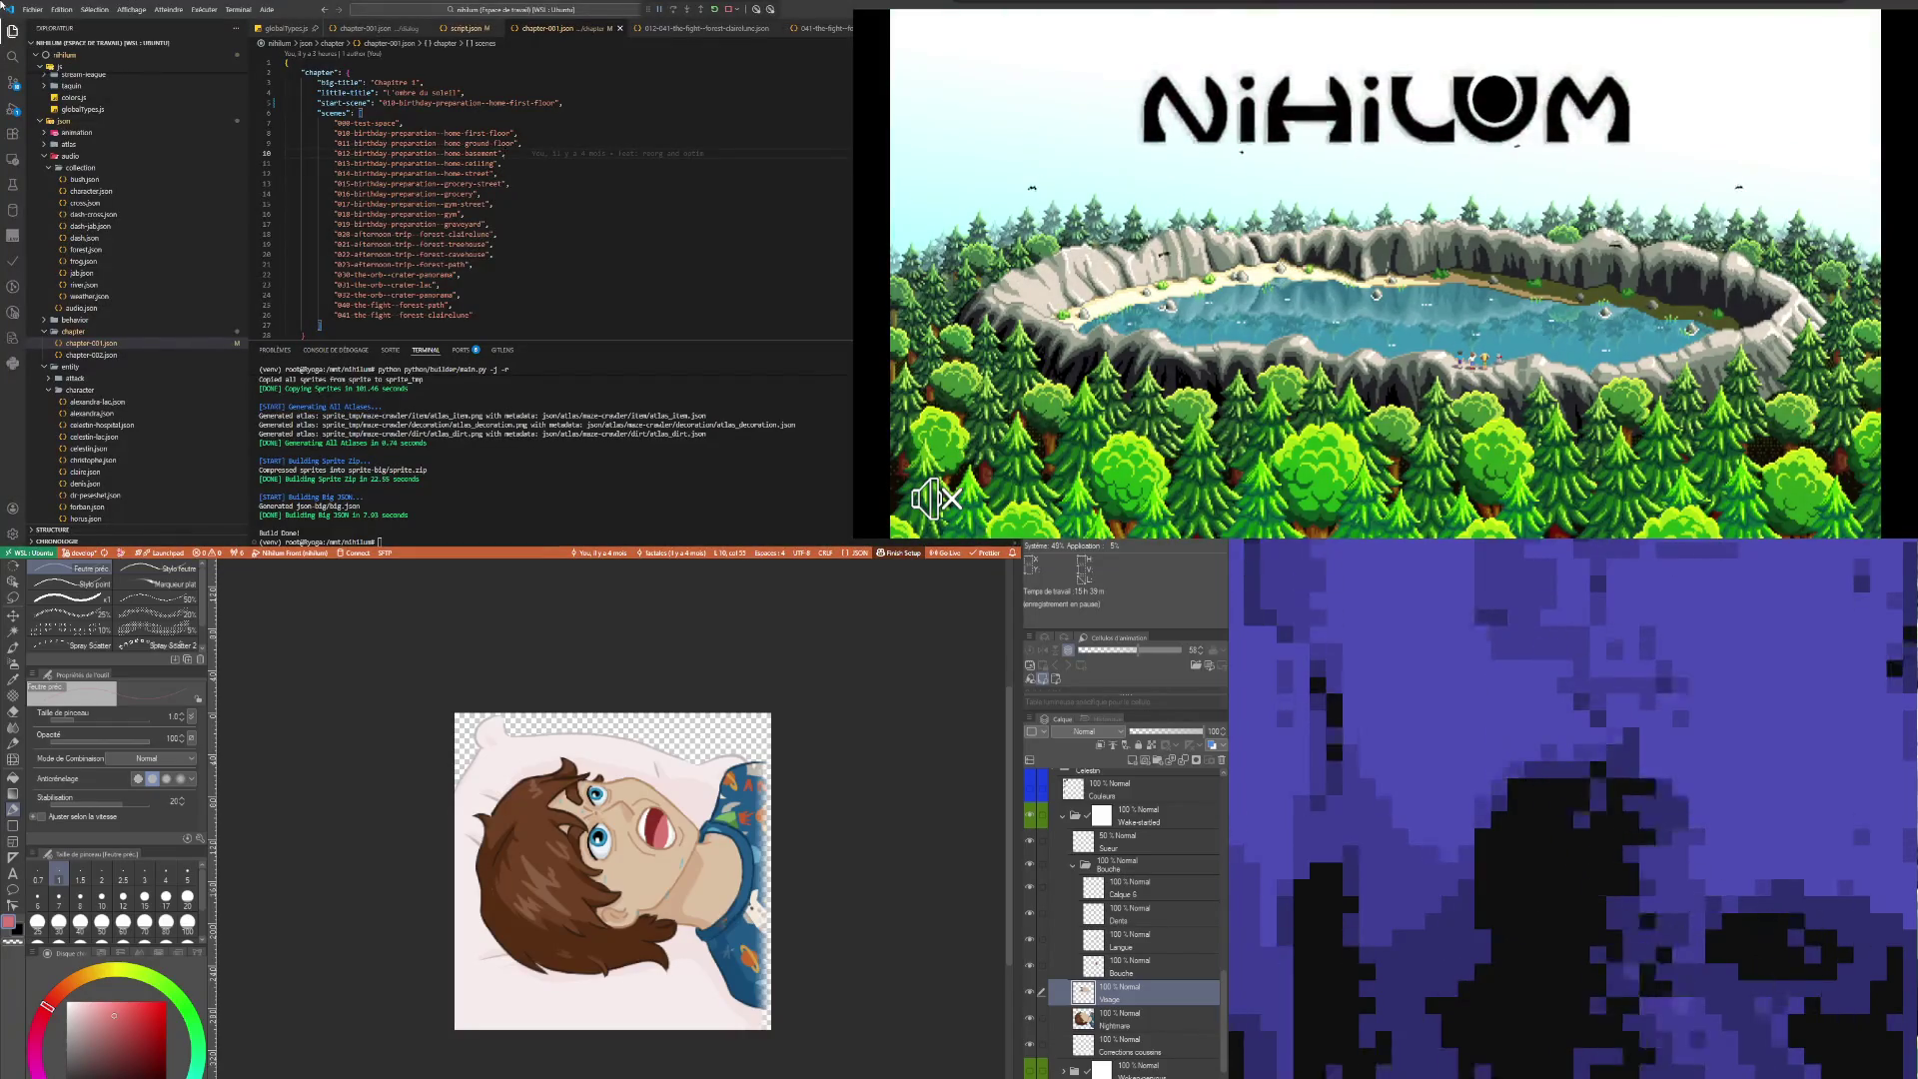
# Get past the Nihilum title screen and choose Nouvelle partie to start a new game
pyautogui.click(1301, 262)
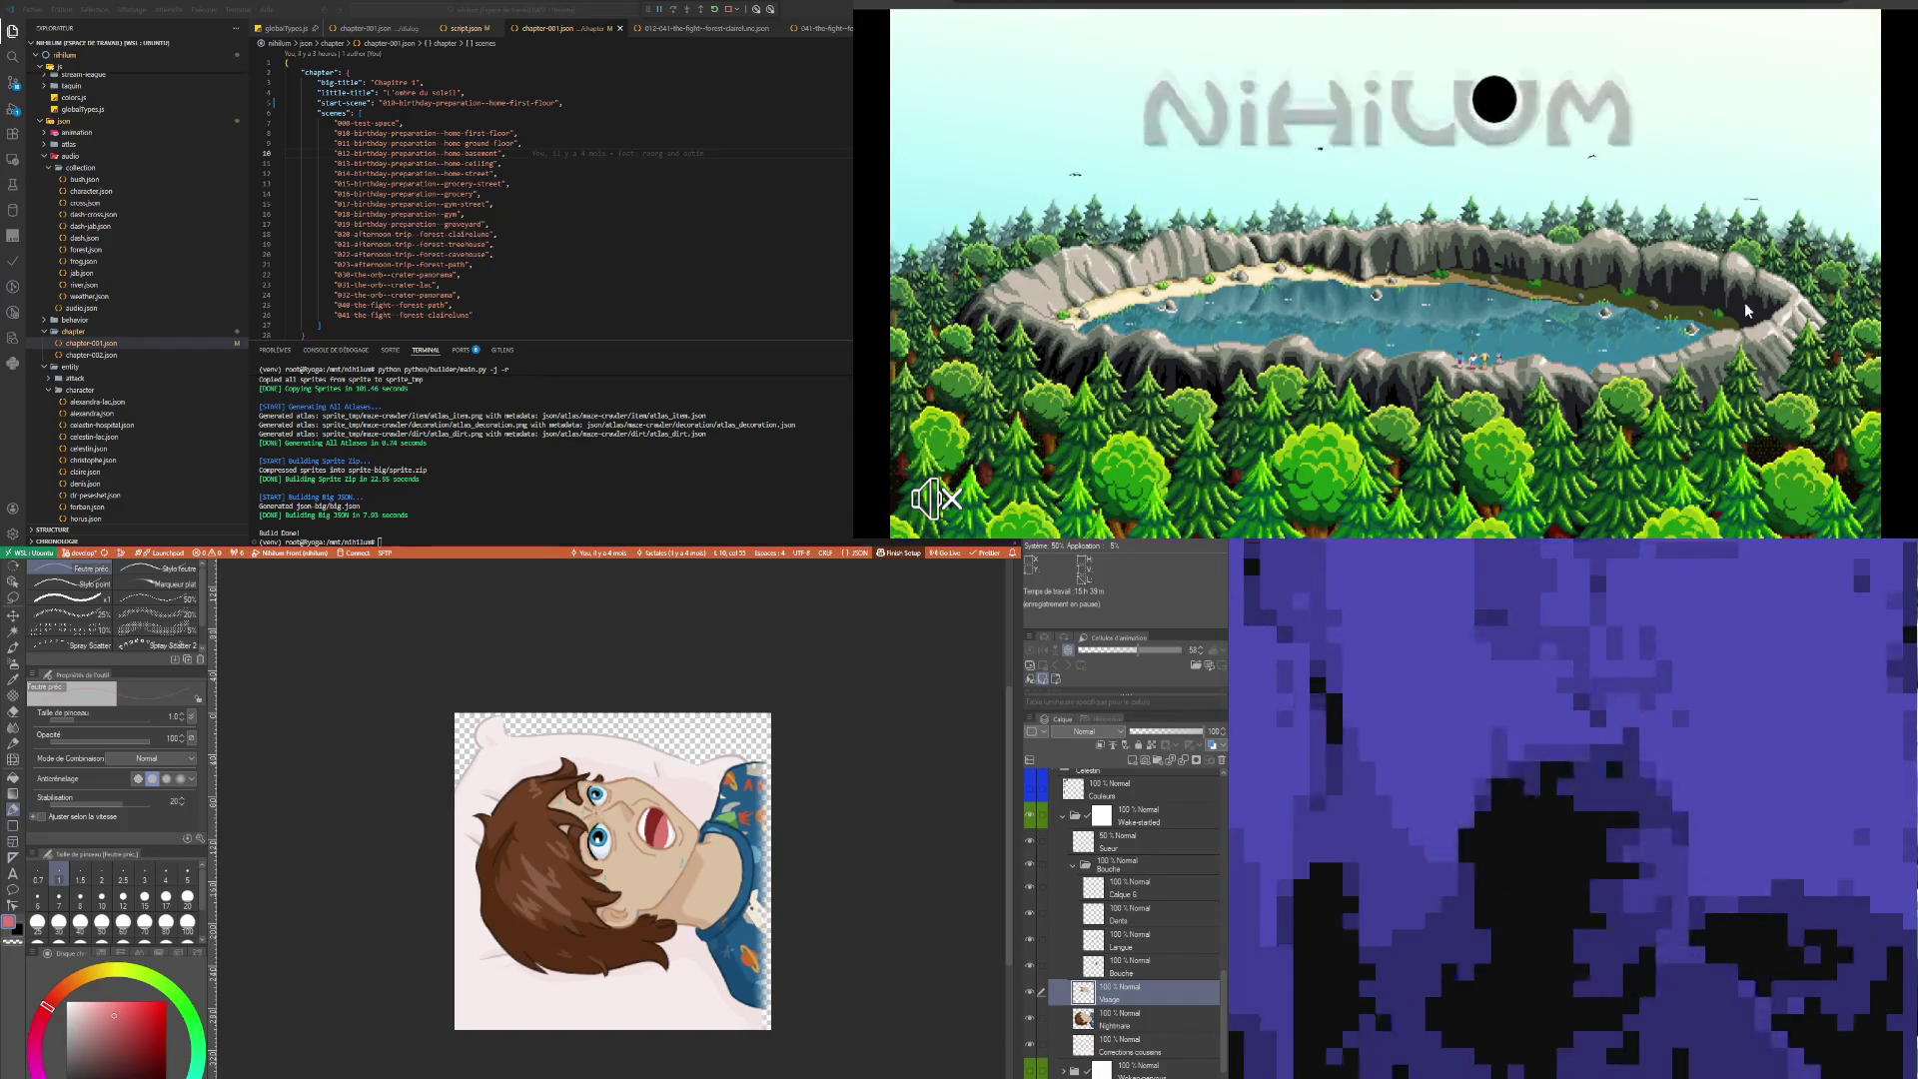
pyautogui.click(1719, 283)
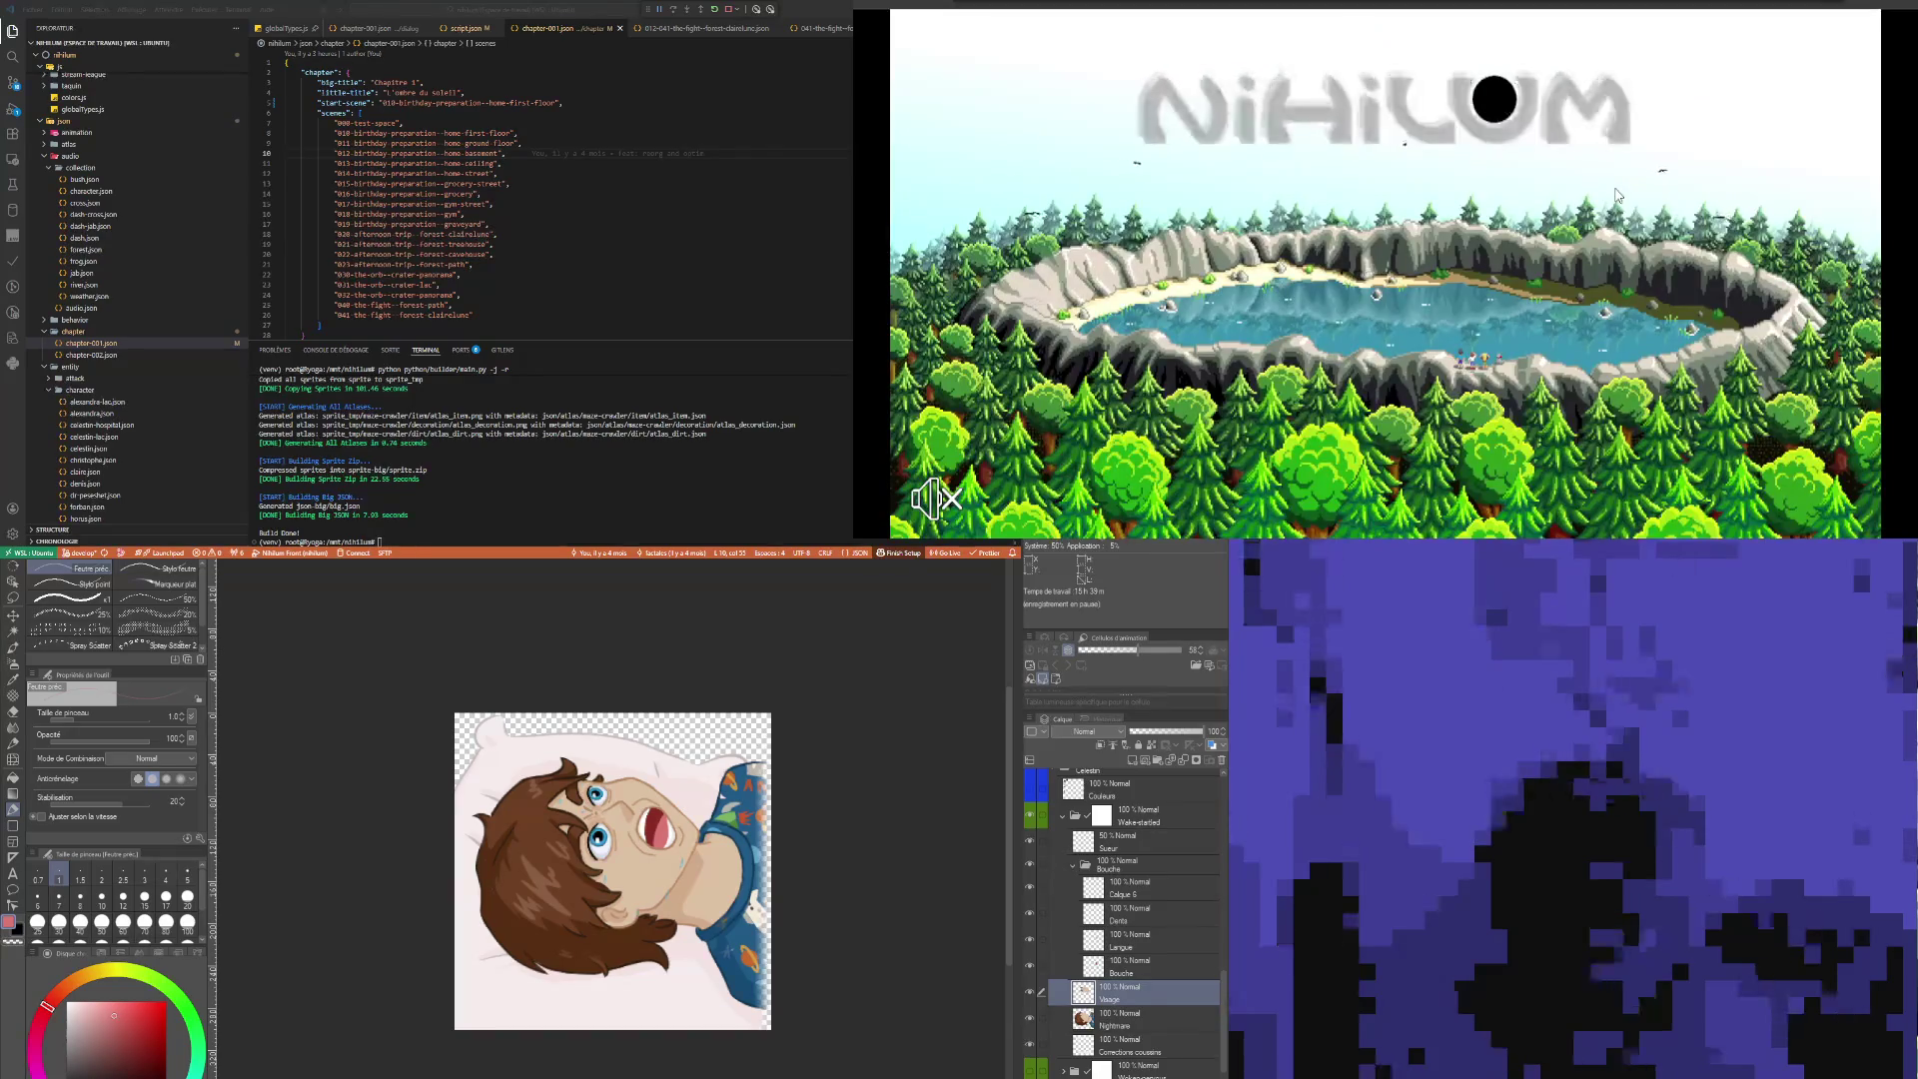
pyautogui.click(1488, 99)
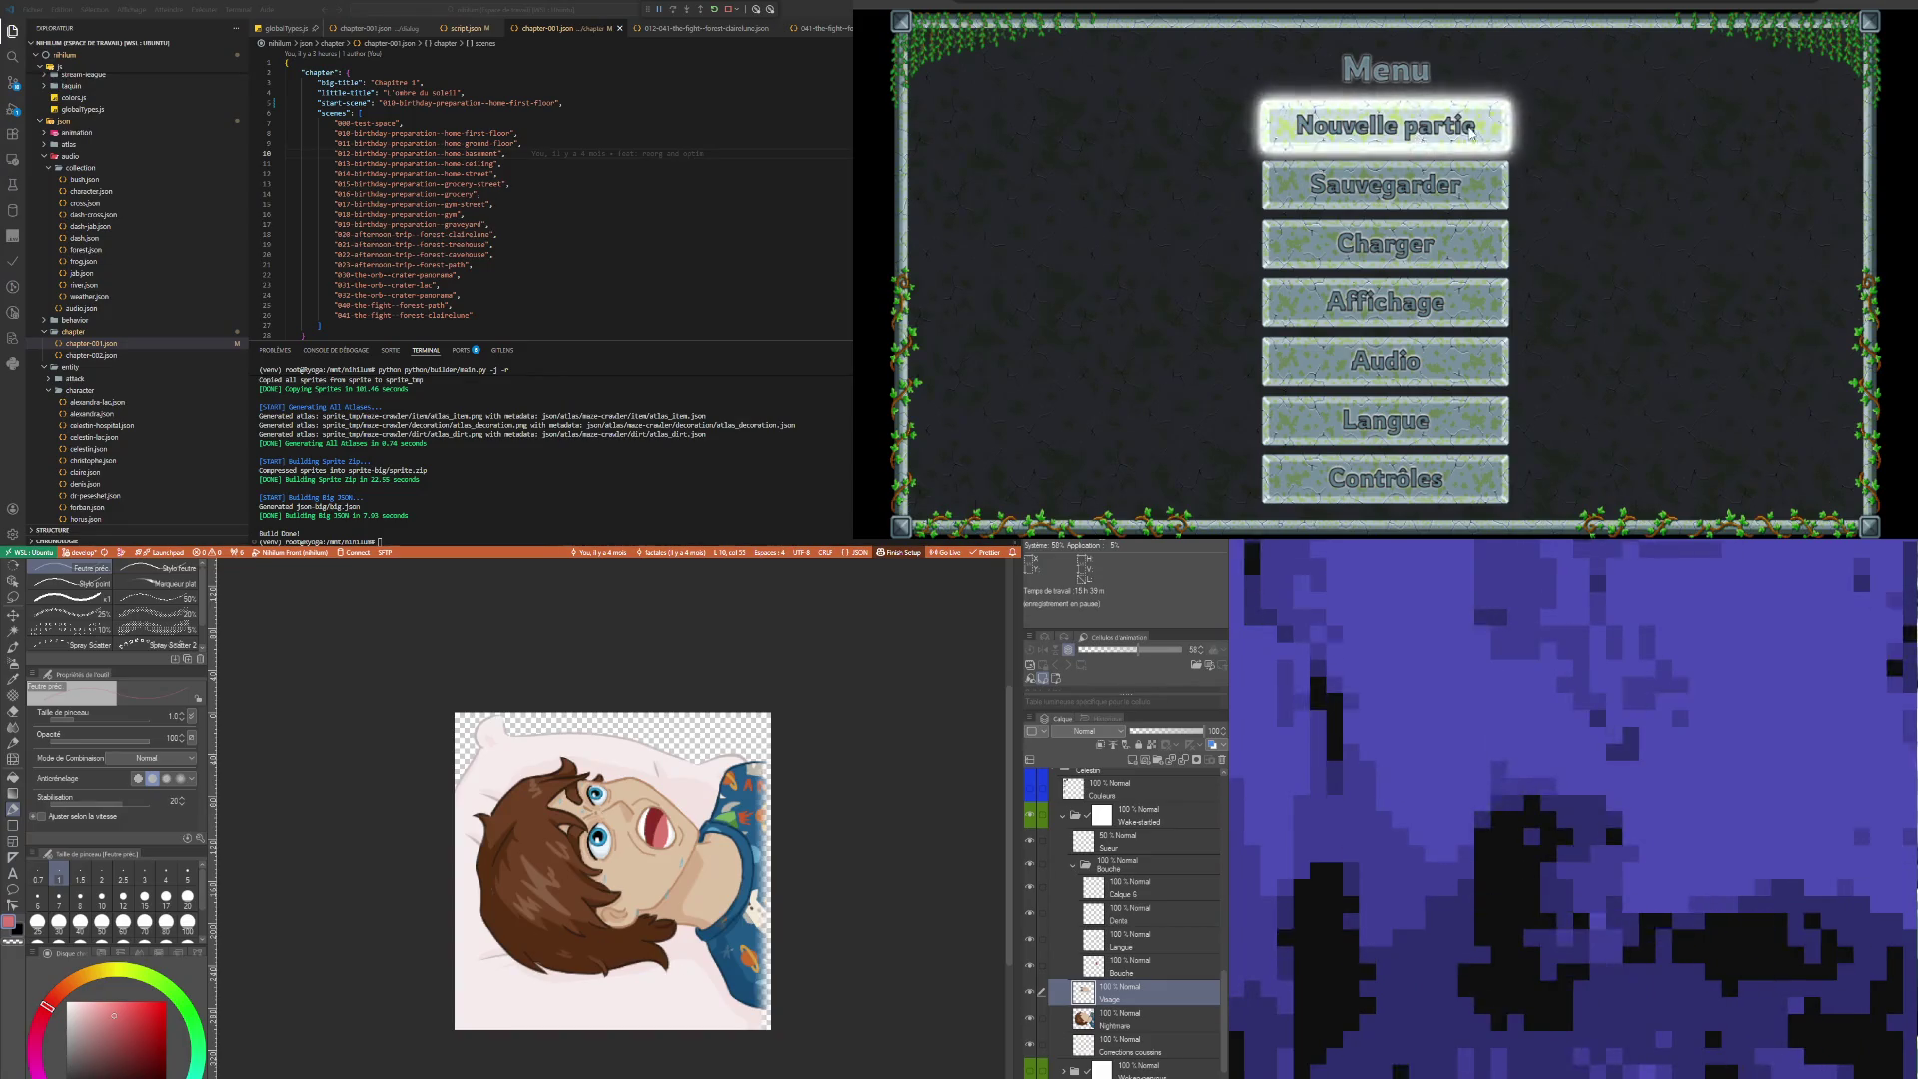
pyautogui.click(1403, 128)
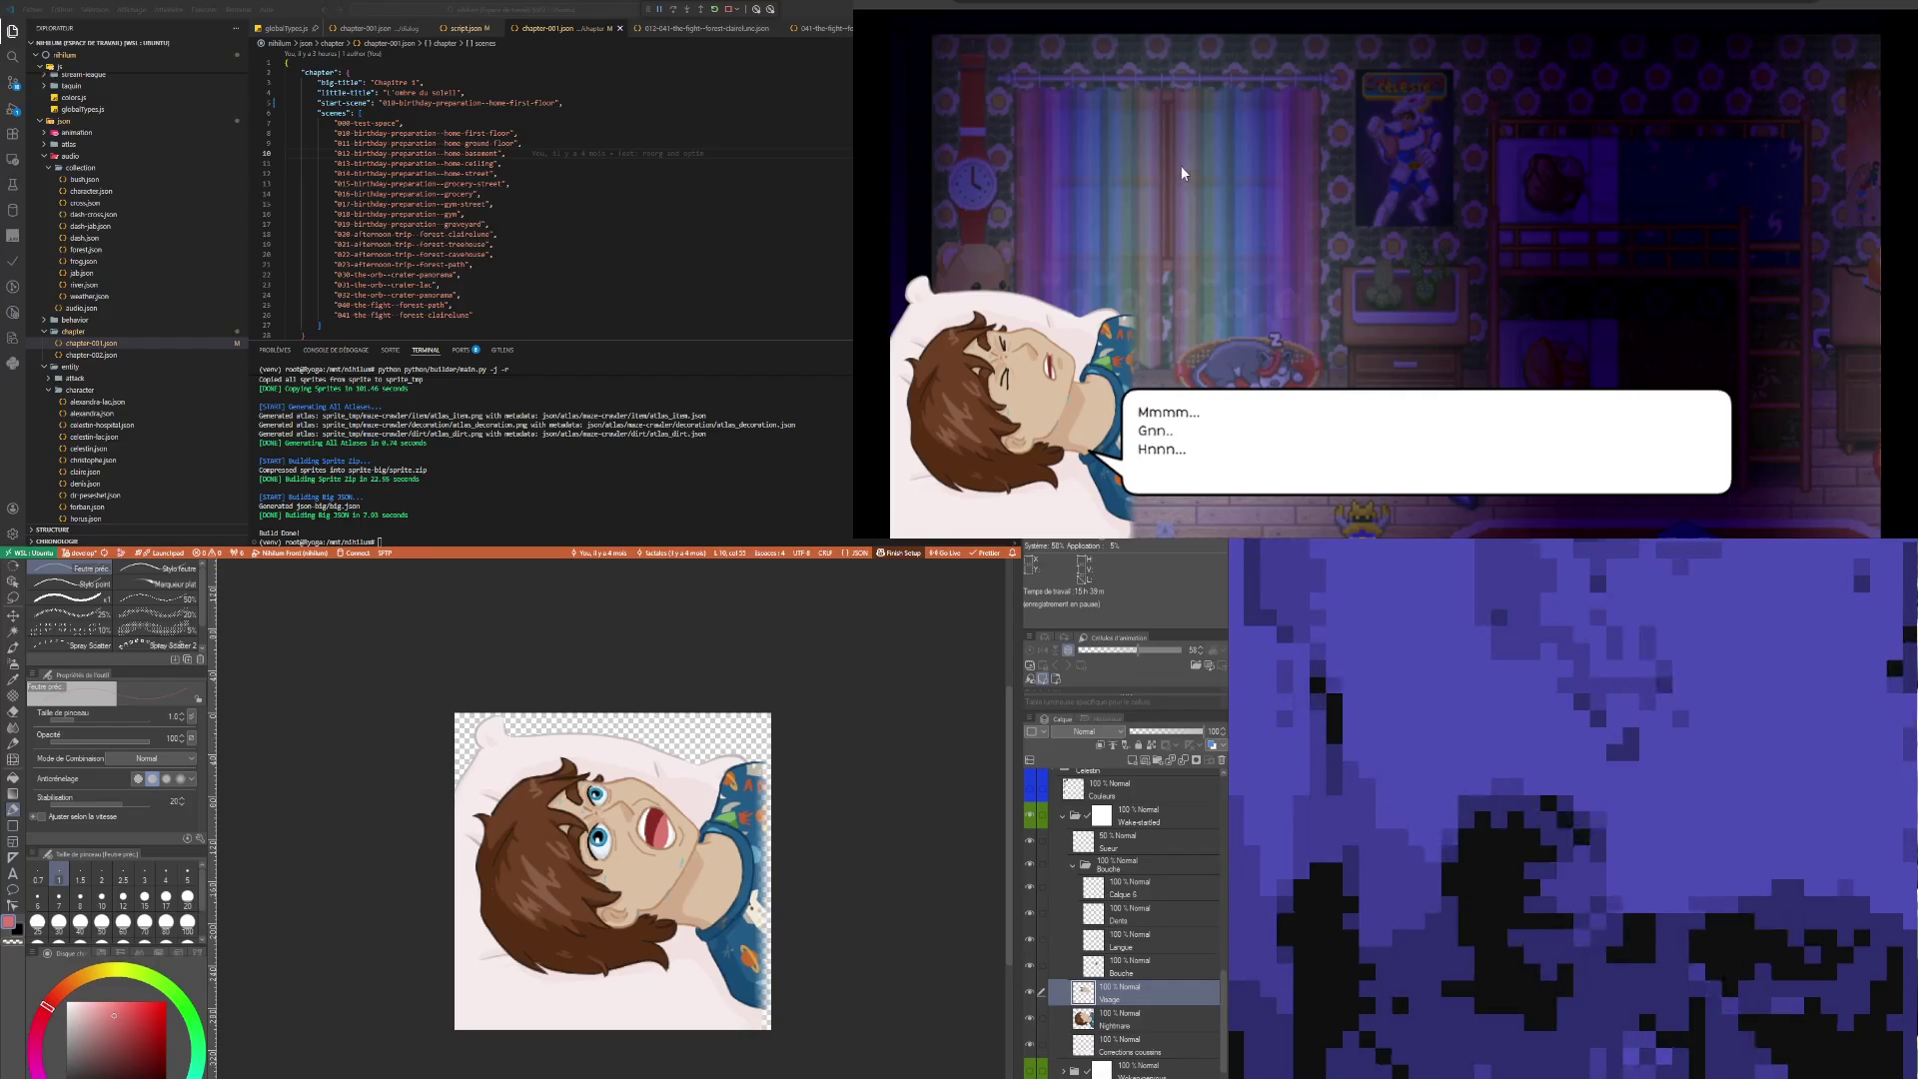
# Advance through the boy and the blonde's nightmare conversation until the goodnight line closes it
pyautogui.click(1156, 235)
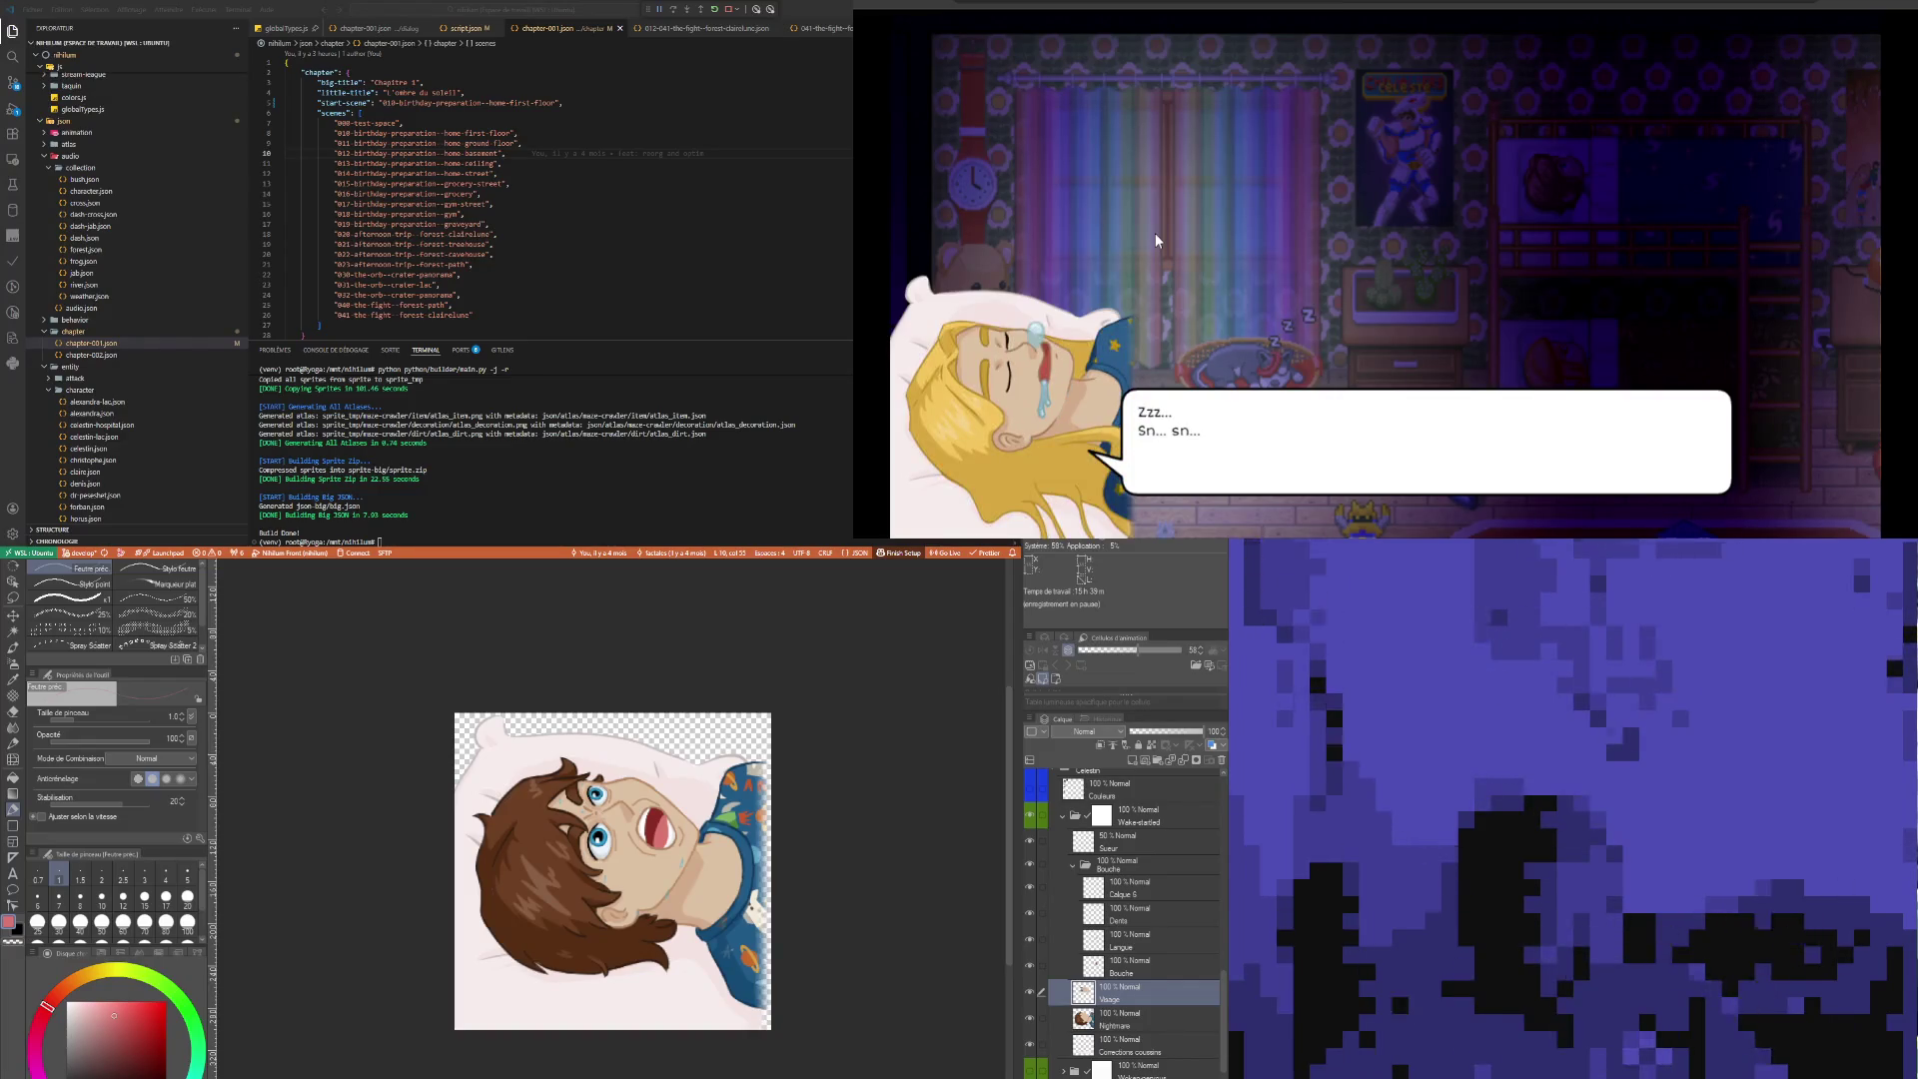
pyautogui.click(1181, 160)
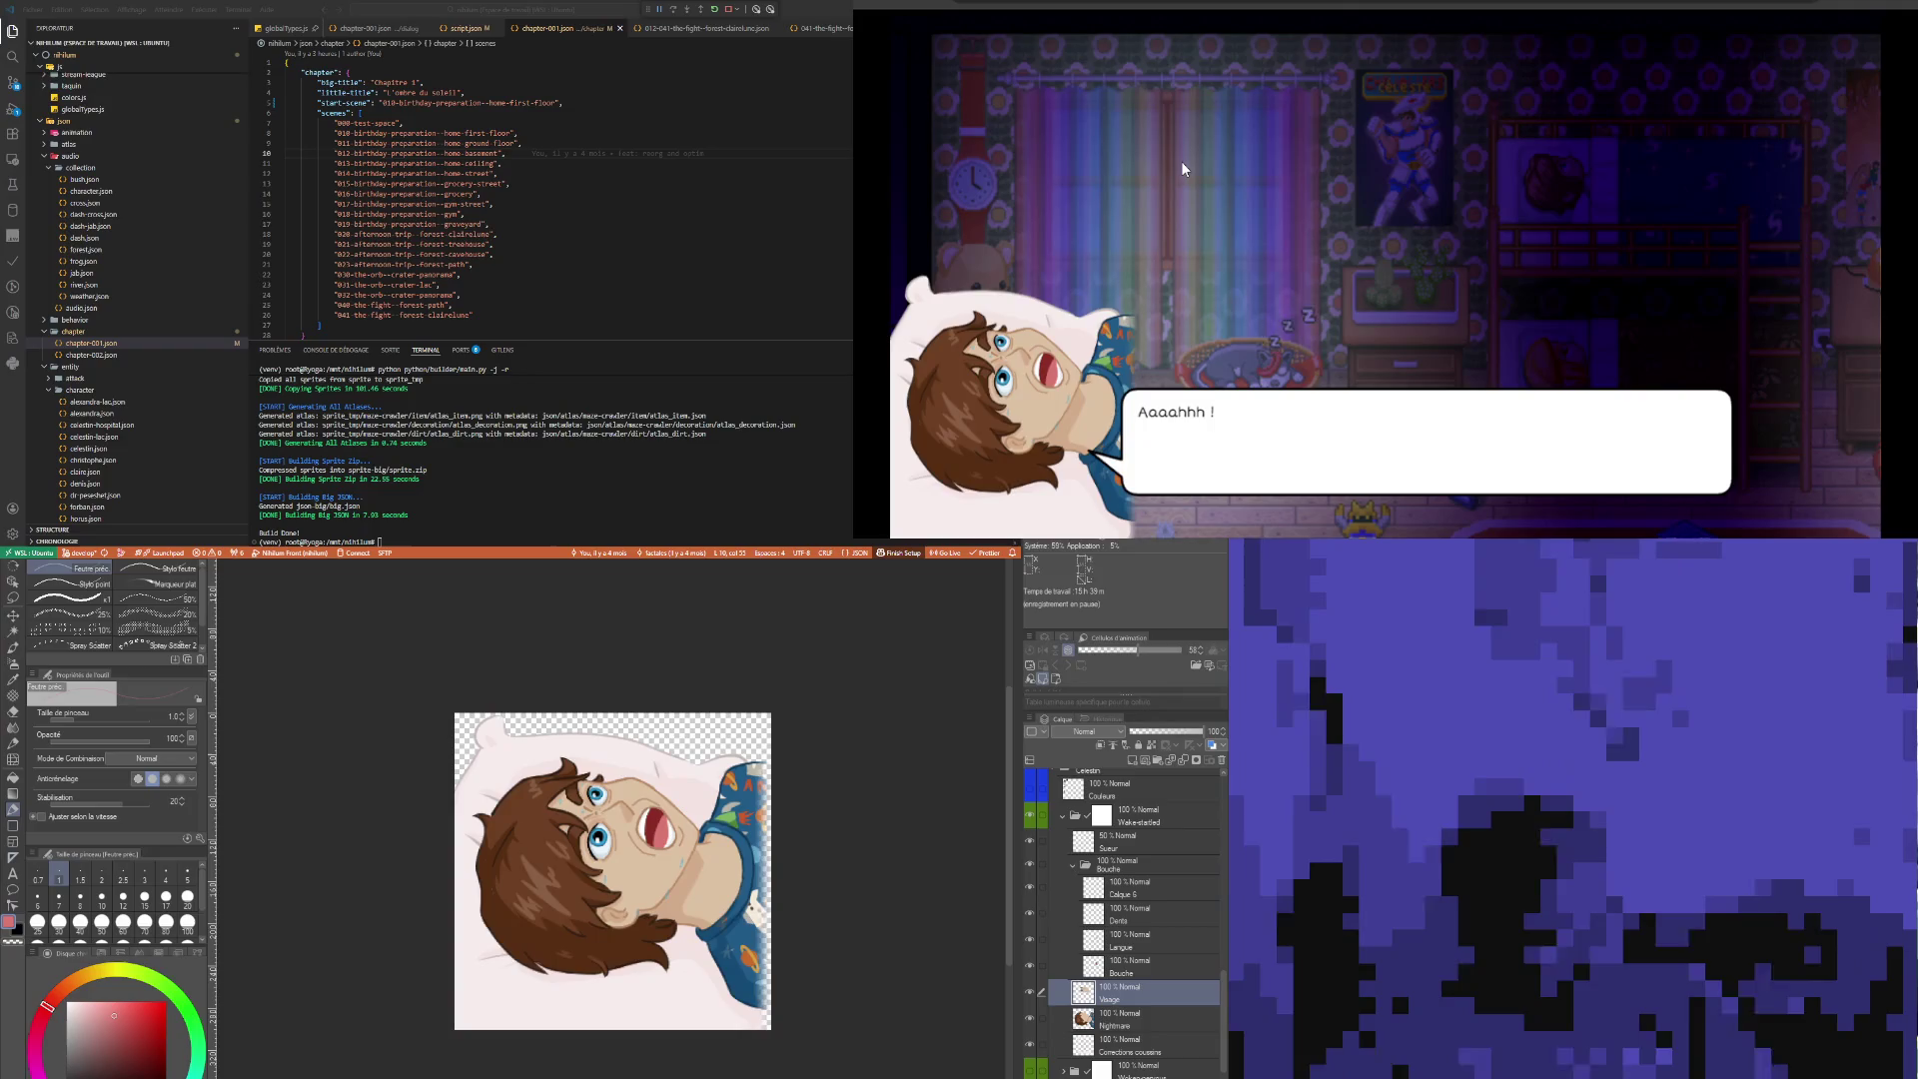
pyautogui.click(1181, 159)
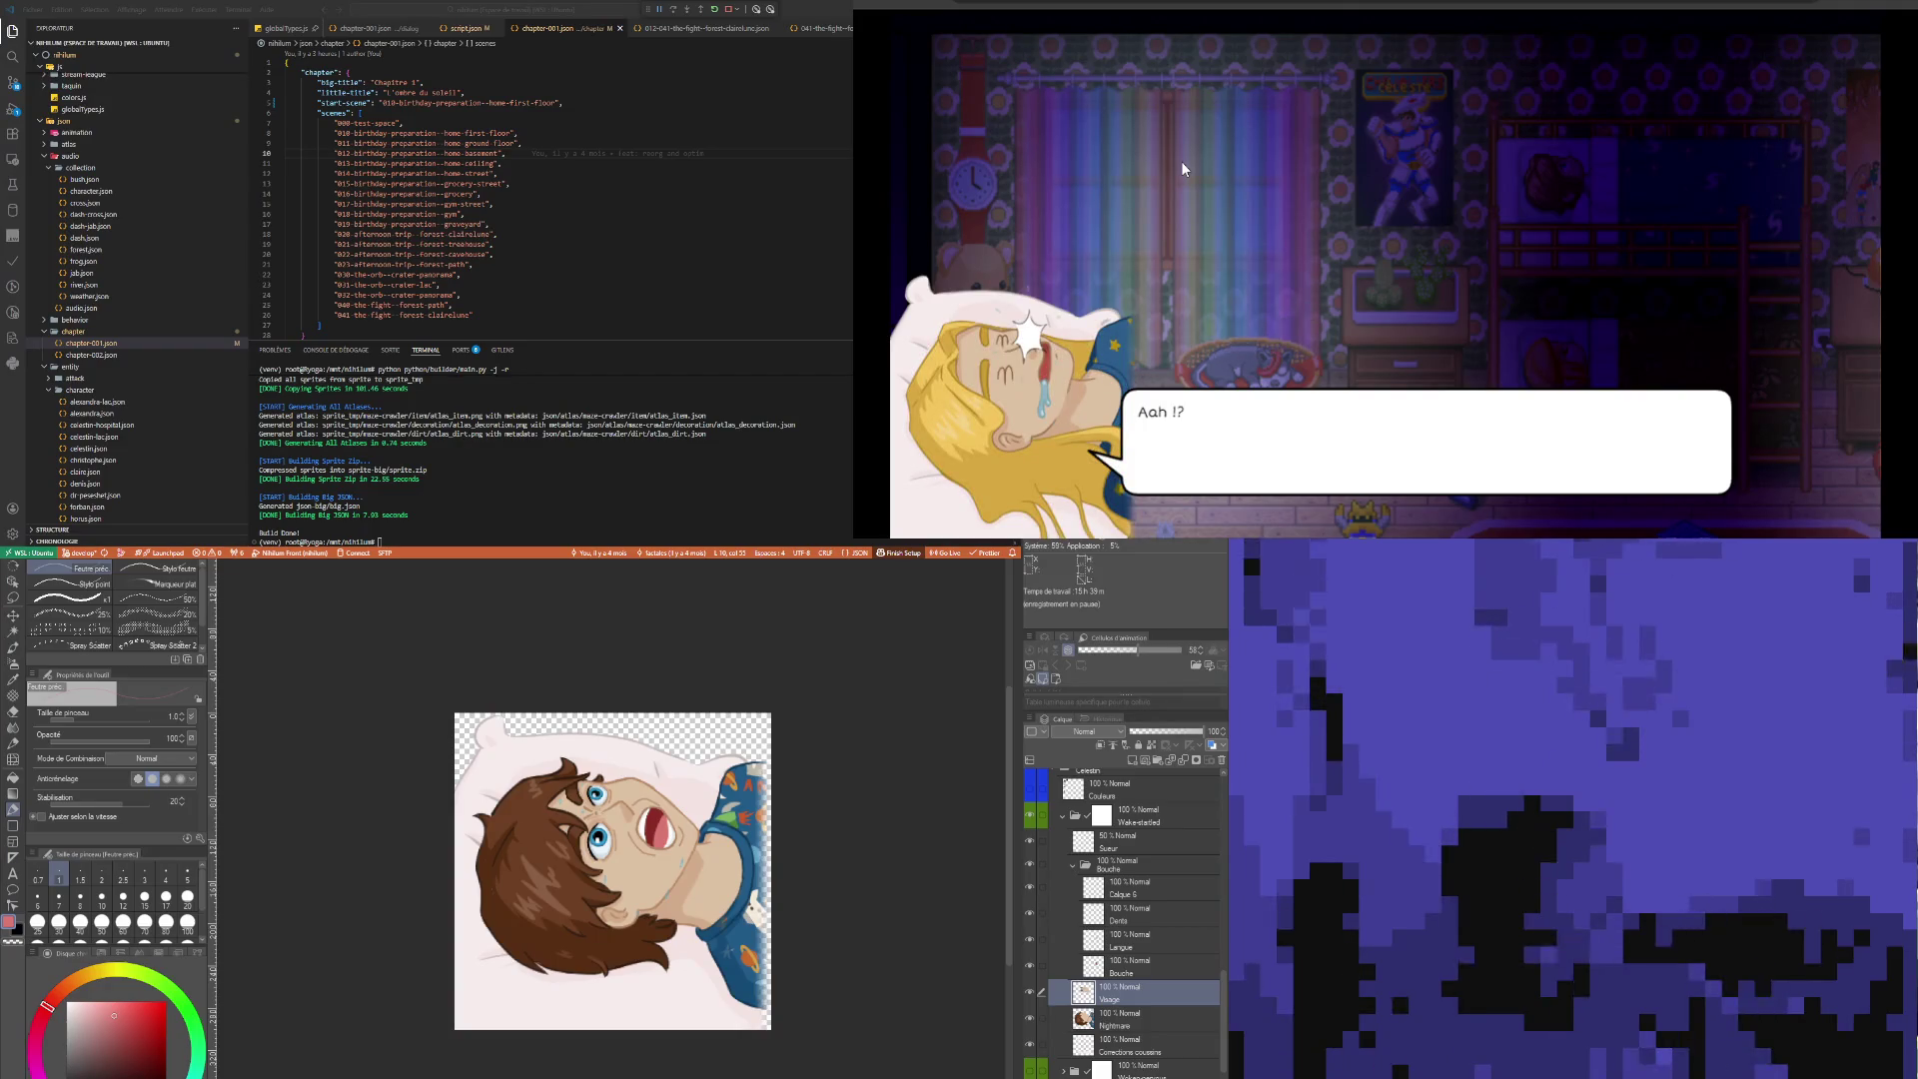
pyautogui.click(1299, 196)
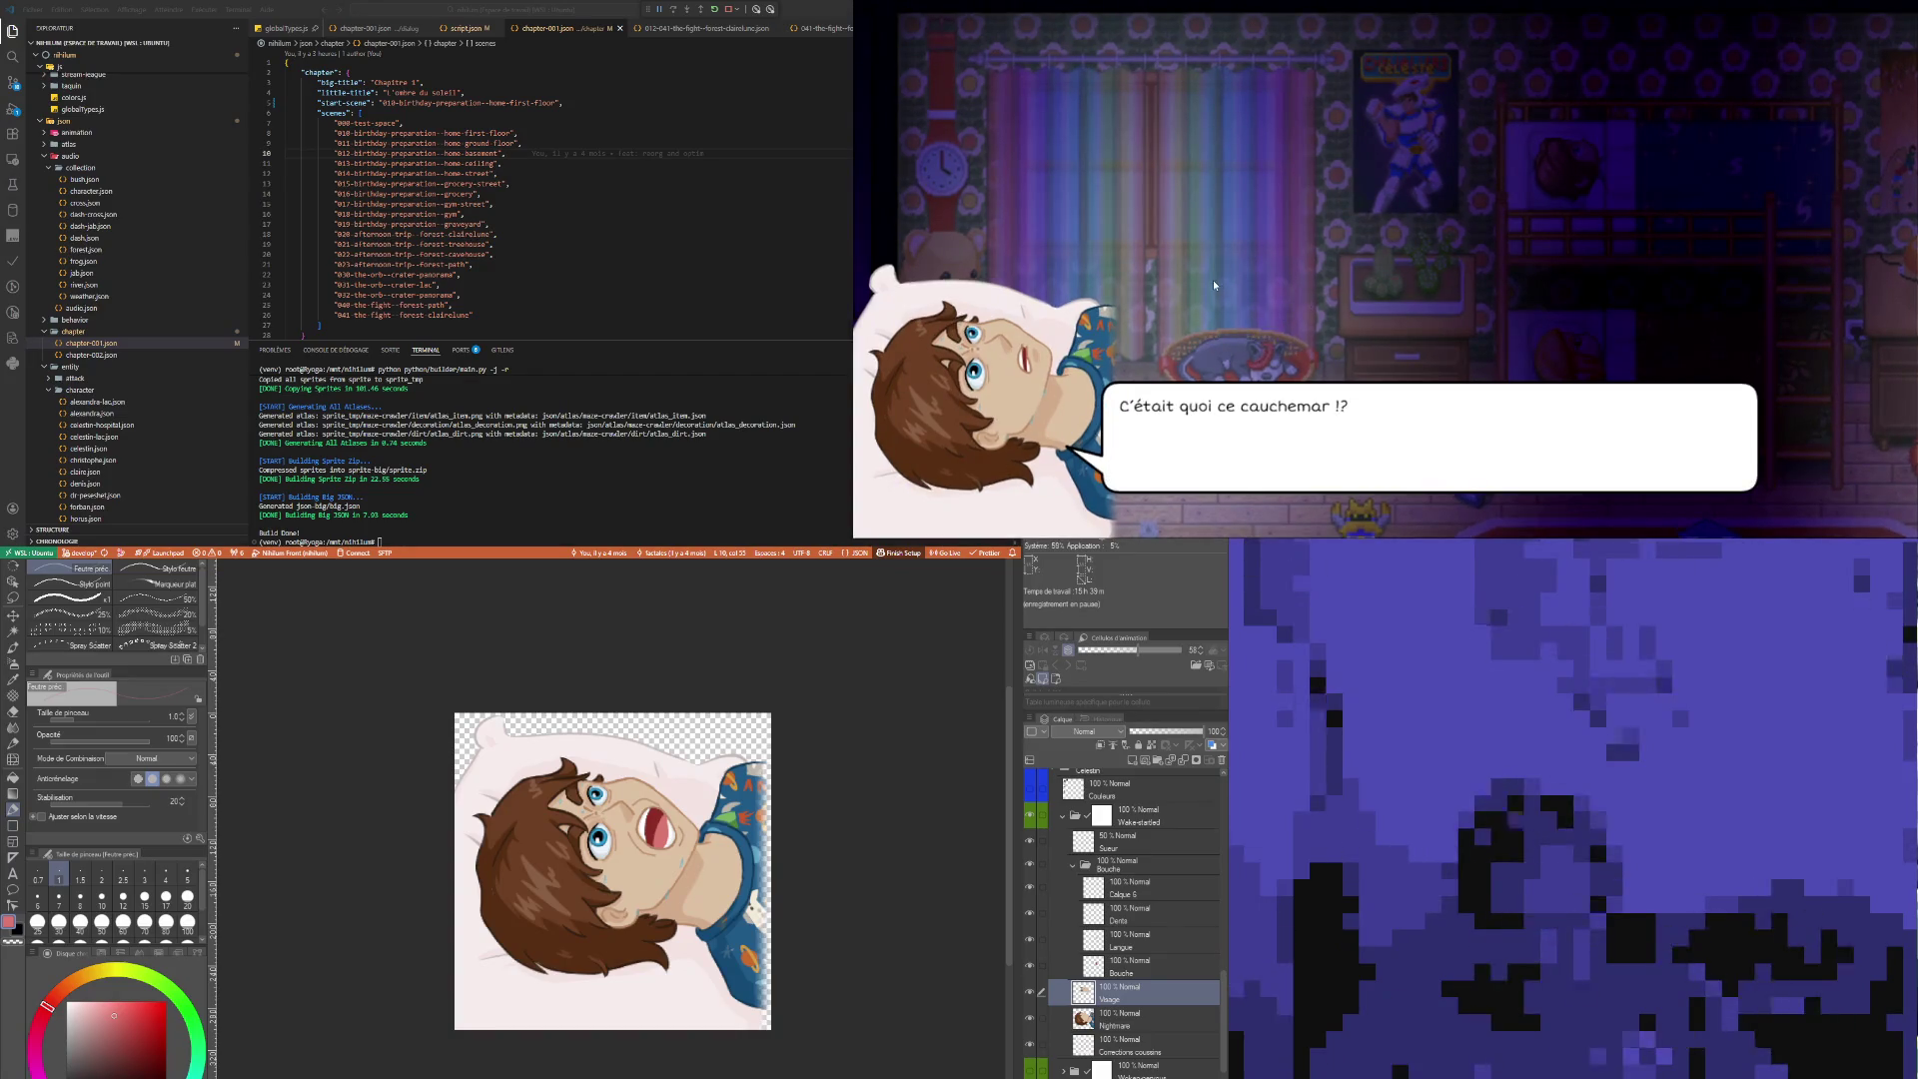
pyautogui.click(1238, 161)
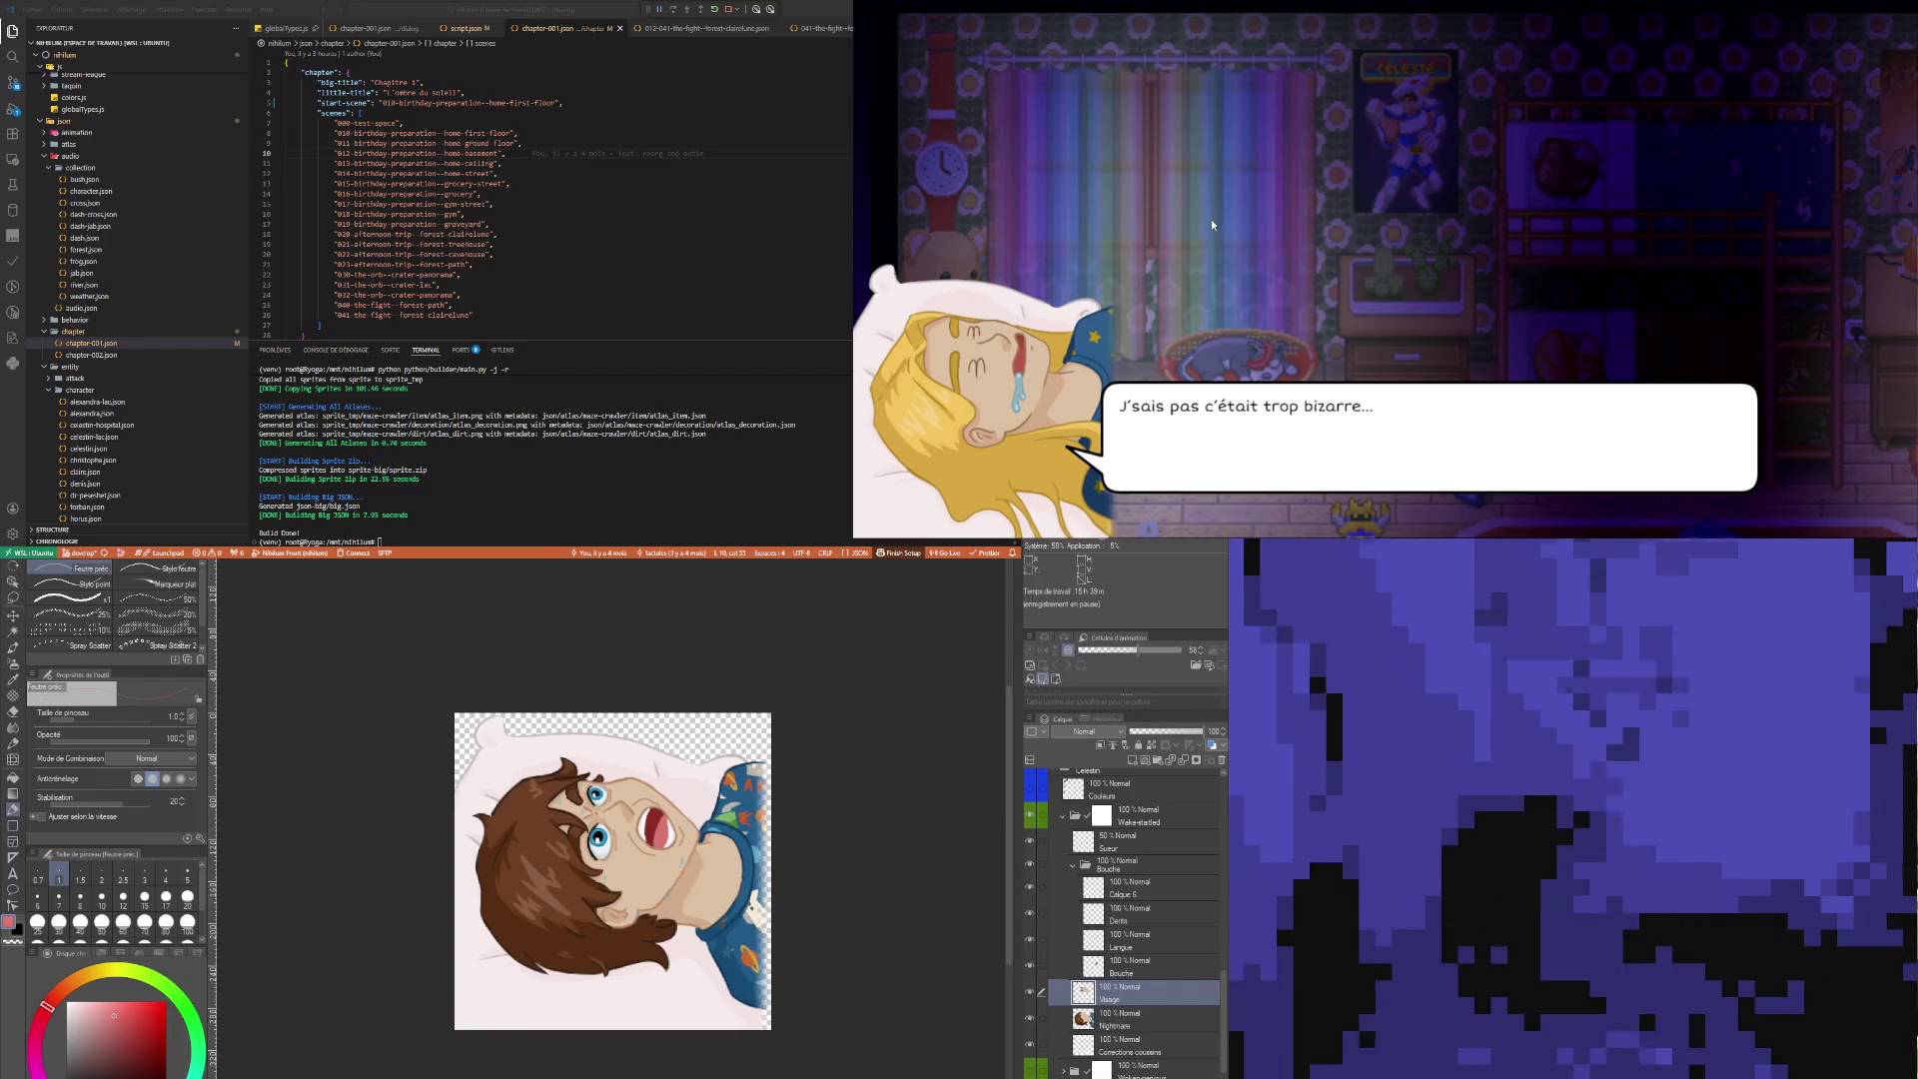
pyautogui.click(1280, 180)
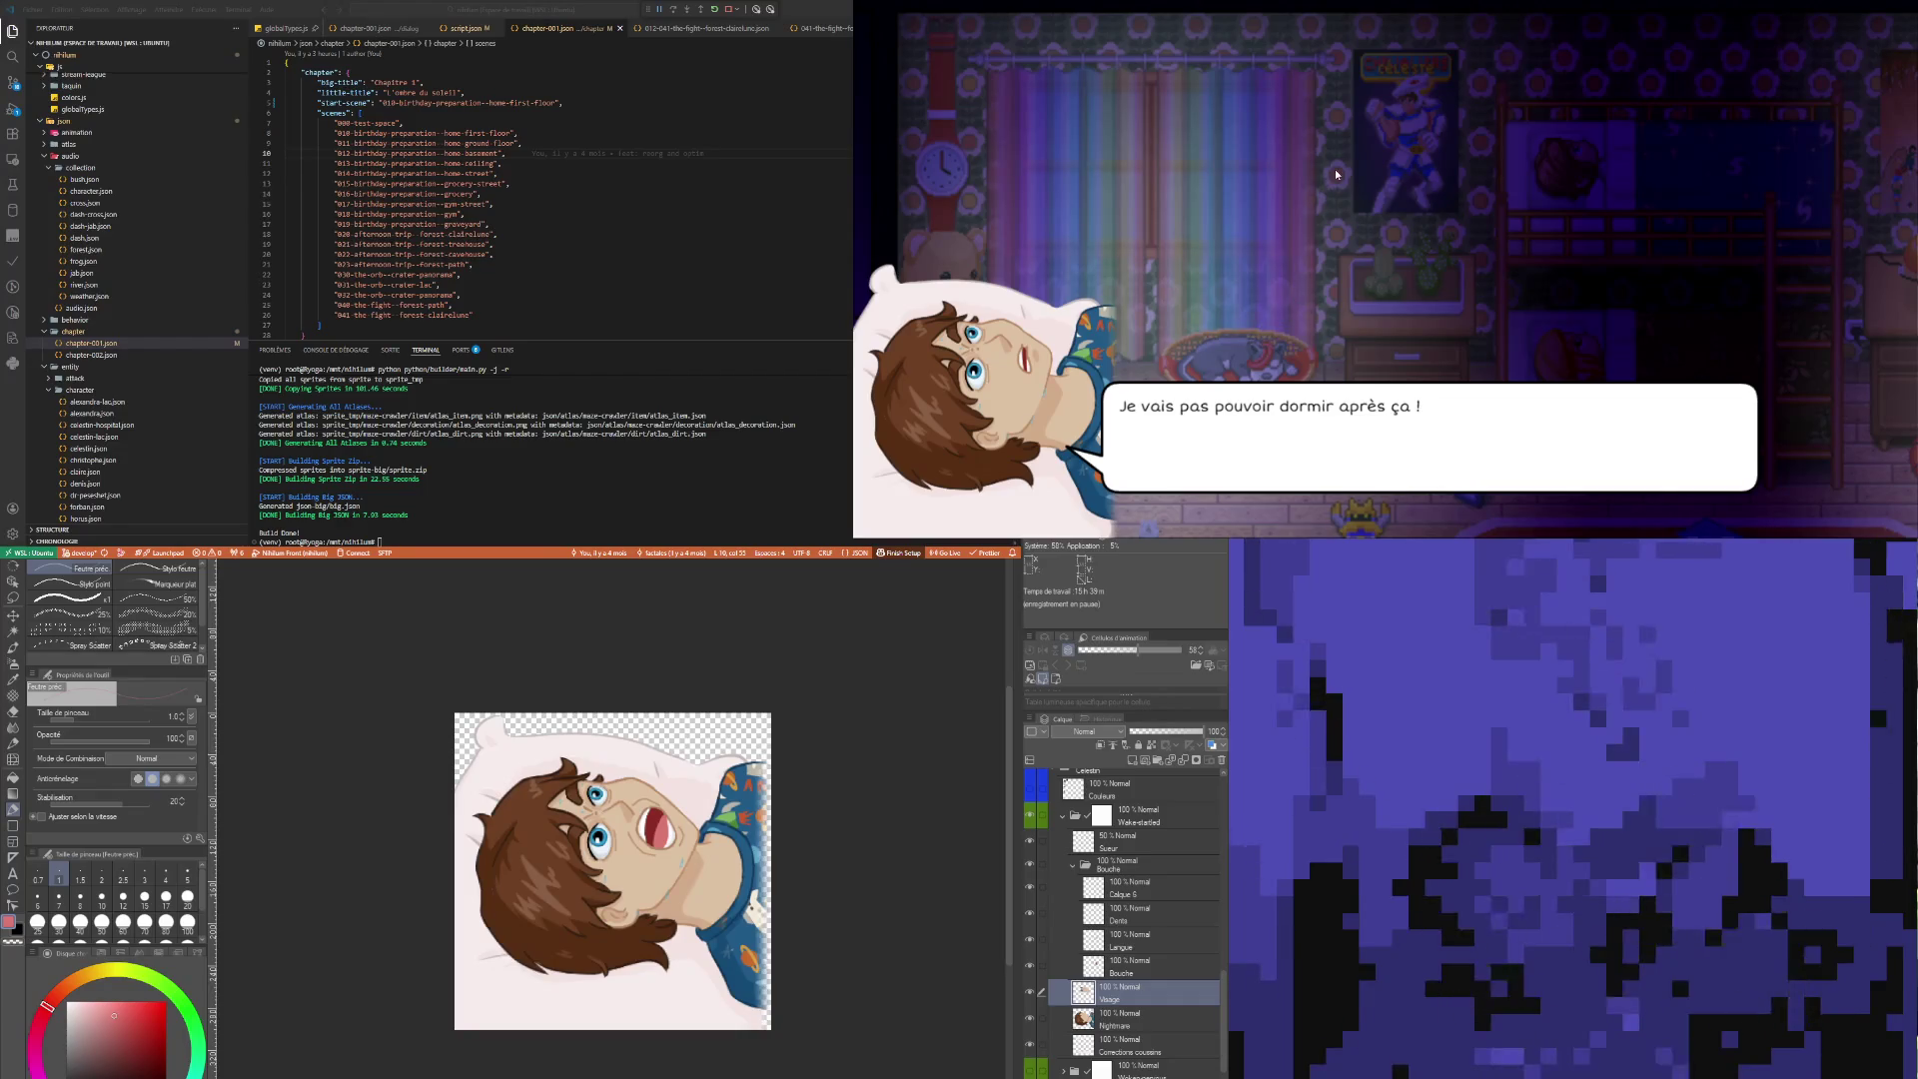
pyautogui.click(1337, 175)
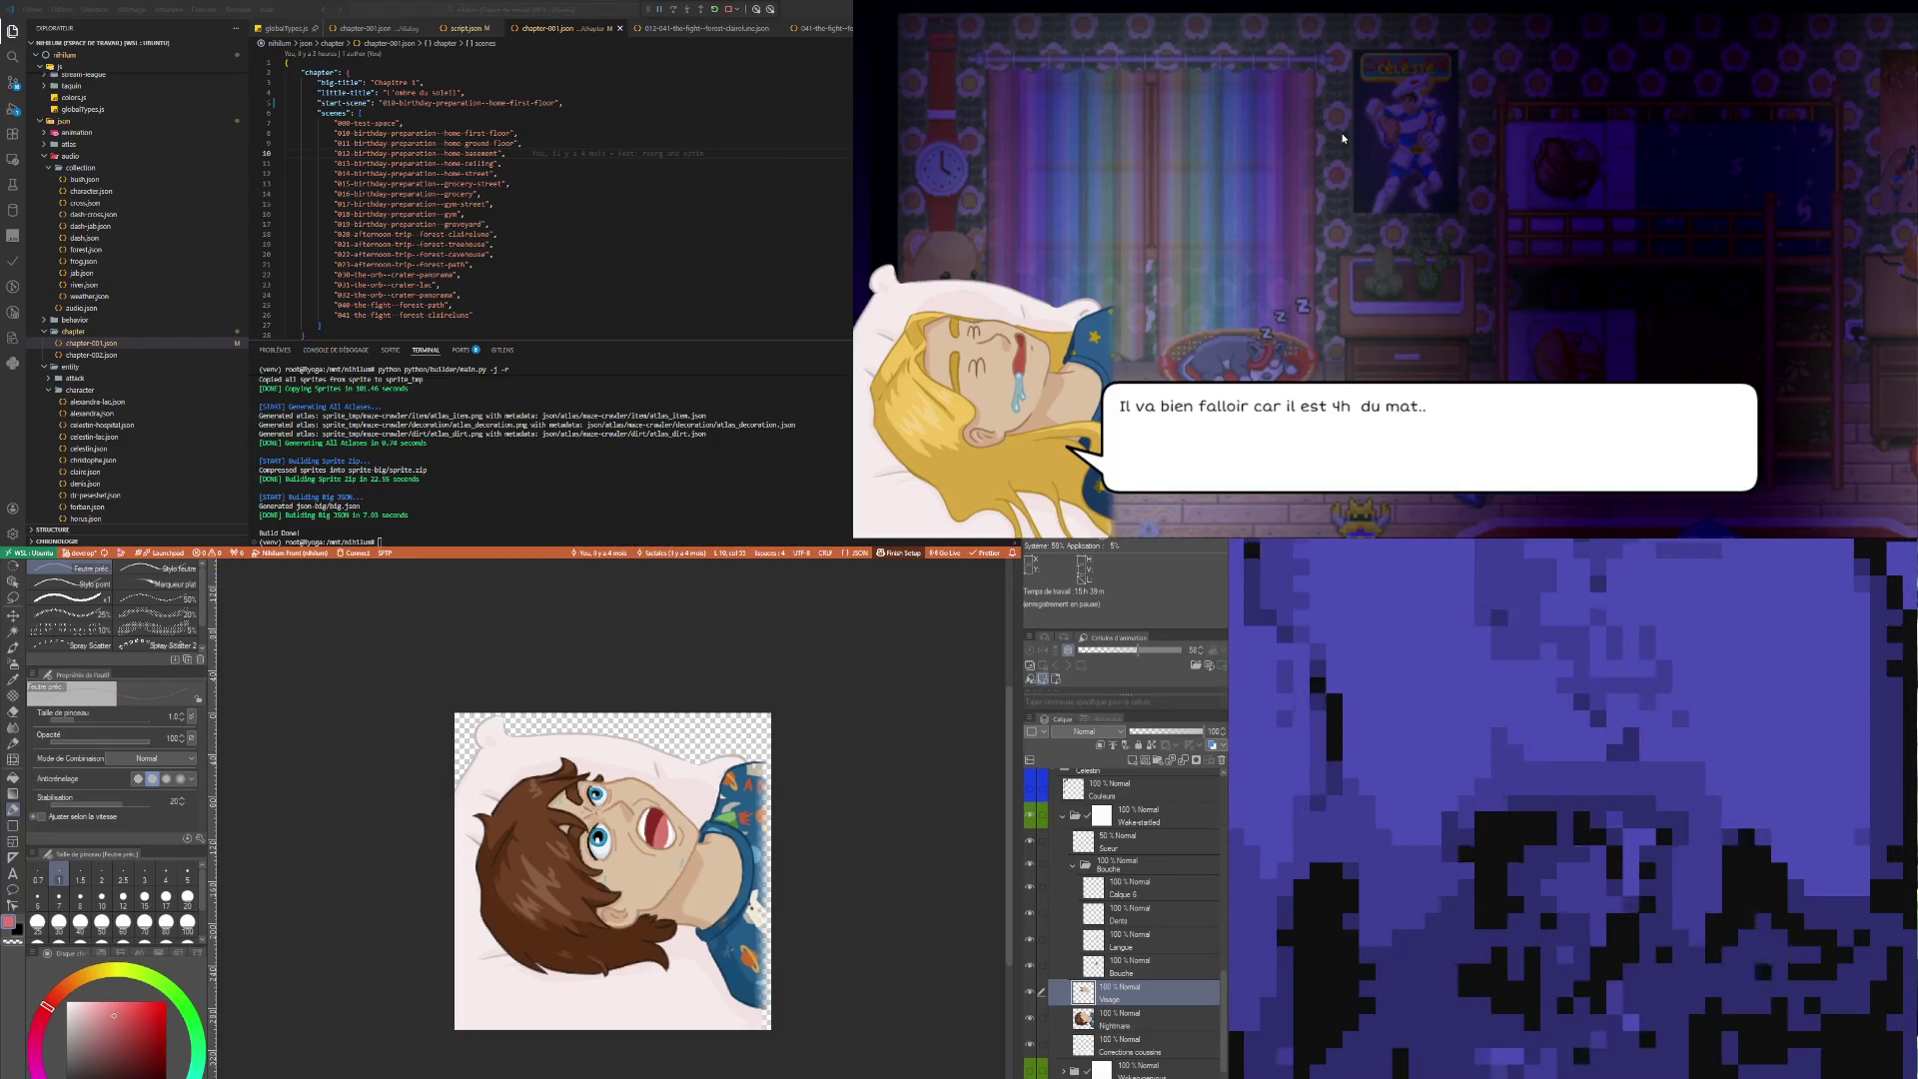
pyautogui.click(1343, 137)
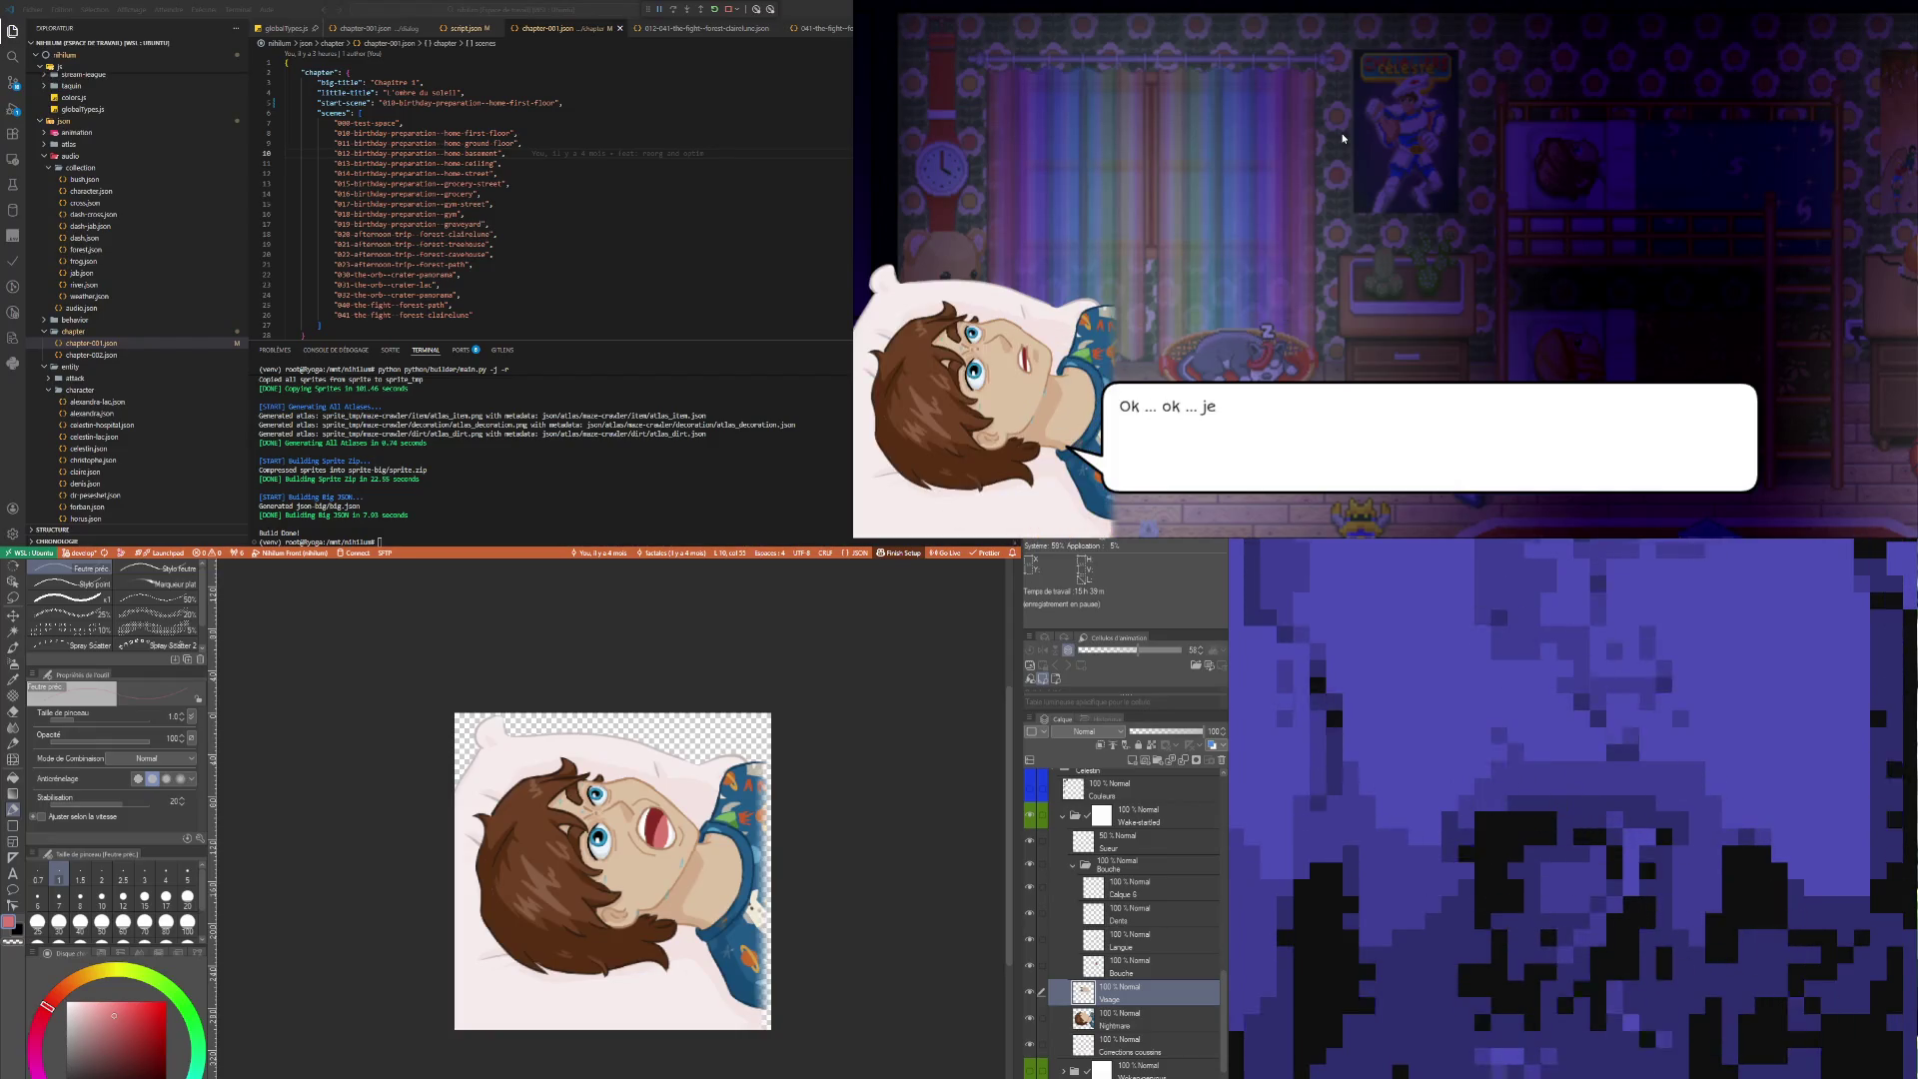
pyautogui.click(1409, 207)
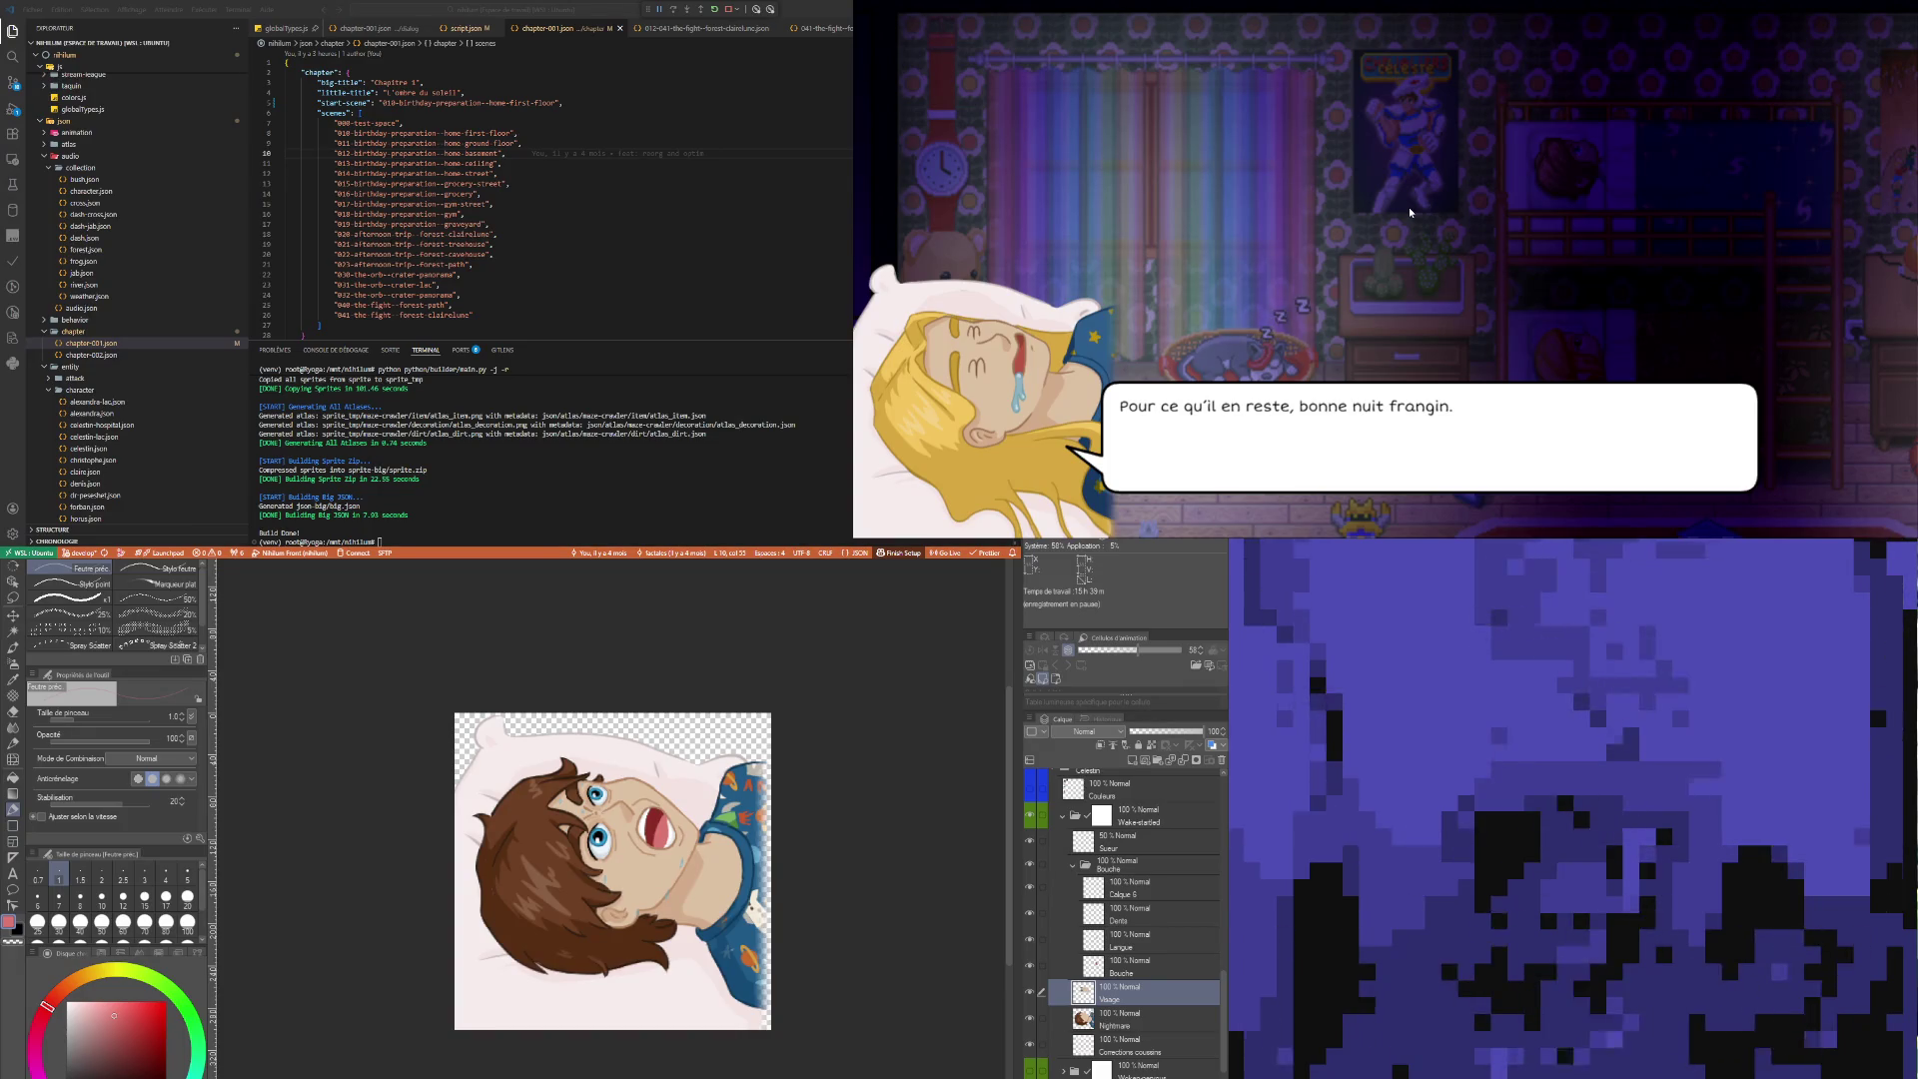
pyautogui.click(1409, 207)
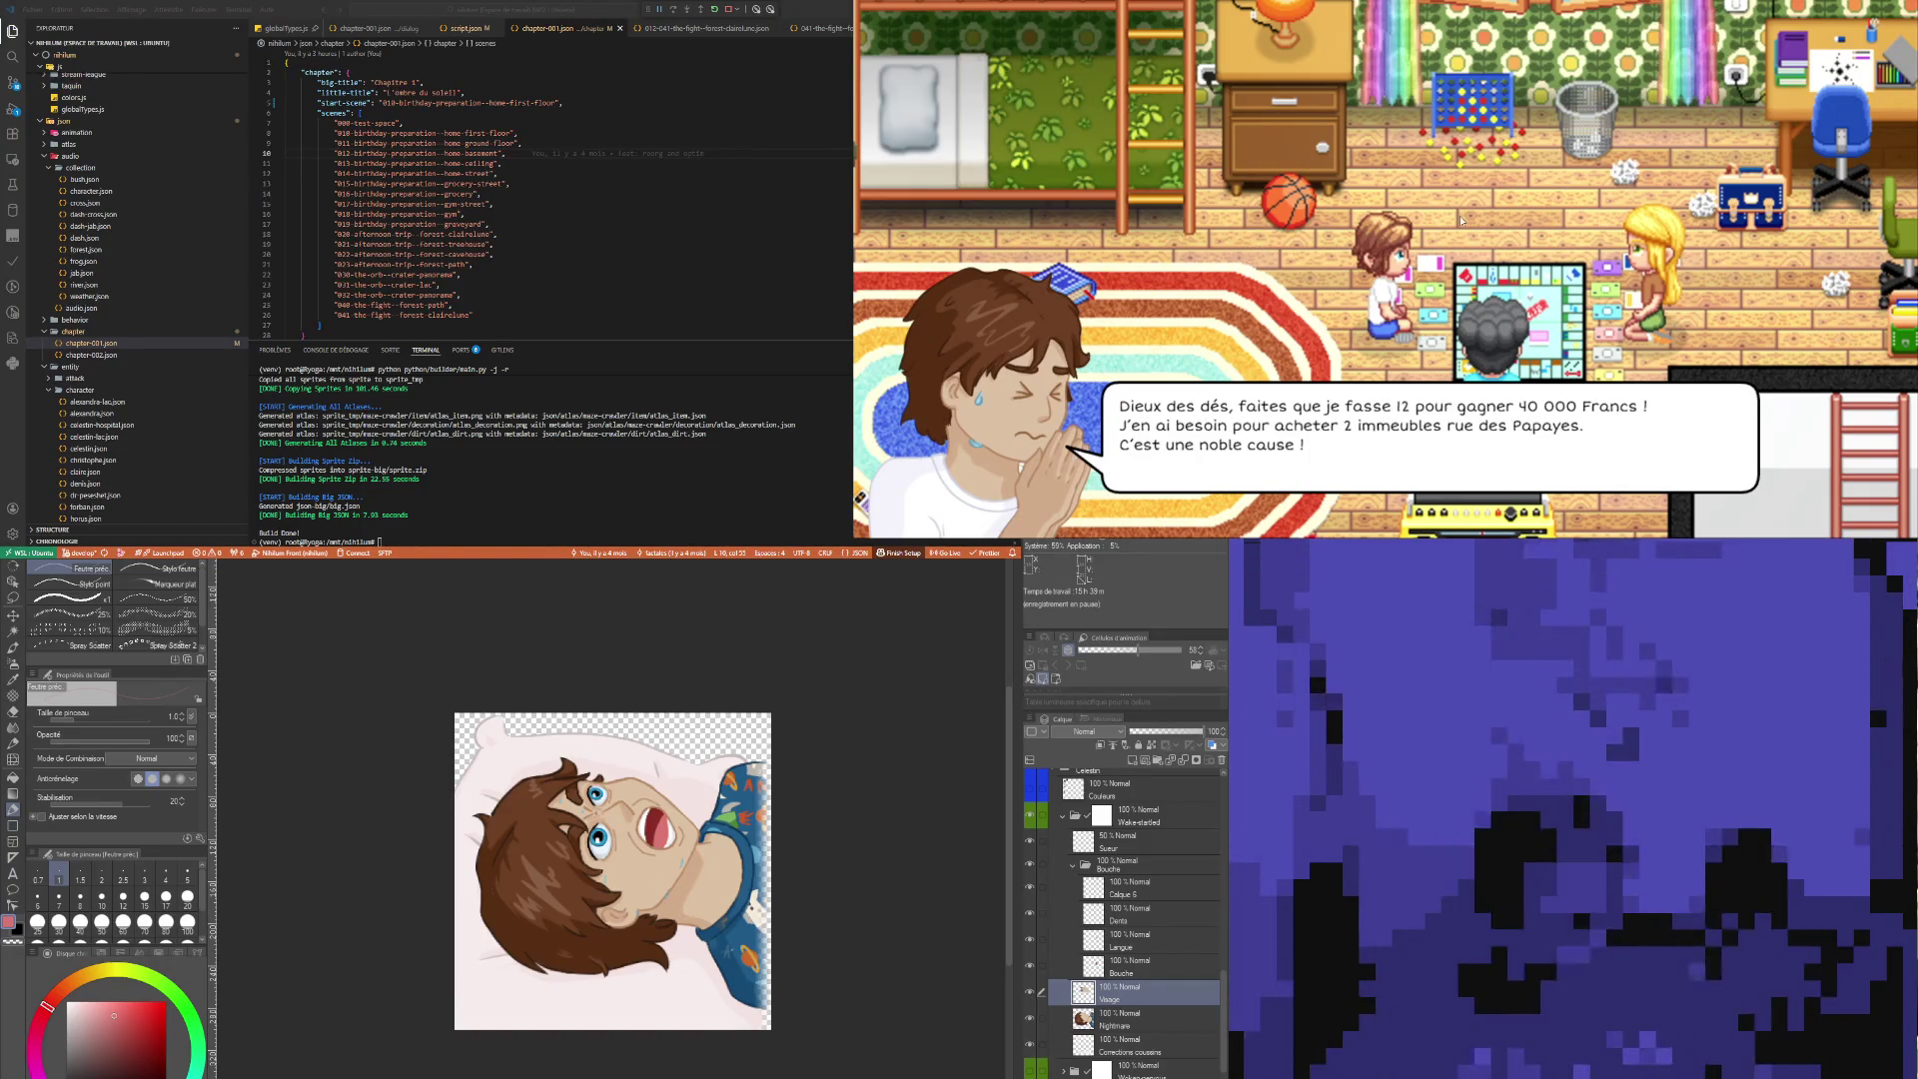
# Advance the dice-roll argument through the cheating accusation up to the girl's taunt
pyautogui.click(1496, 188)
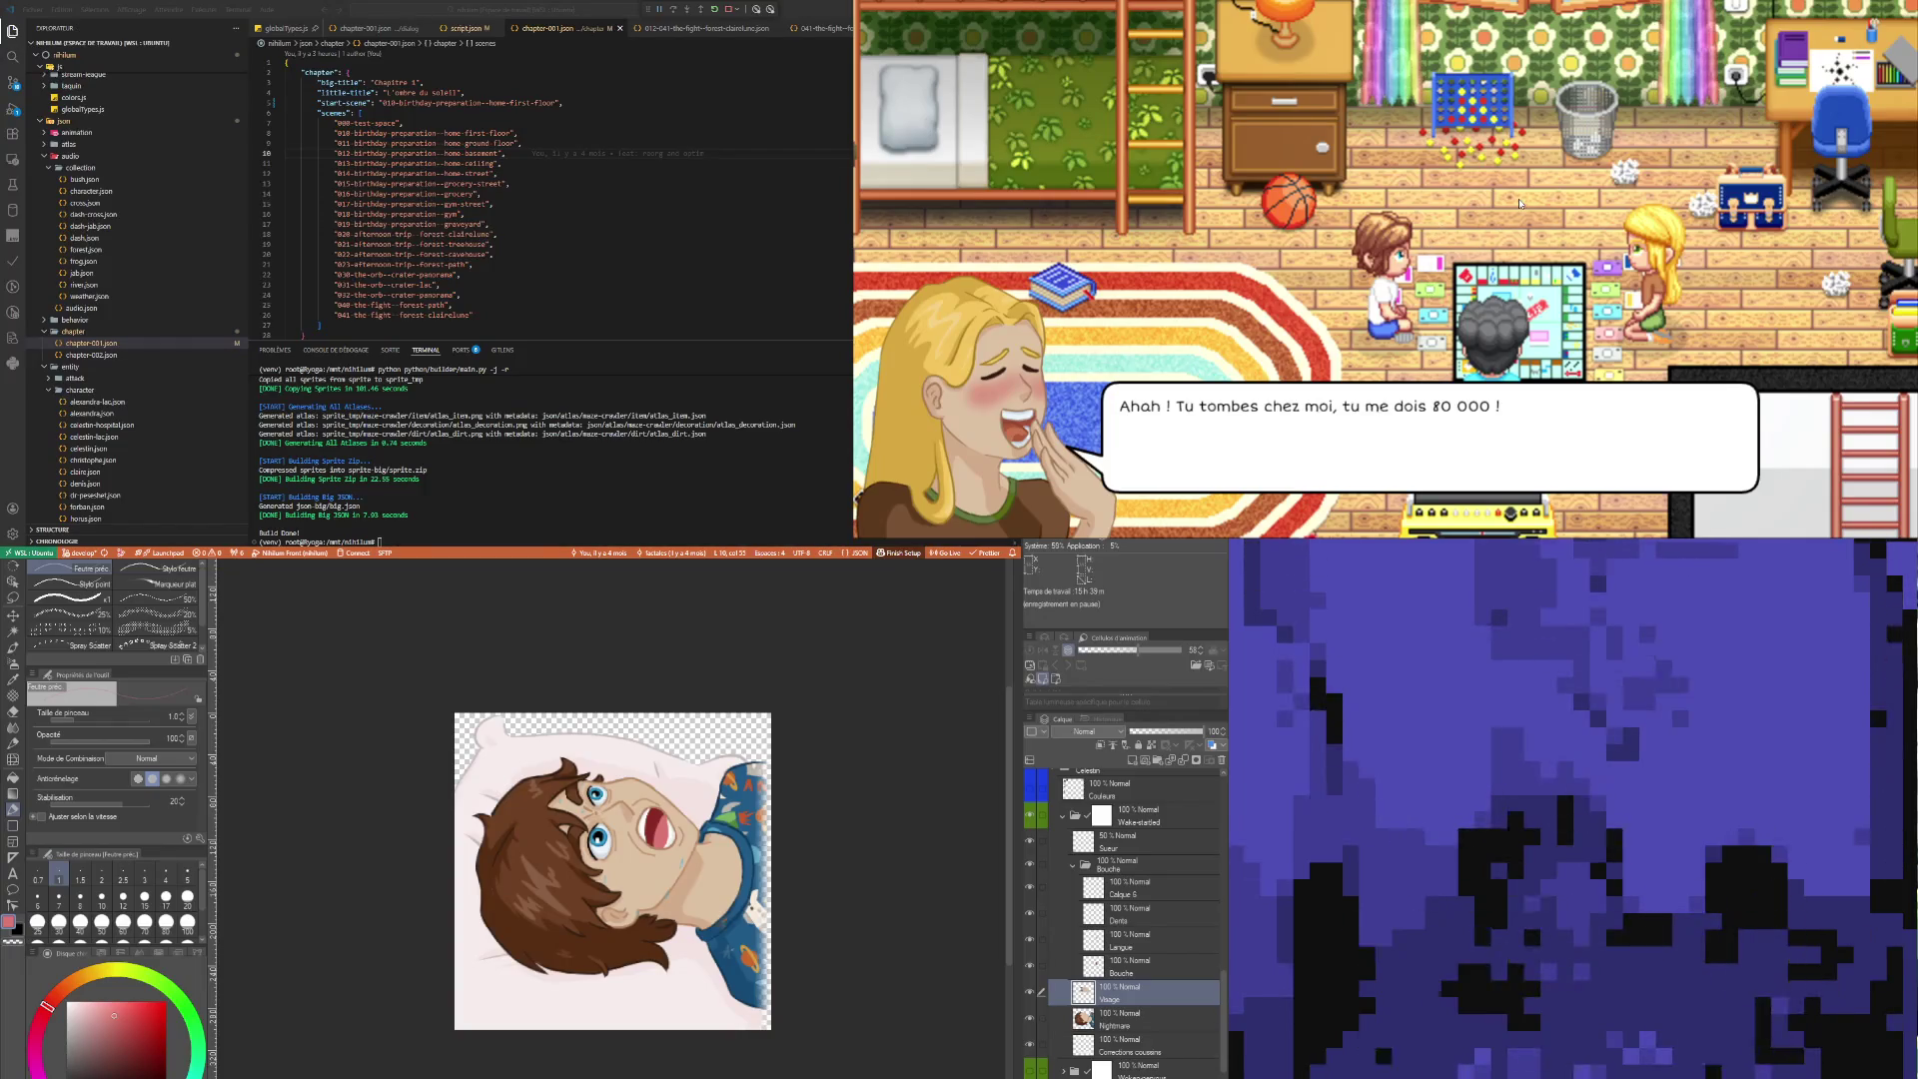
pyautogui.click(1520, 204)
pyautogui.click(1513, 204)
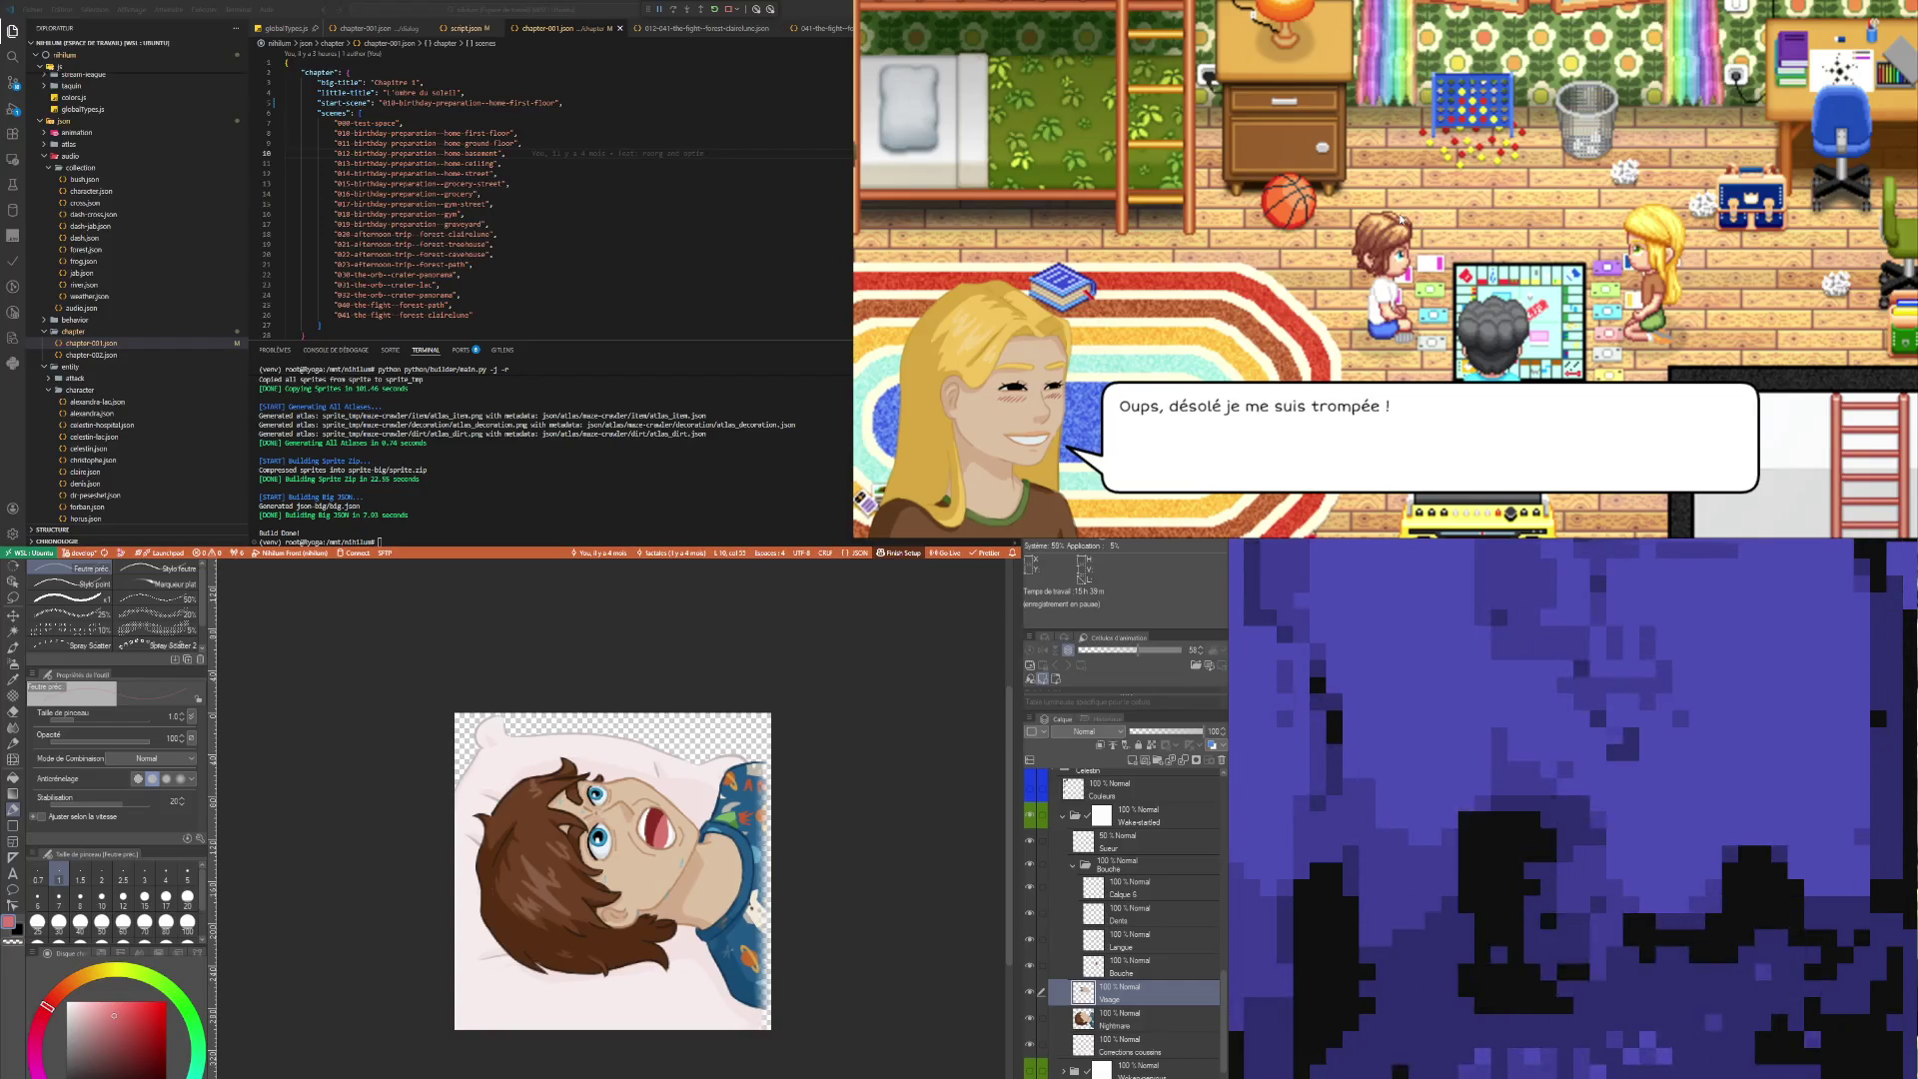
pyautogui.click(1401, 218)
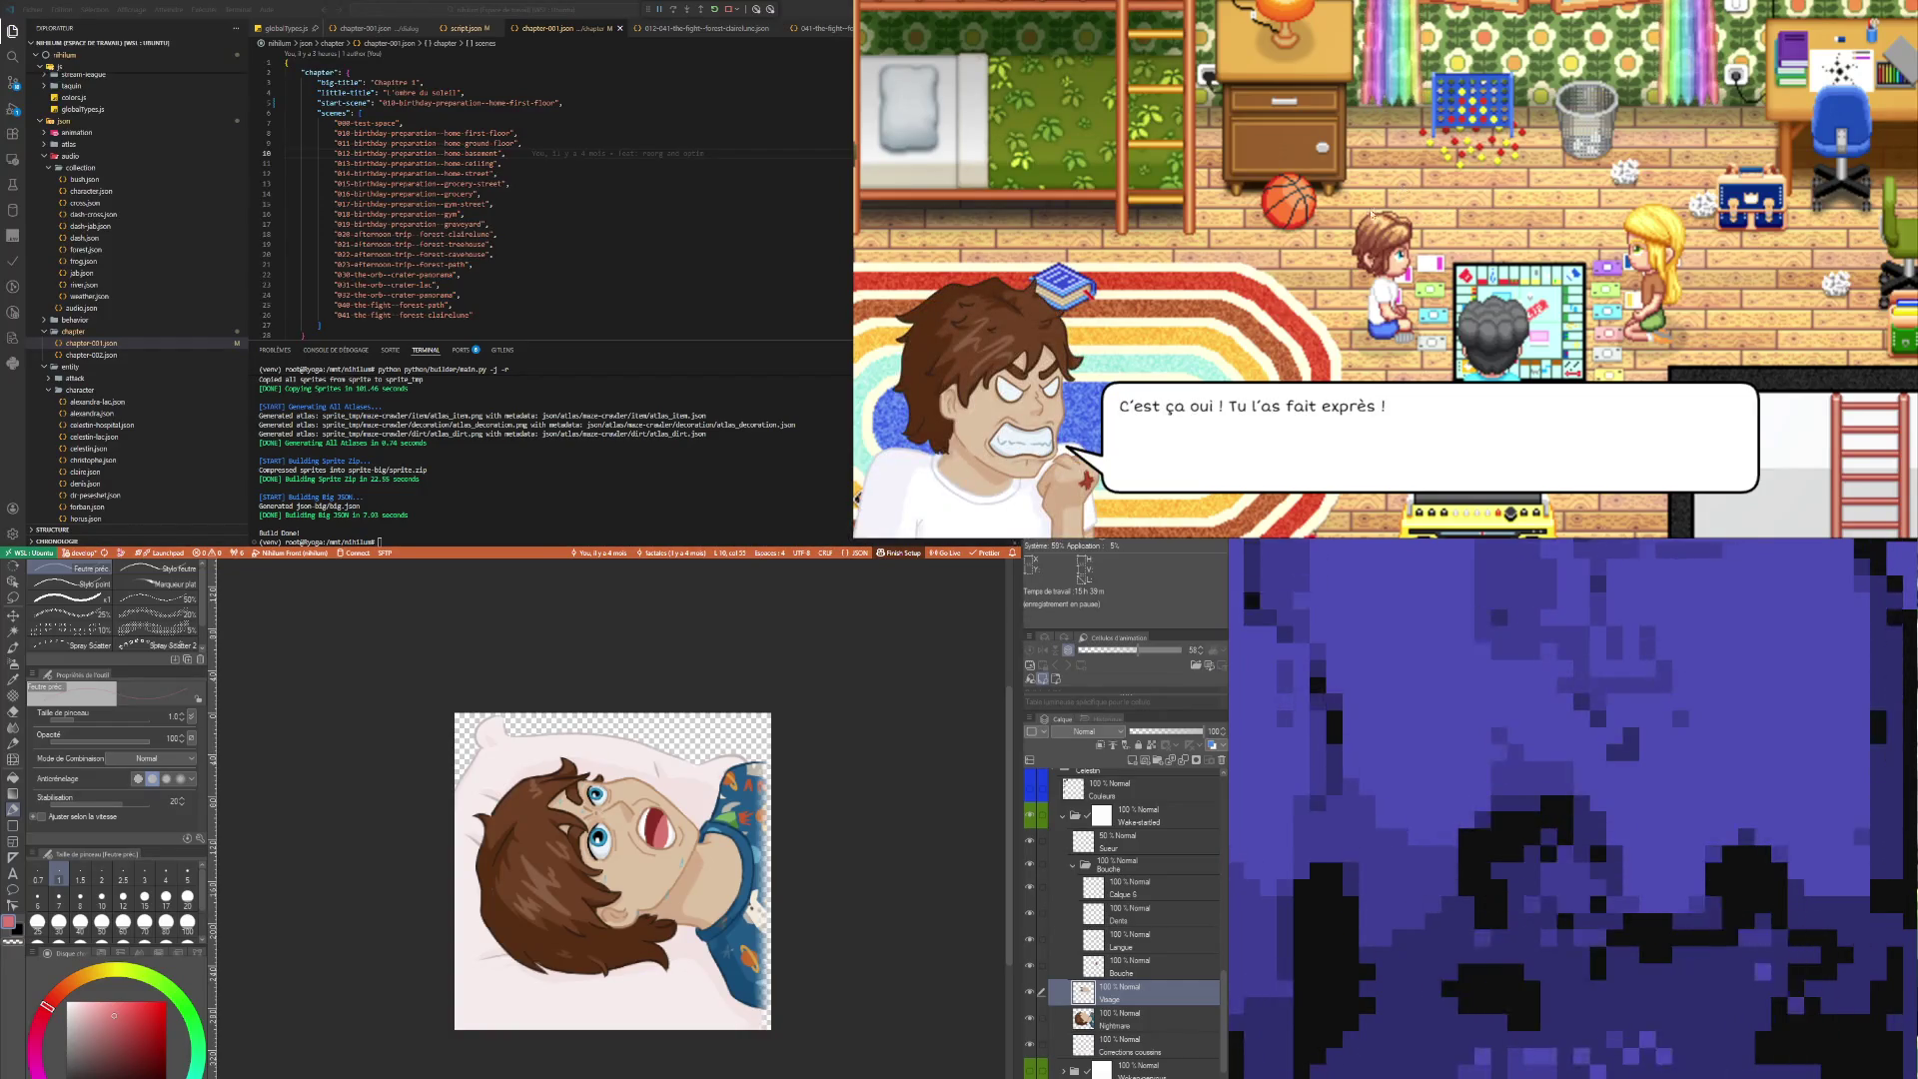
pyautogui.click(1362, 226)
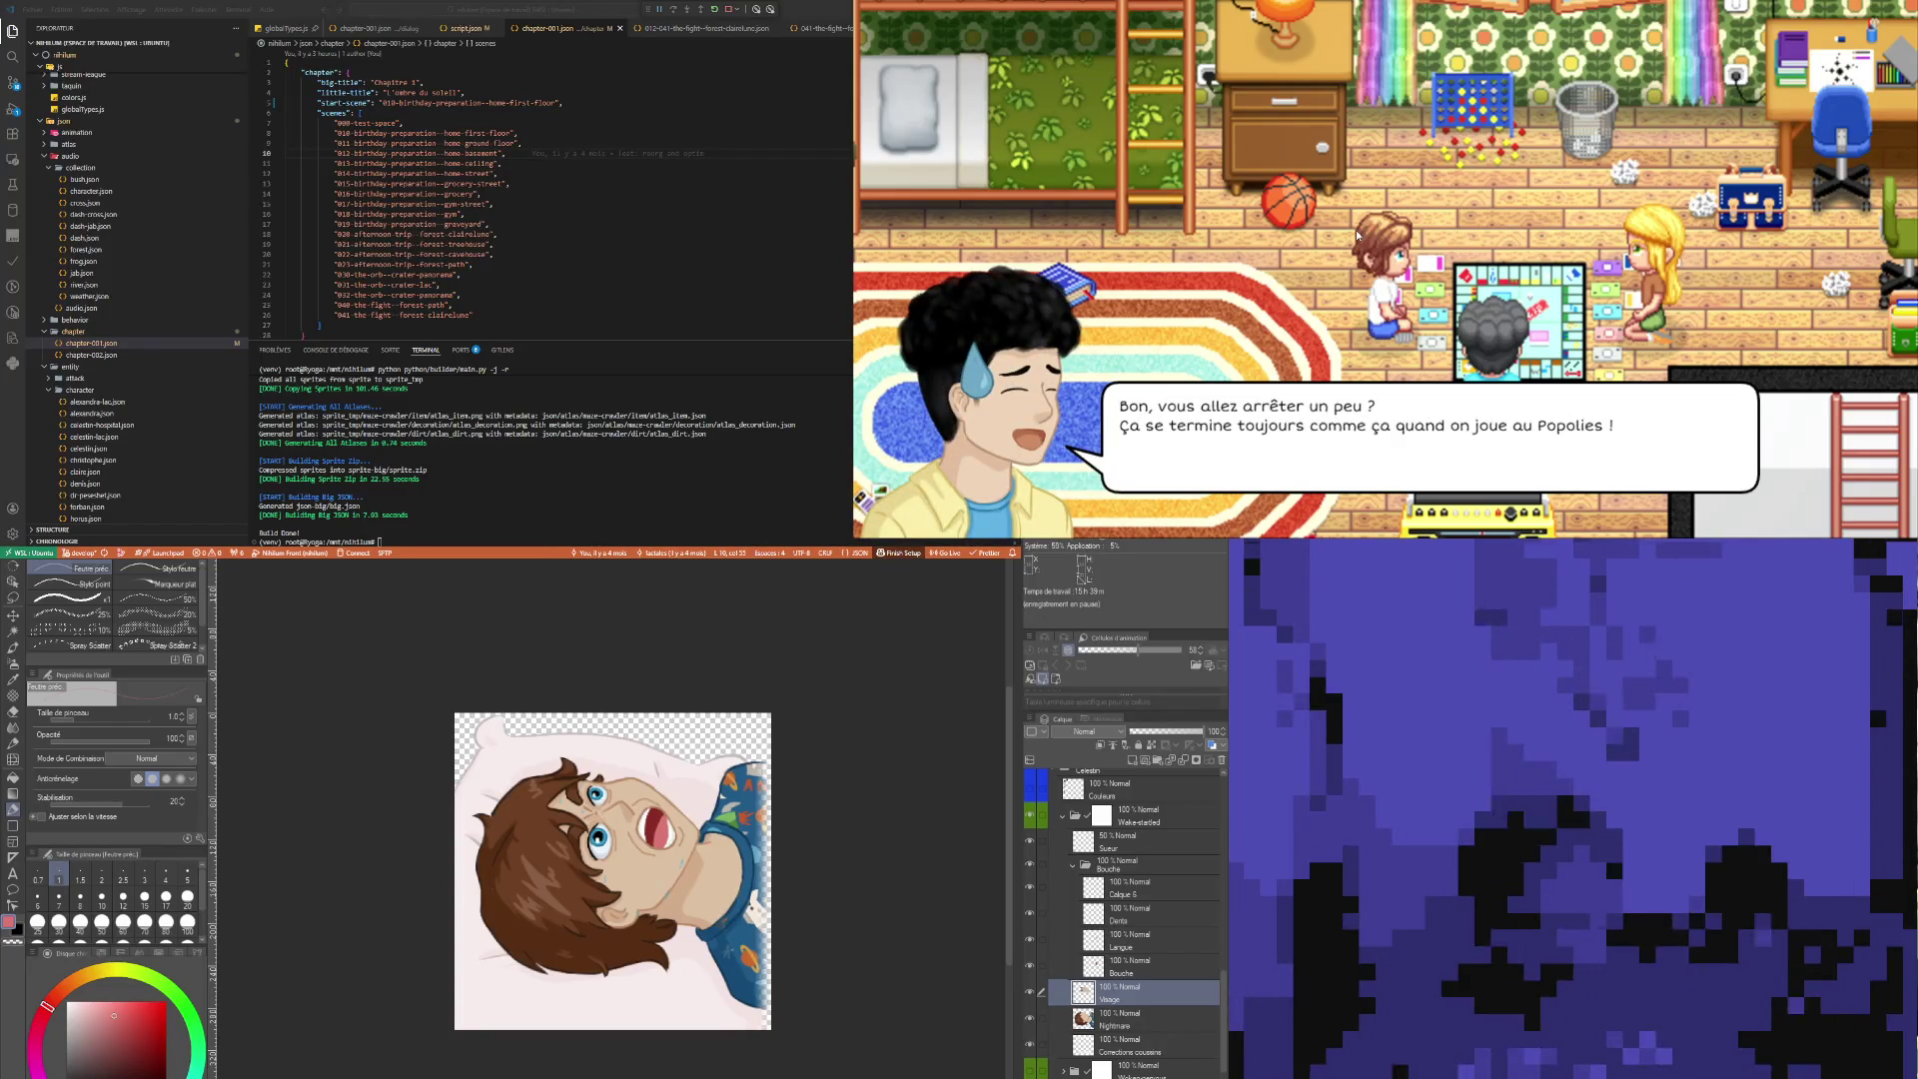
pyautogui.click(1357, 235)
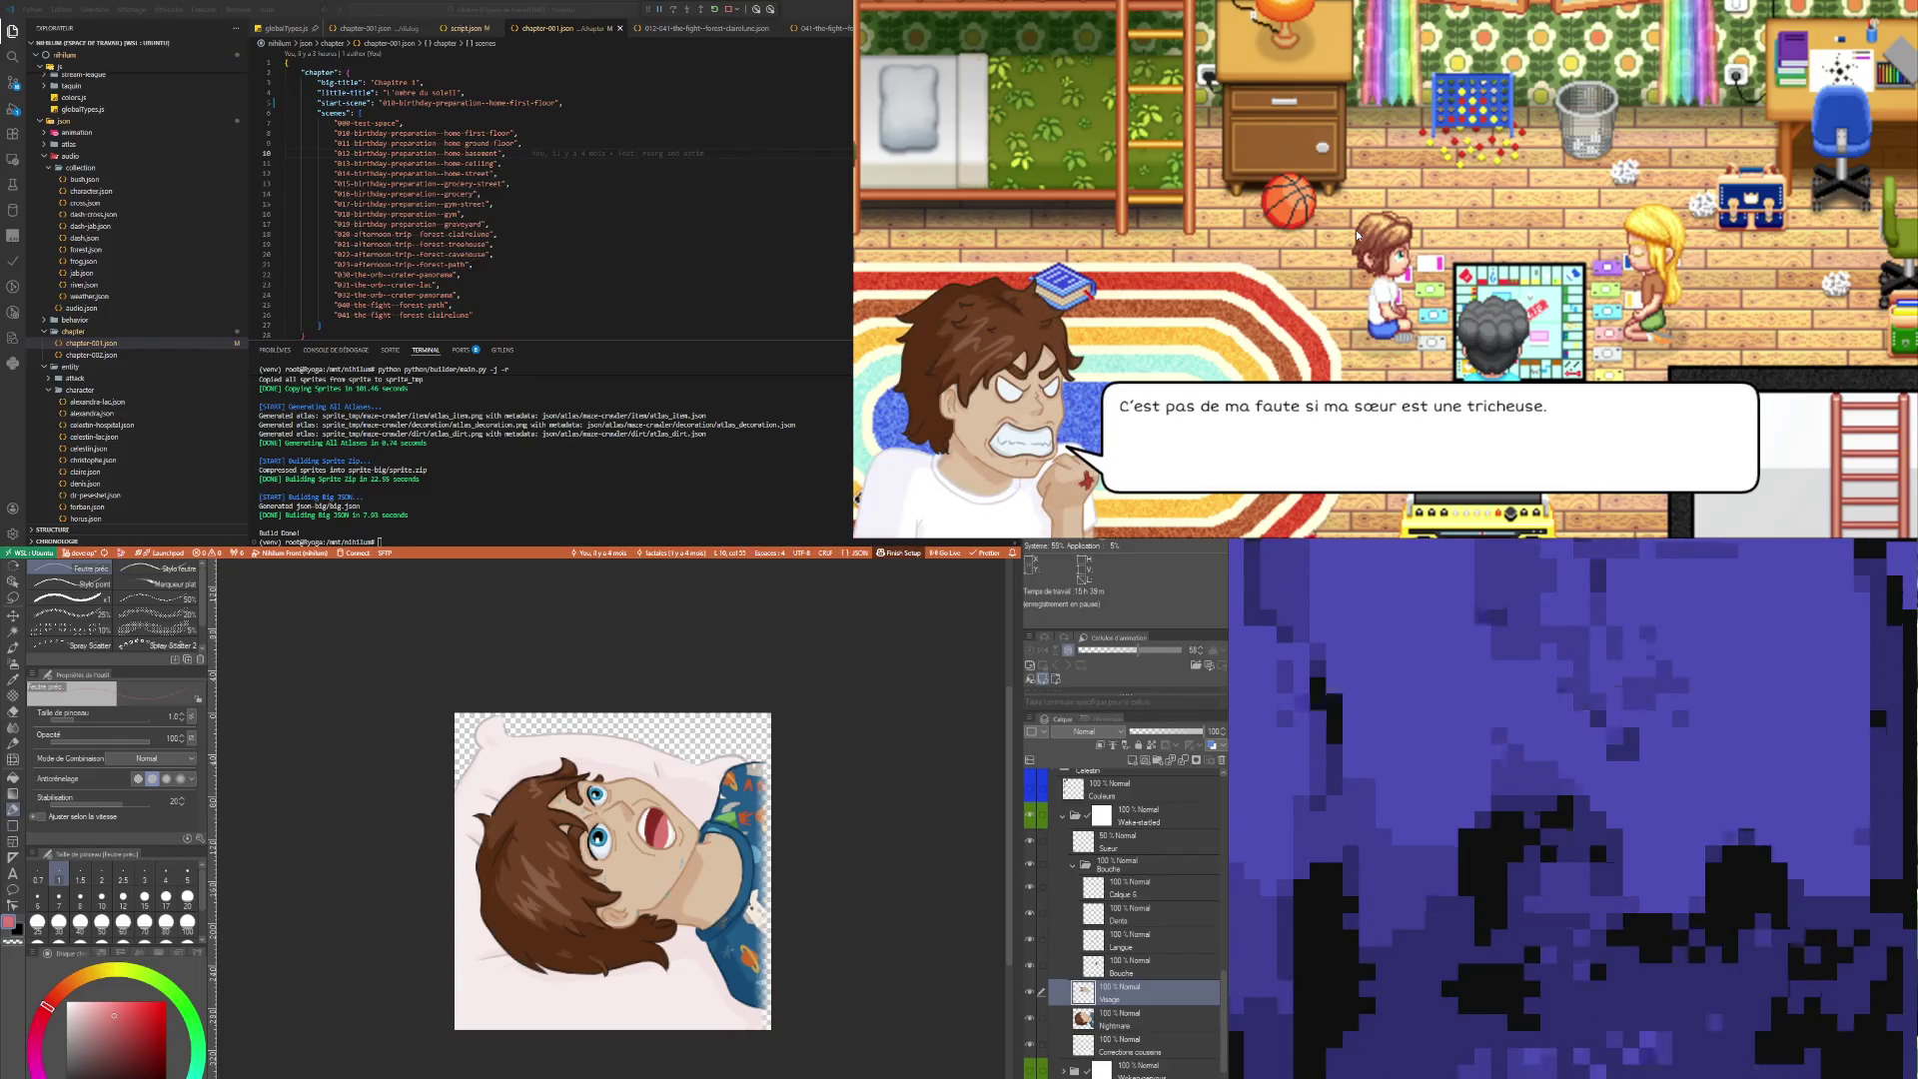
pyautogui.click(1357, 235)
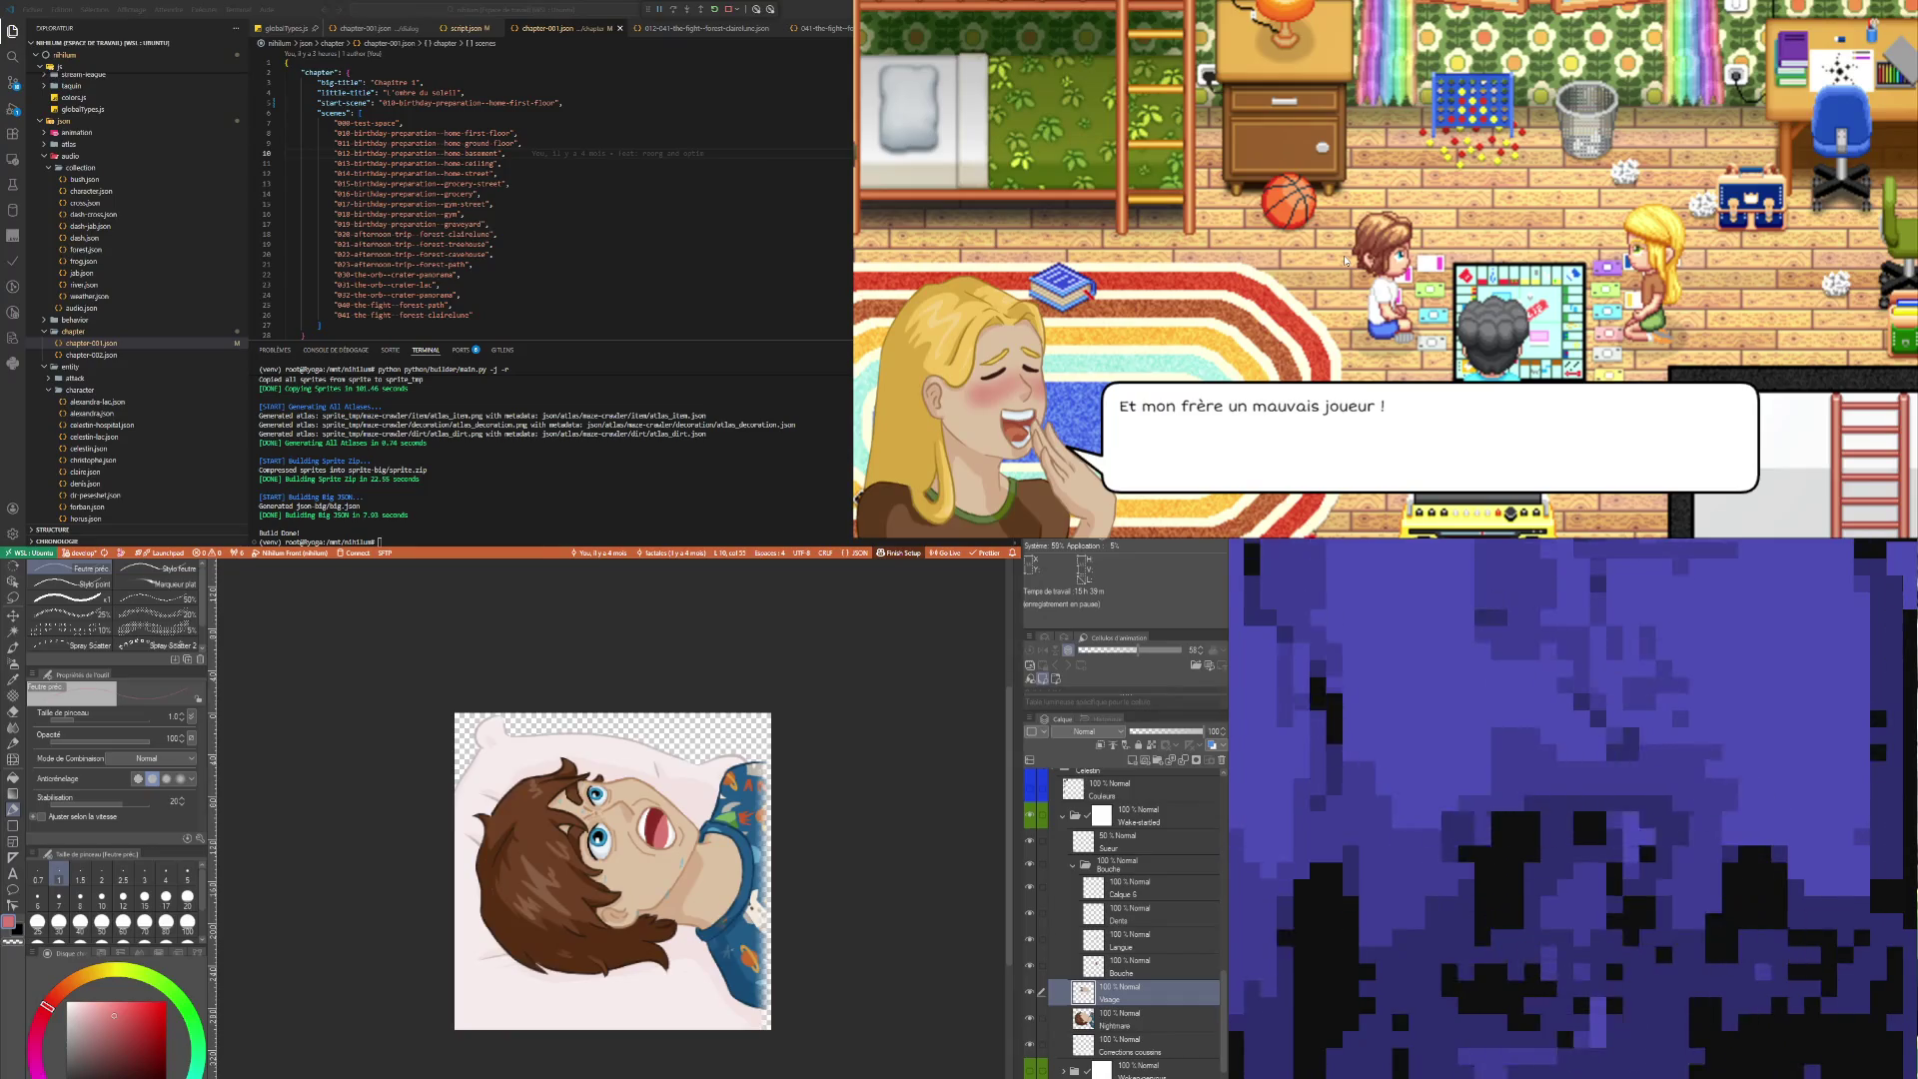
pyautogui.click(1345, 261)
pyautogui.click(1345, 261)
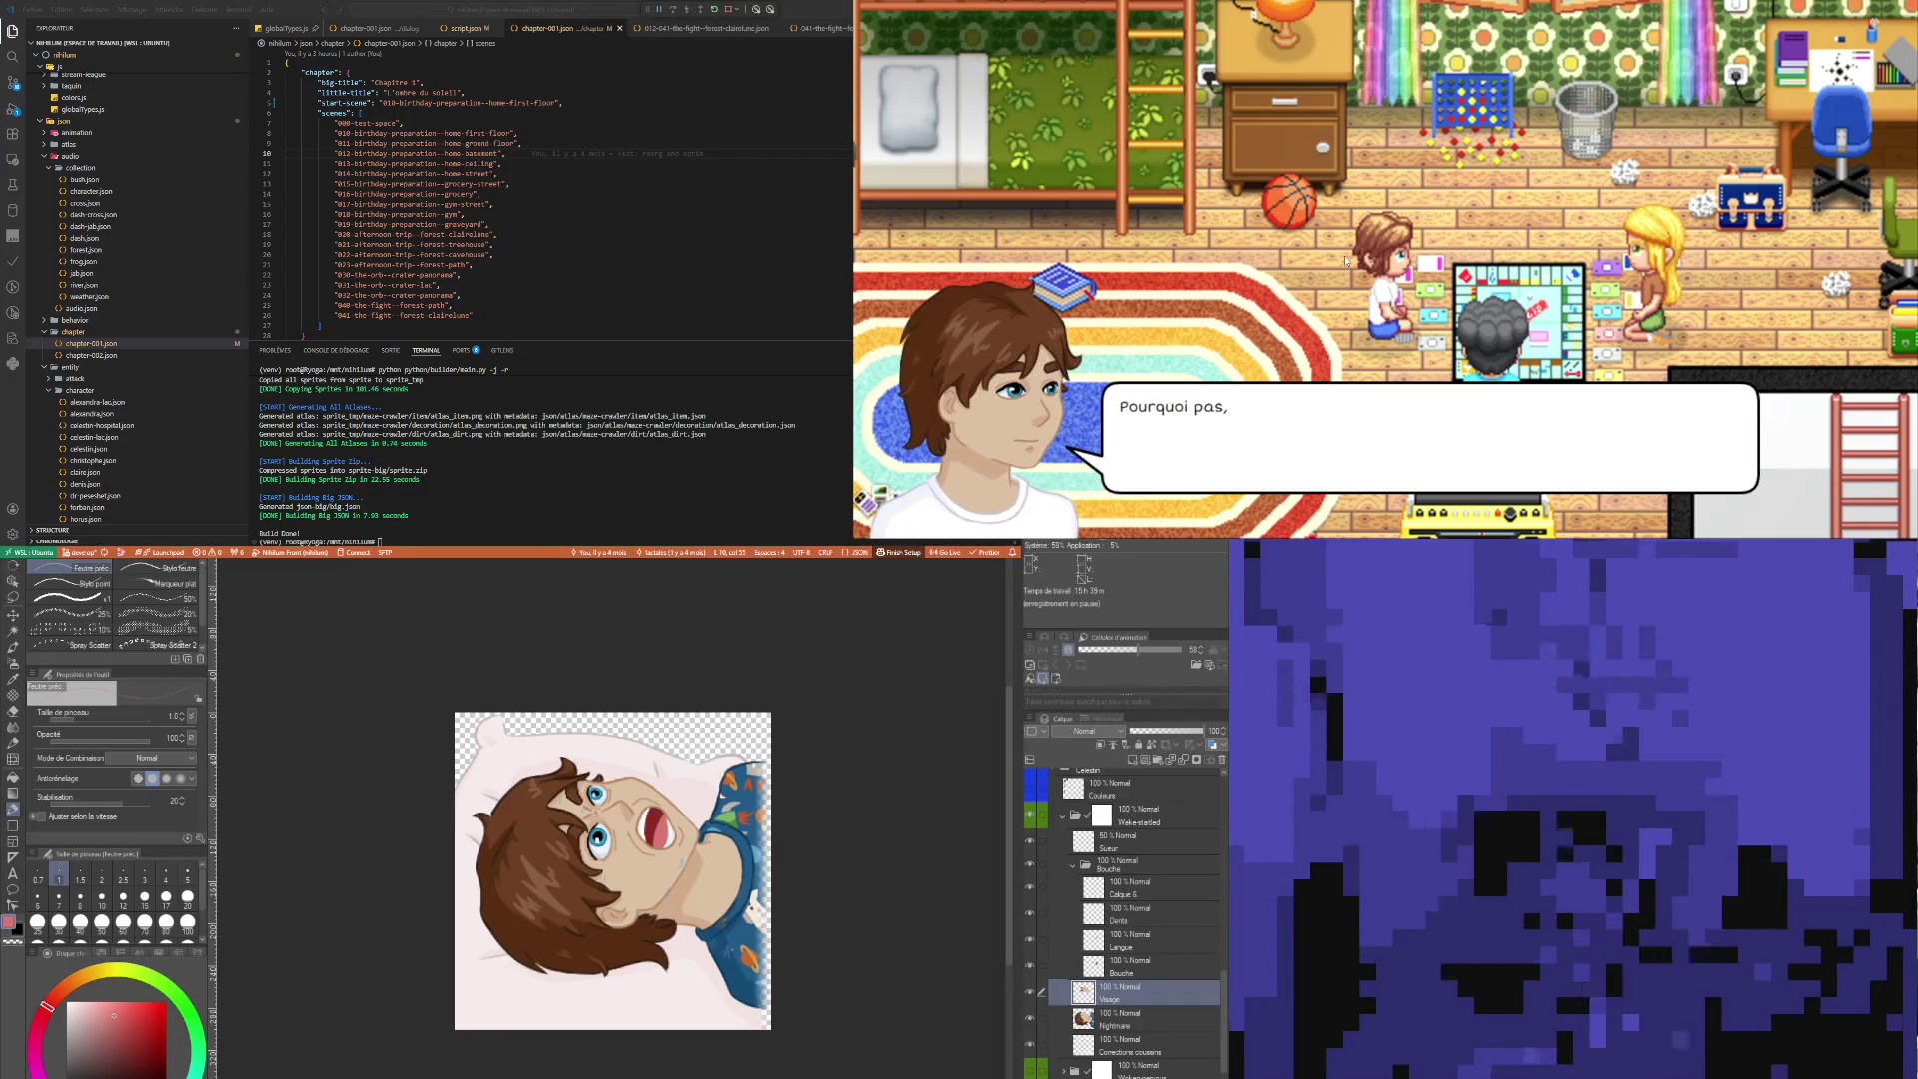
pyautogui.click(1345, 262)
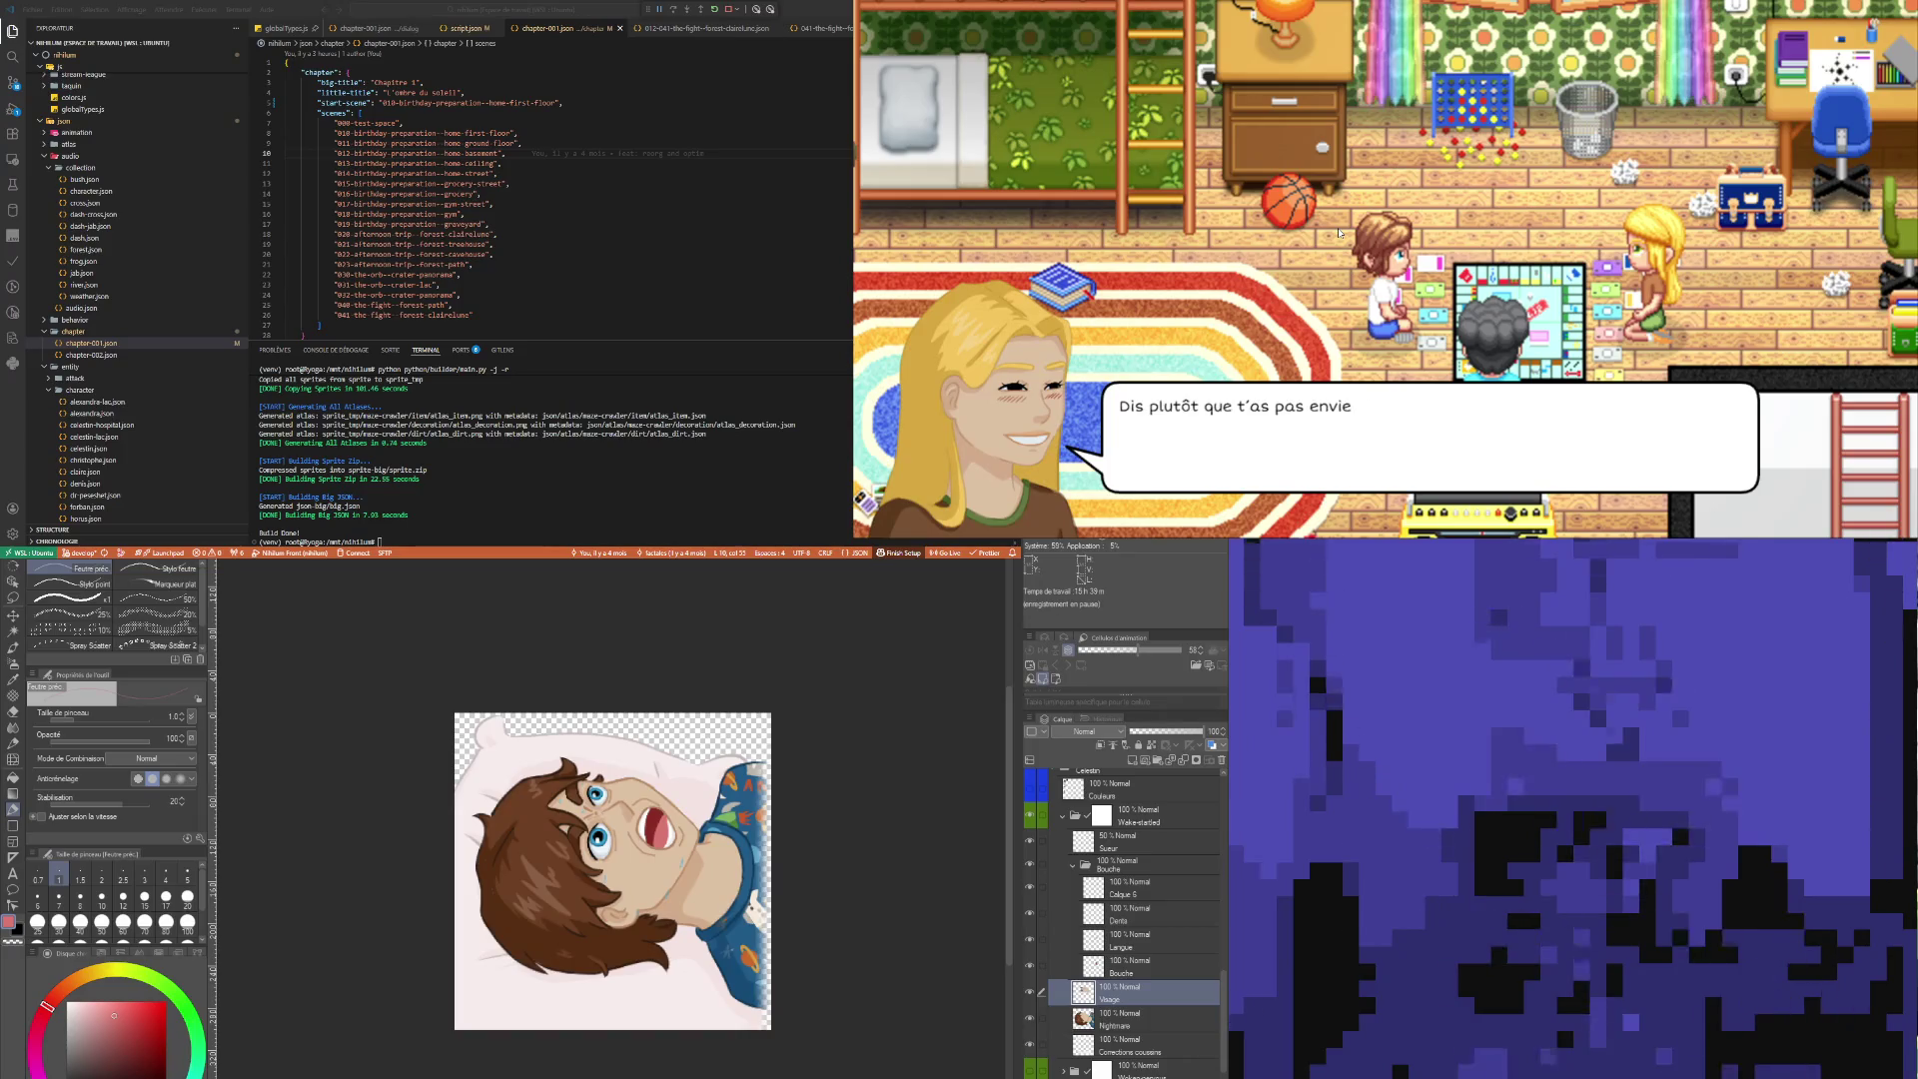
# Continue past the cave question to the exploration group's naming, closing the dialogue
pyautogui.click(1340, 233)
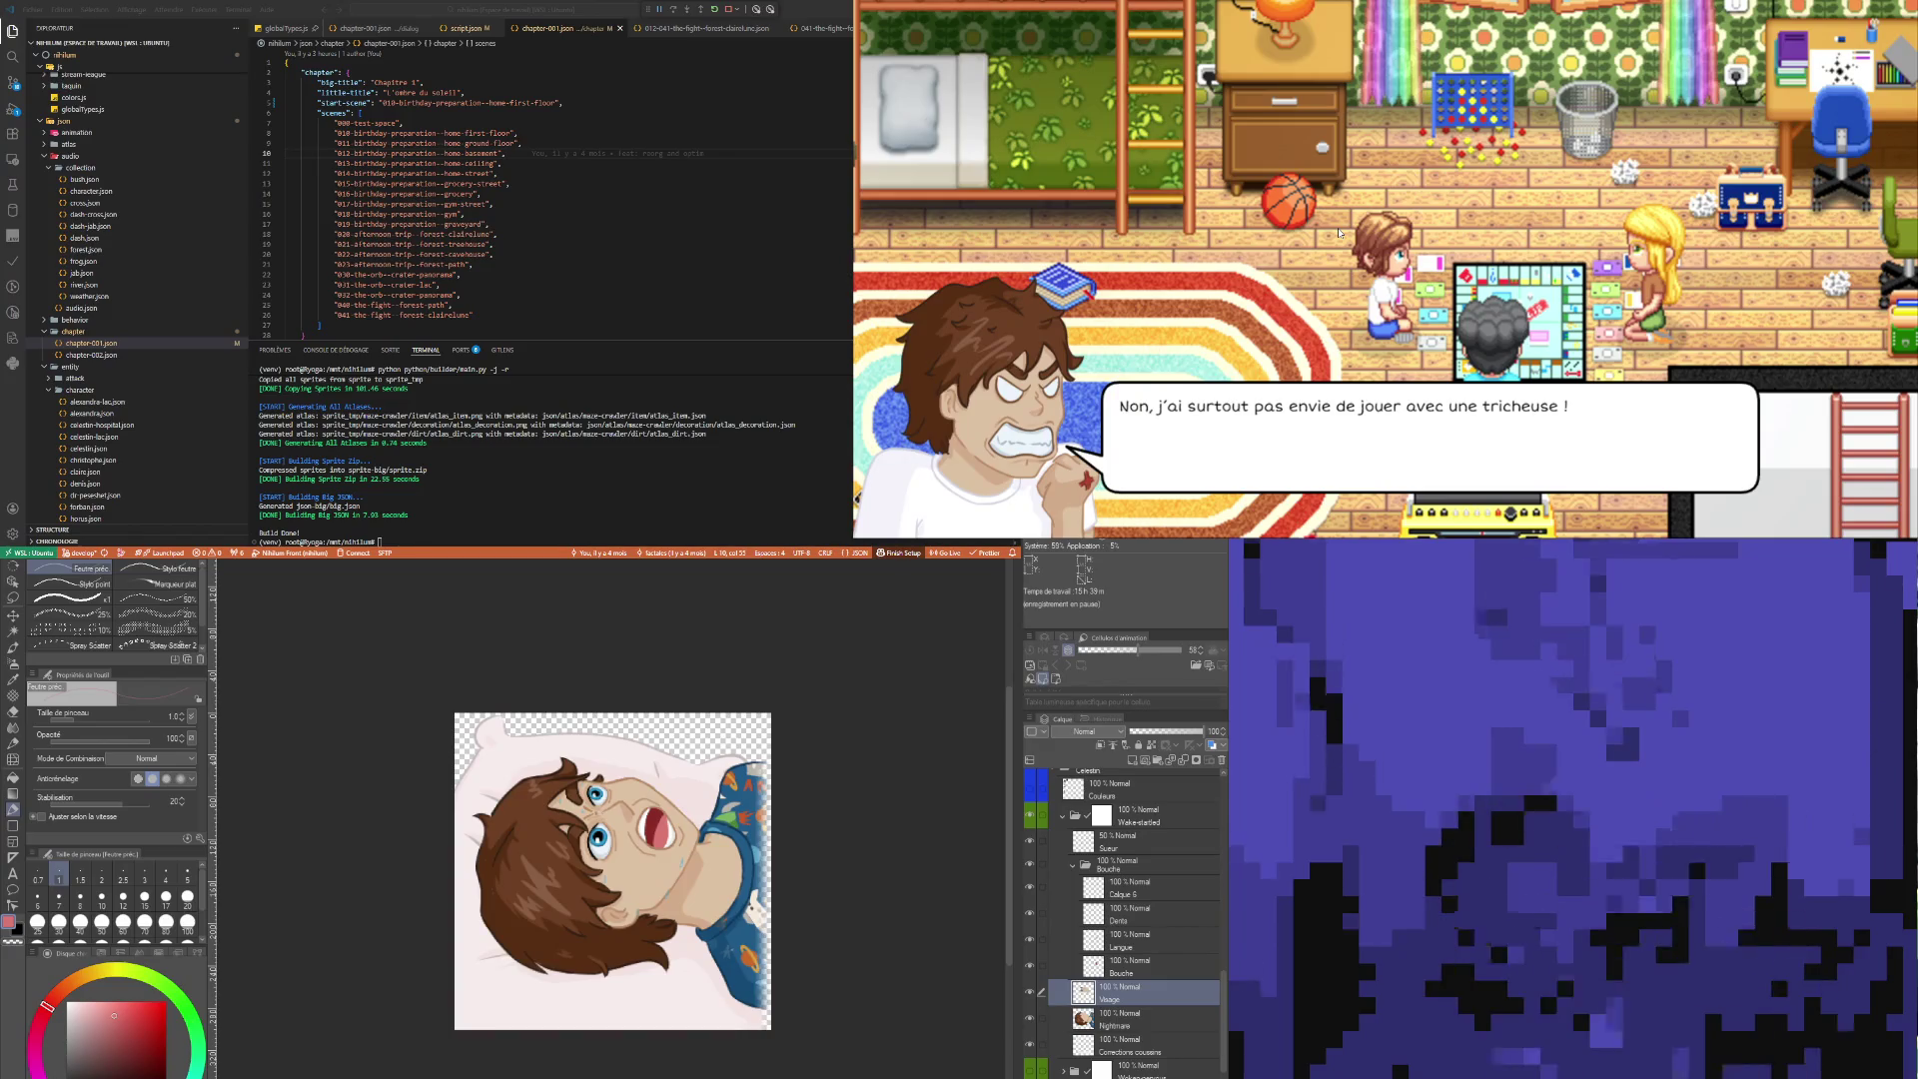
pyautogui.click(1340, 233)
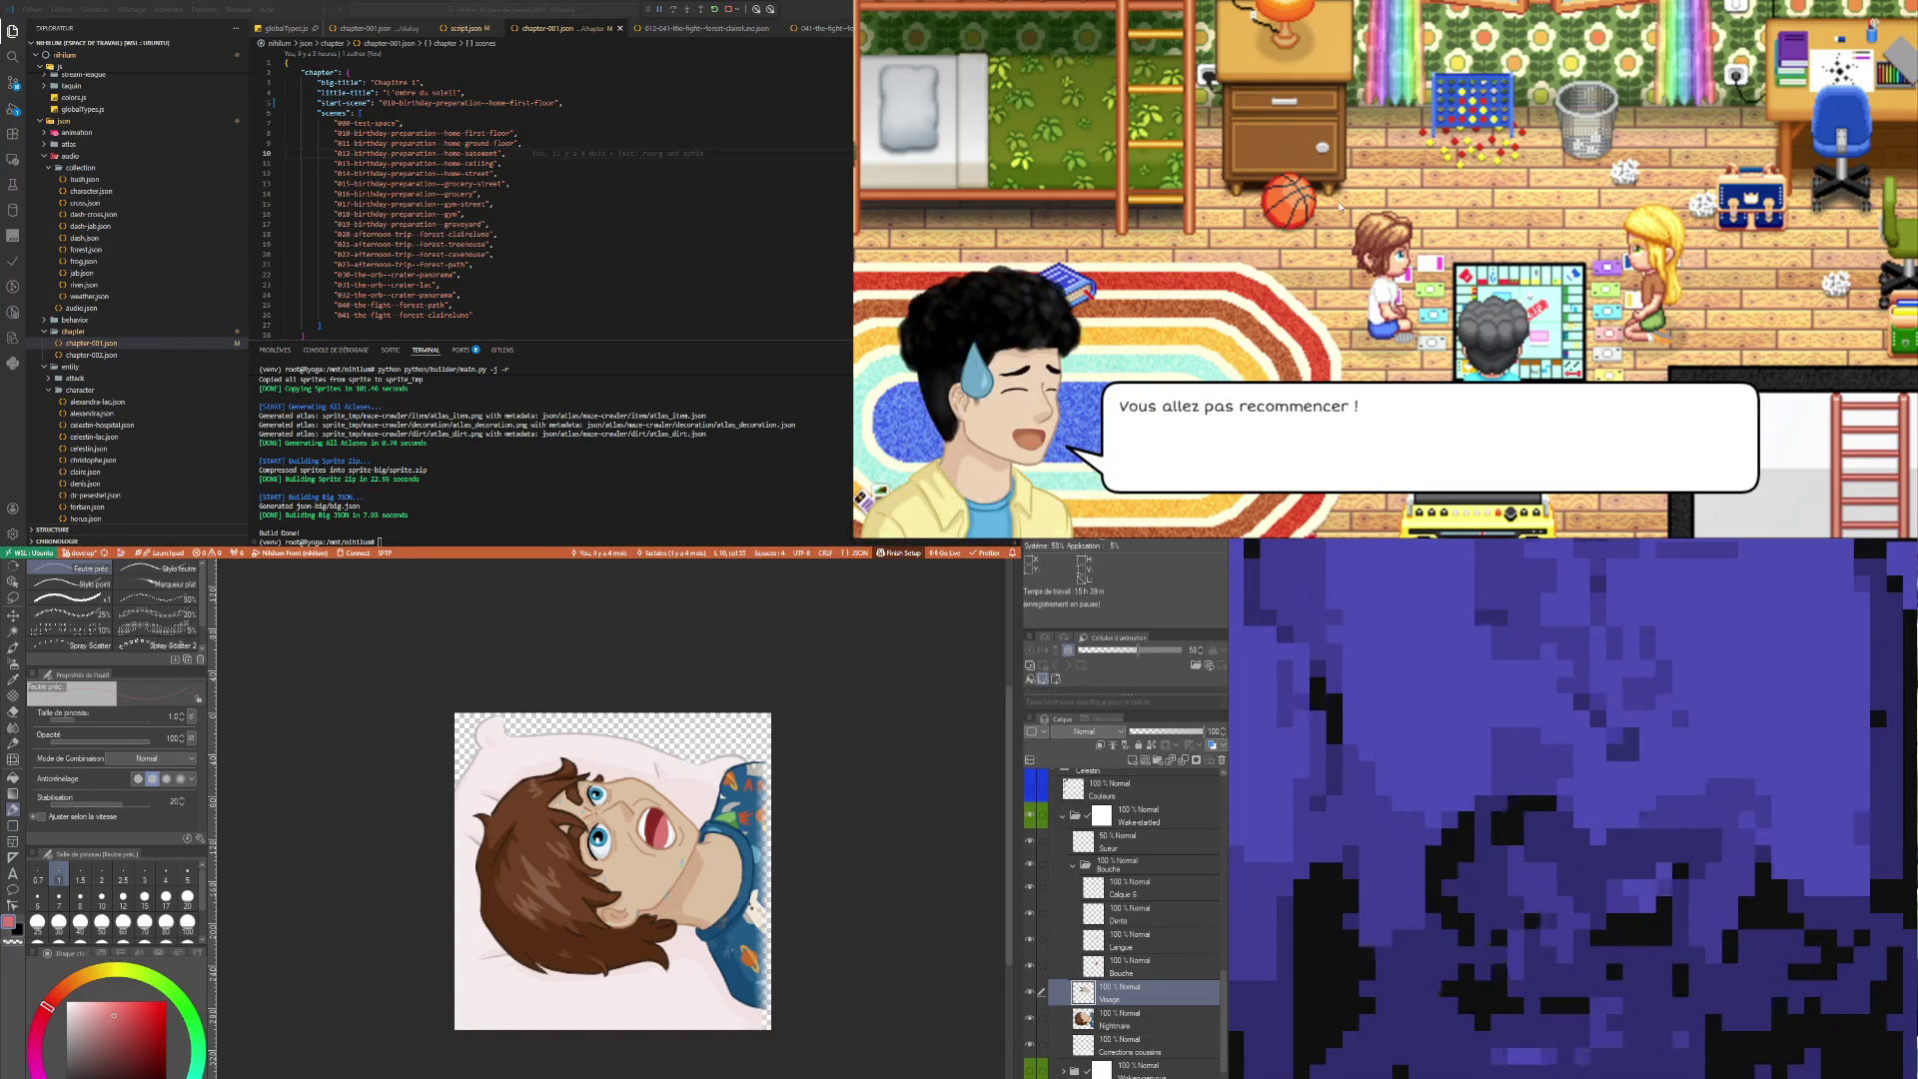
pyautogui.click(1339, 207)
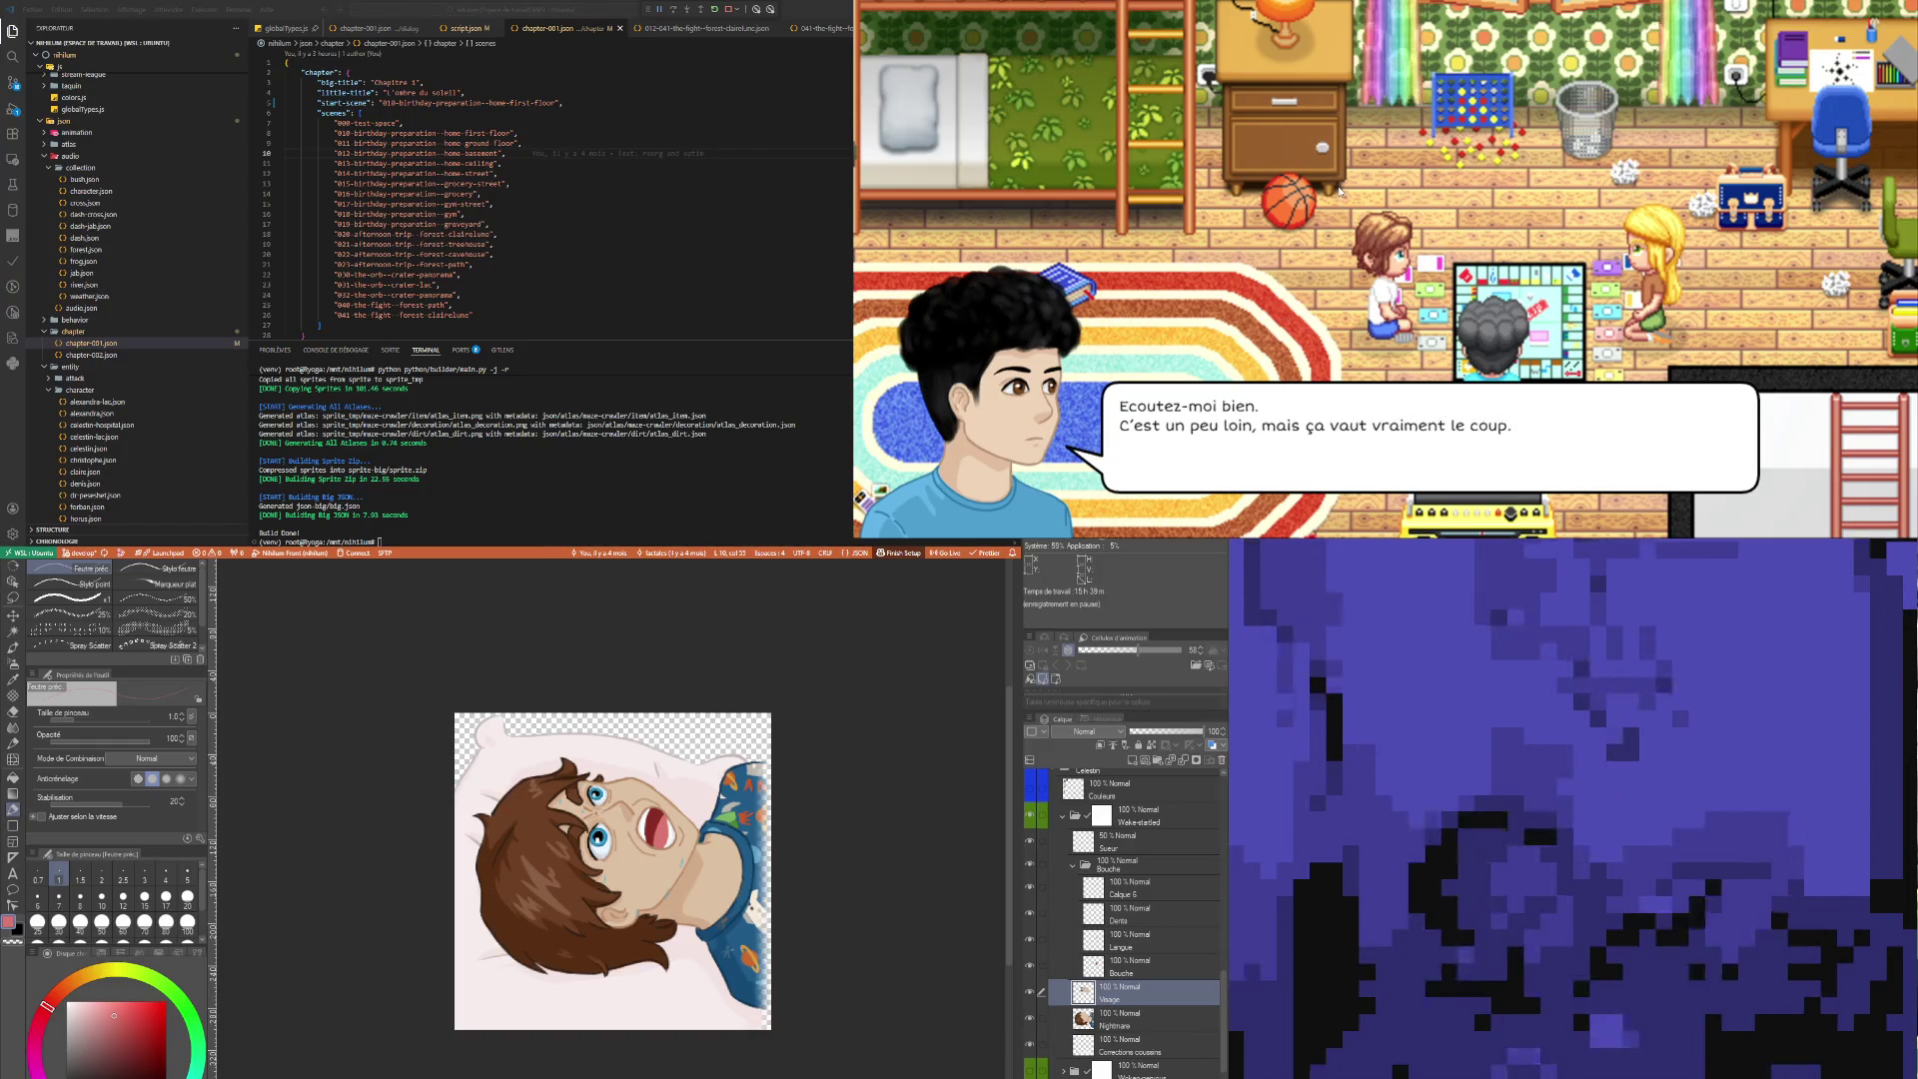
pyautogui.click(1338, 199)
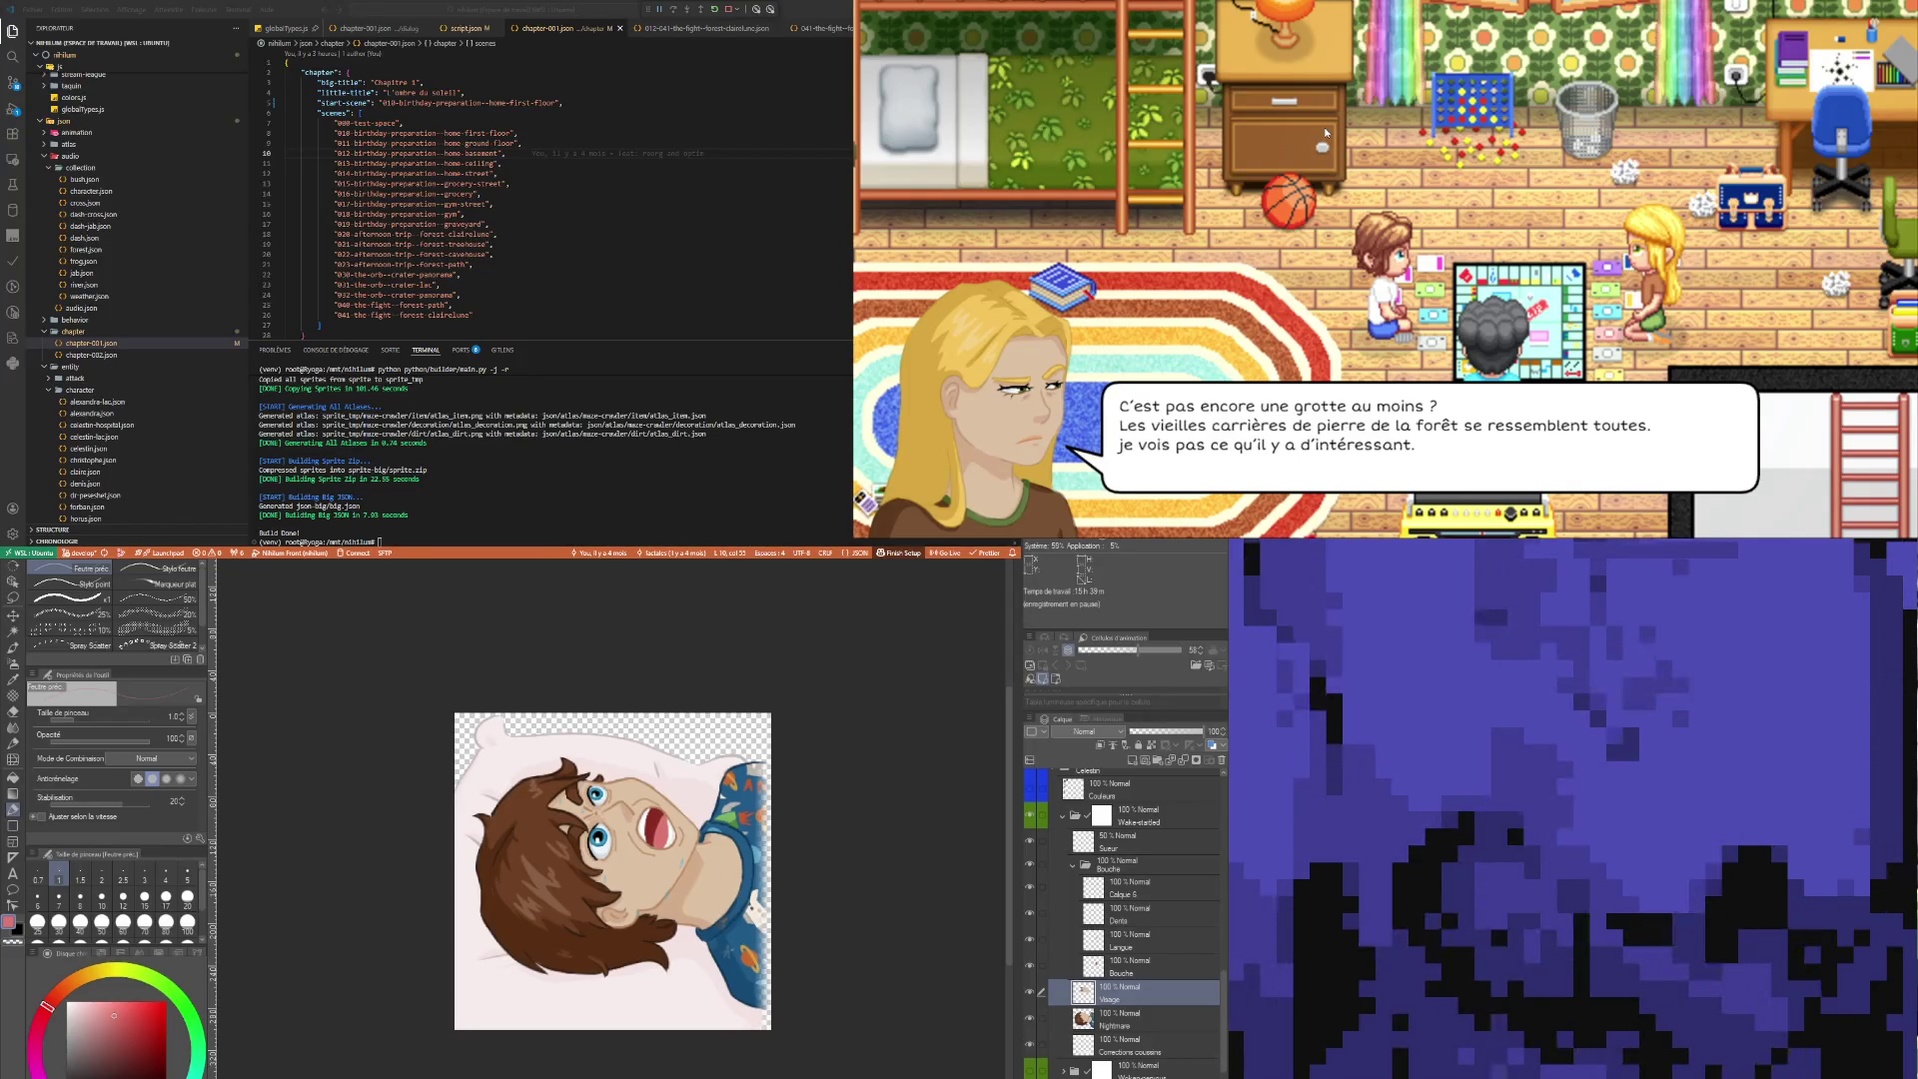
pyautogui.click(1323, 126)
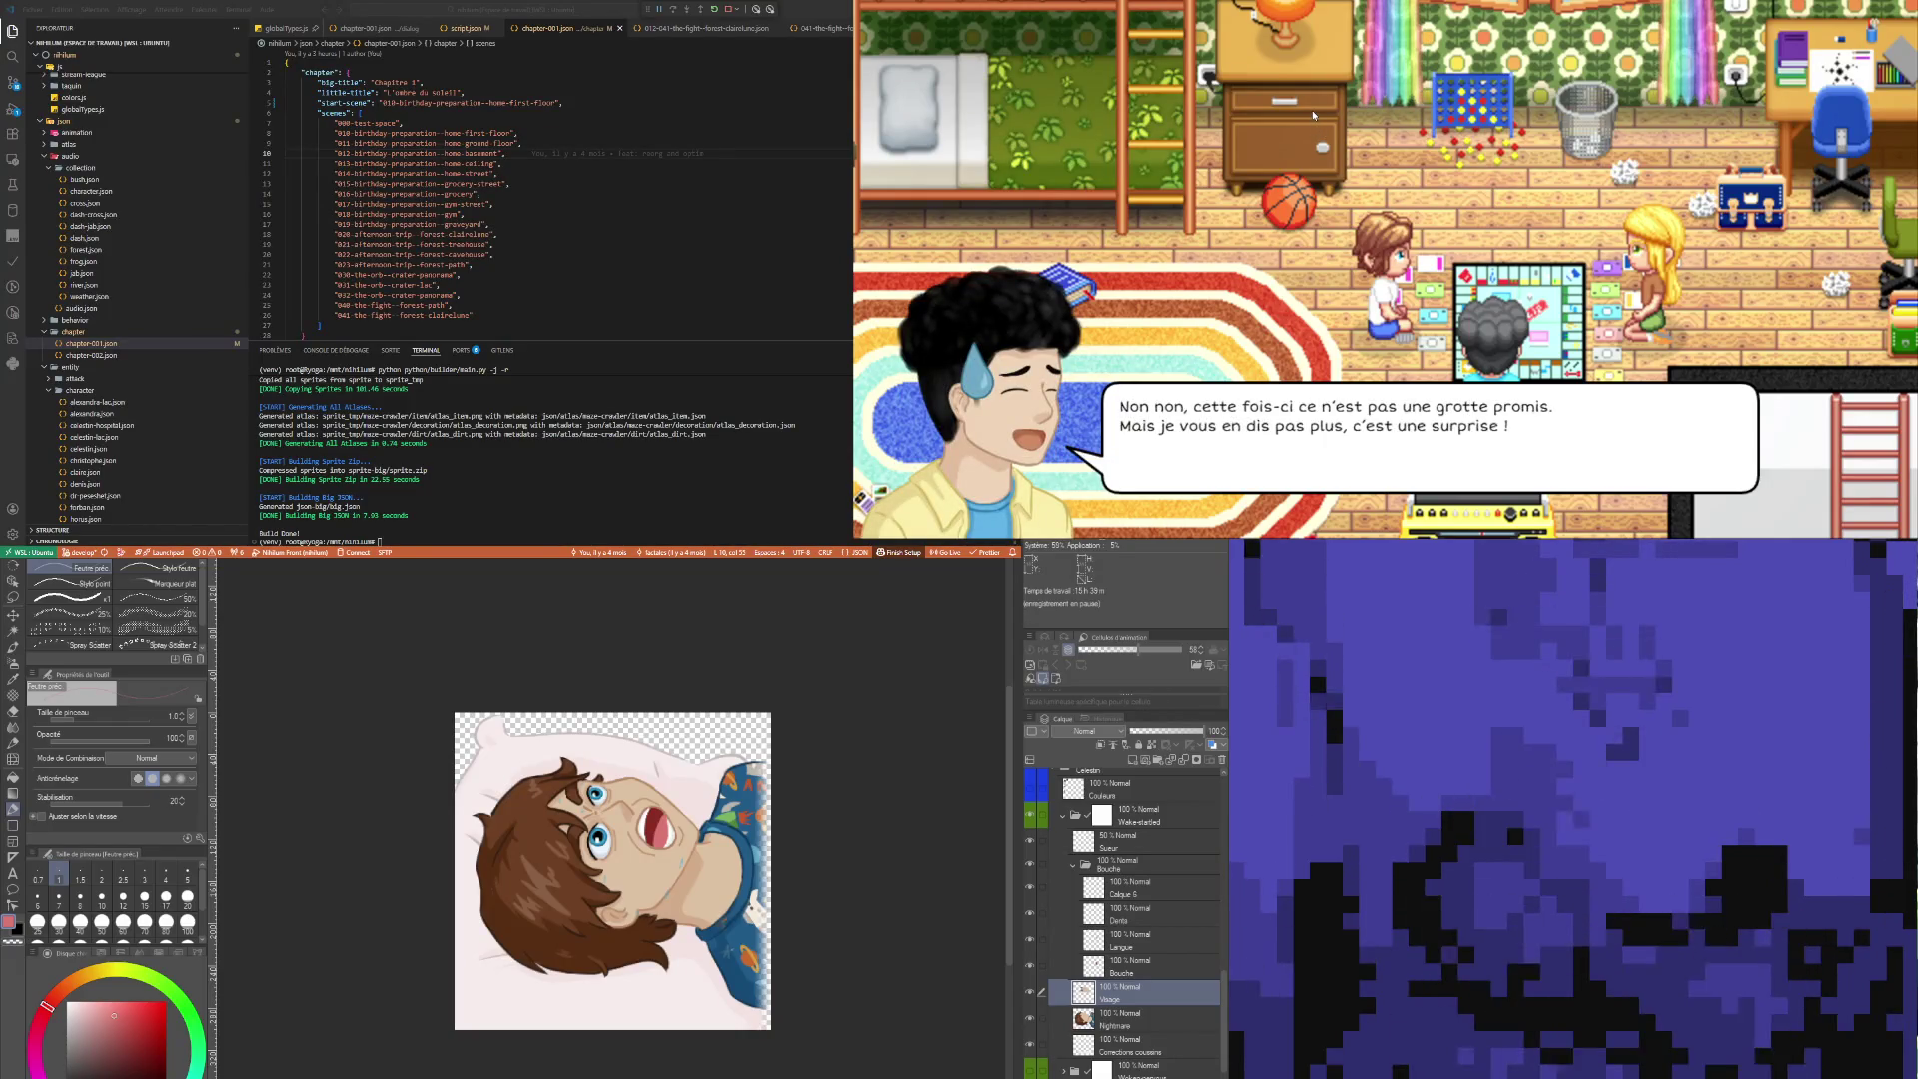
pyautogui.click(1408, 121)
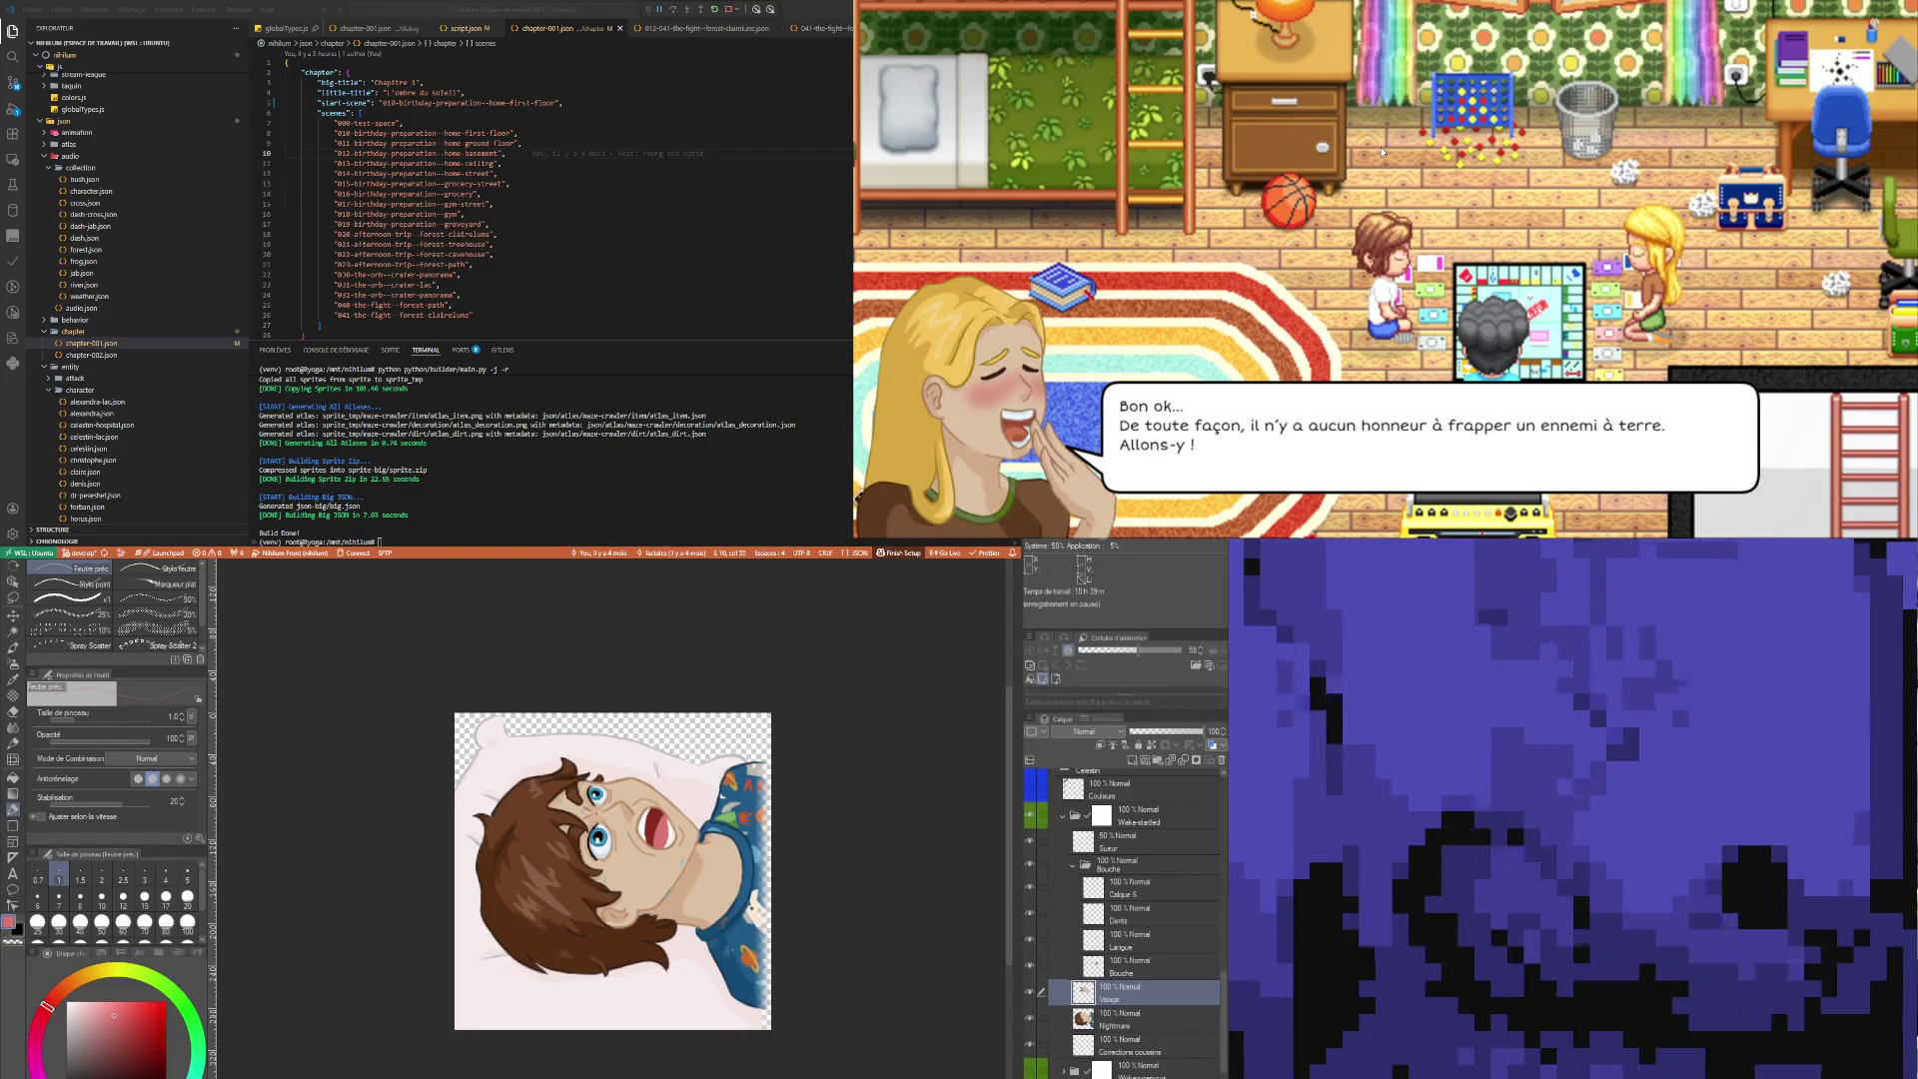
pyautogui.click(1387, 140)
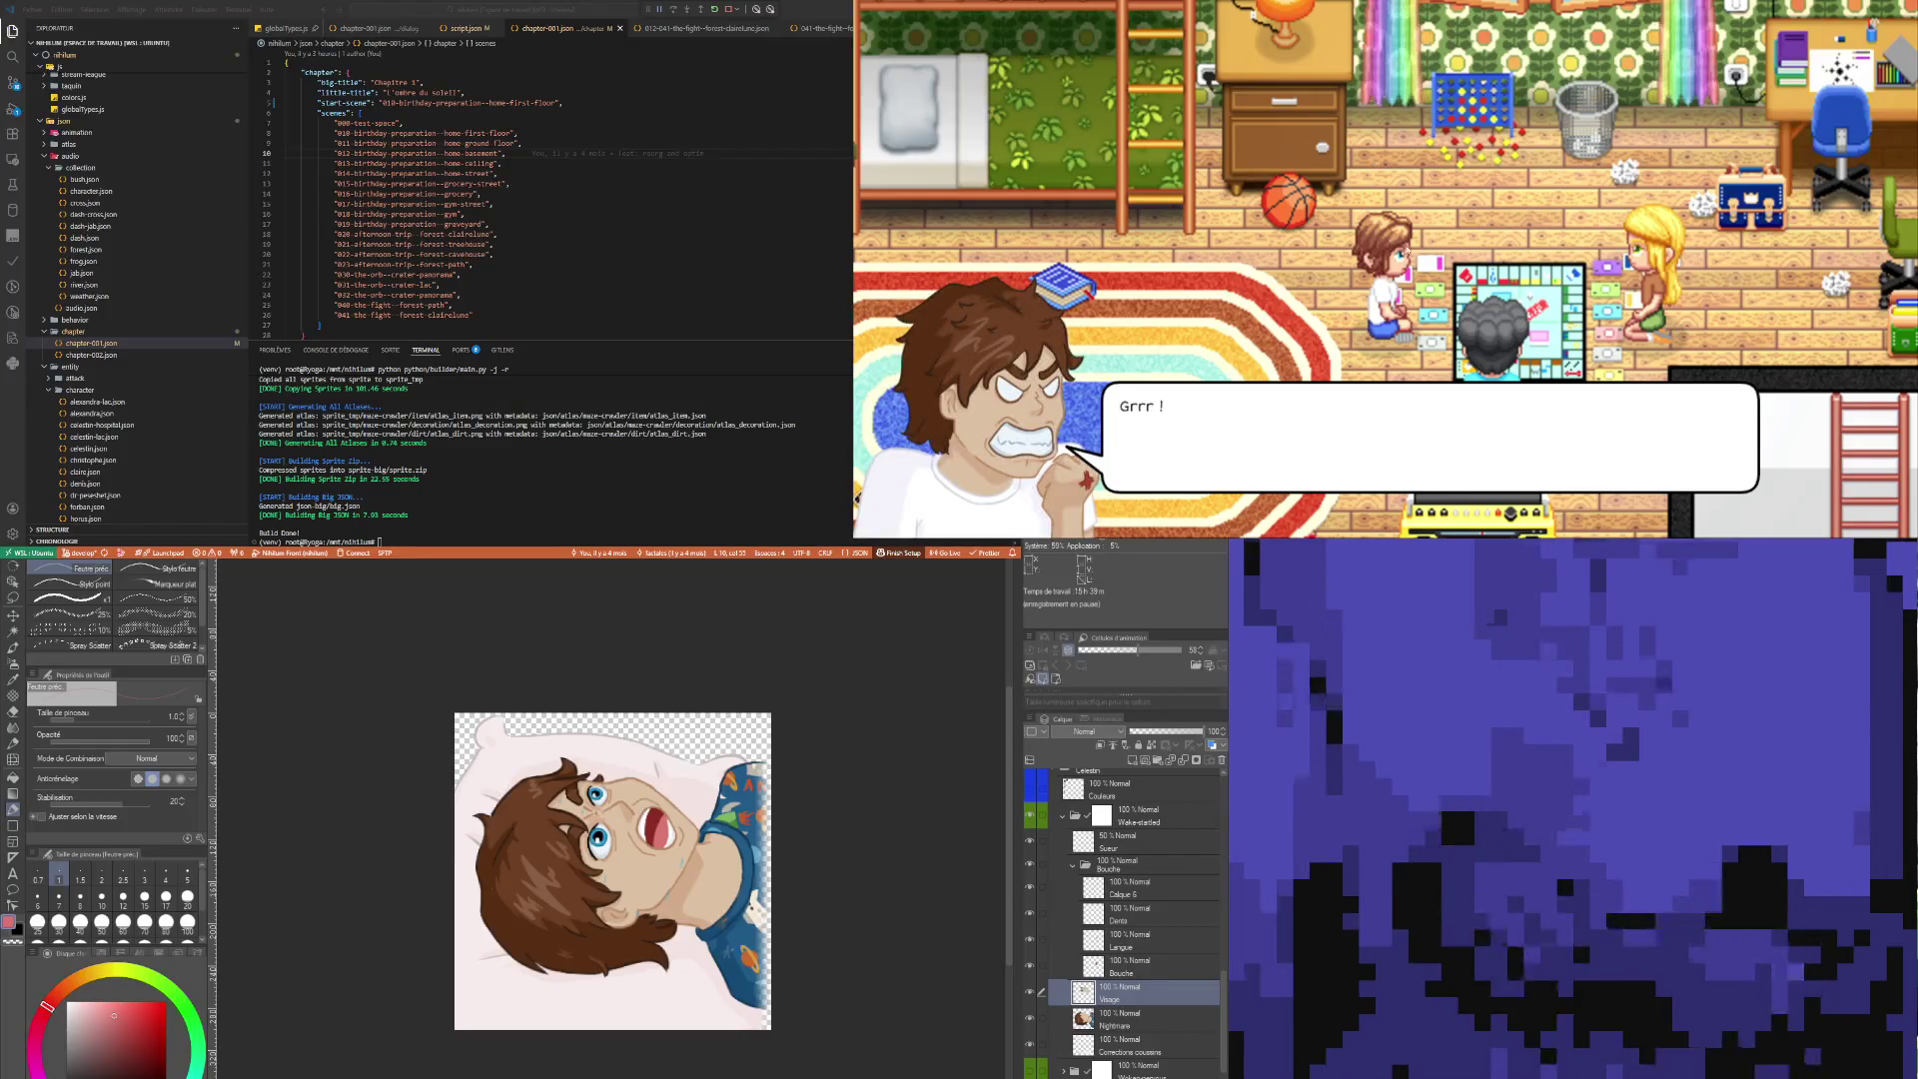
pyautogui.click(1388, 195)
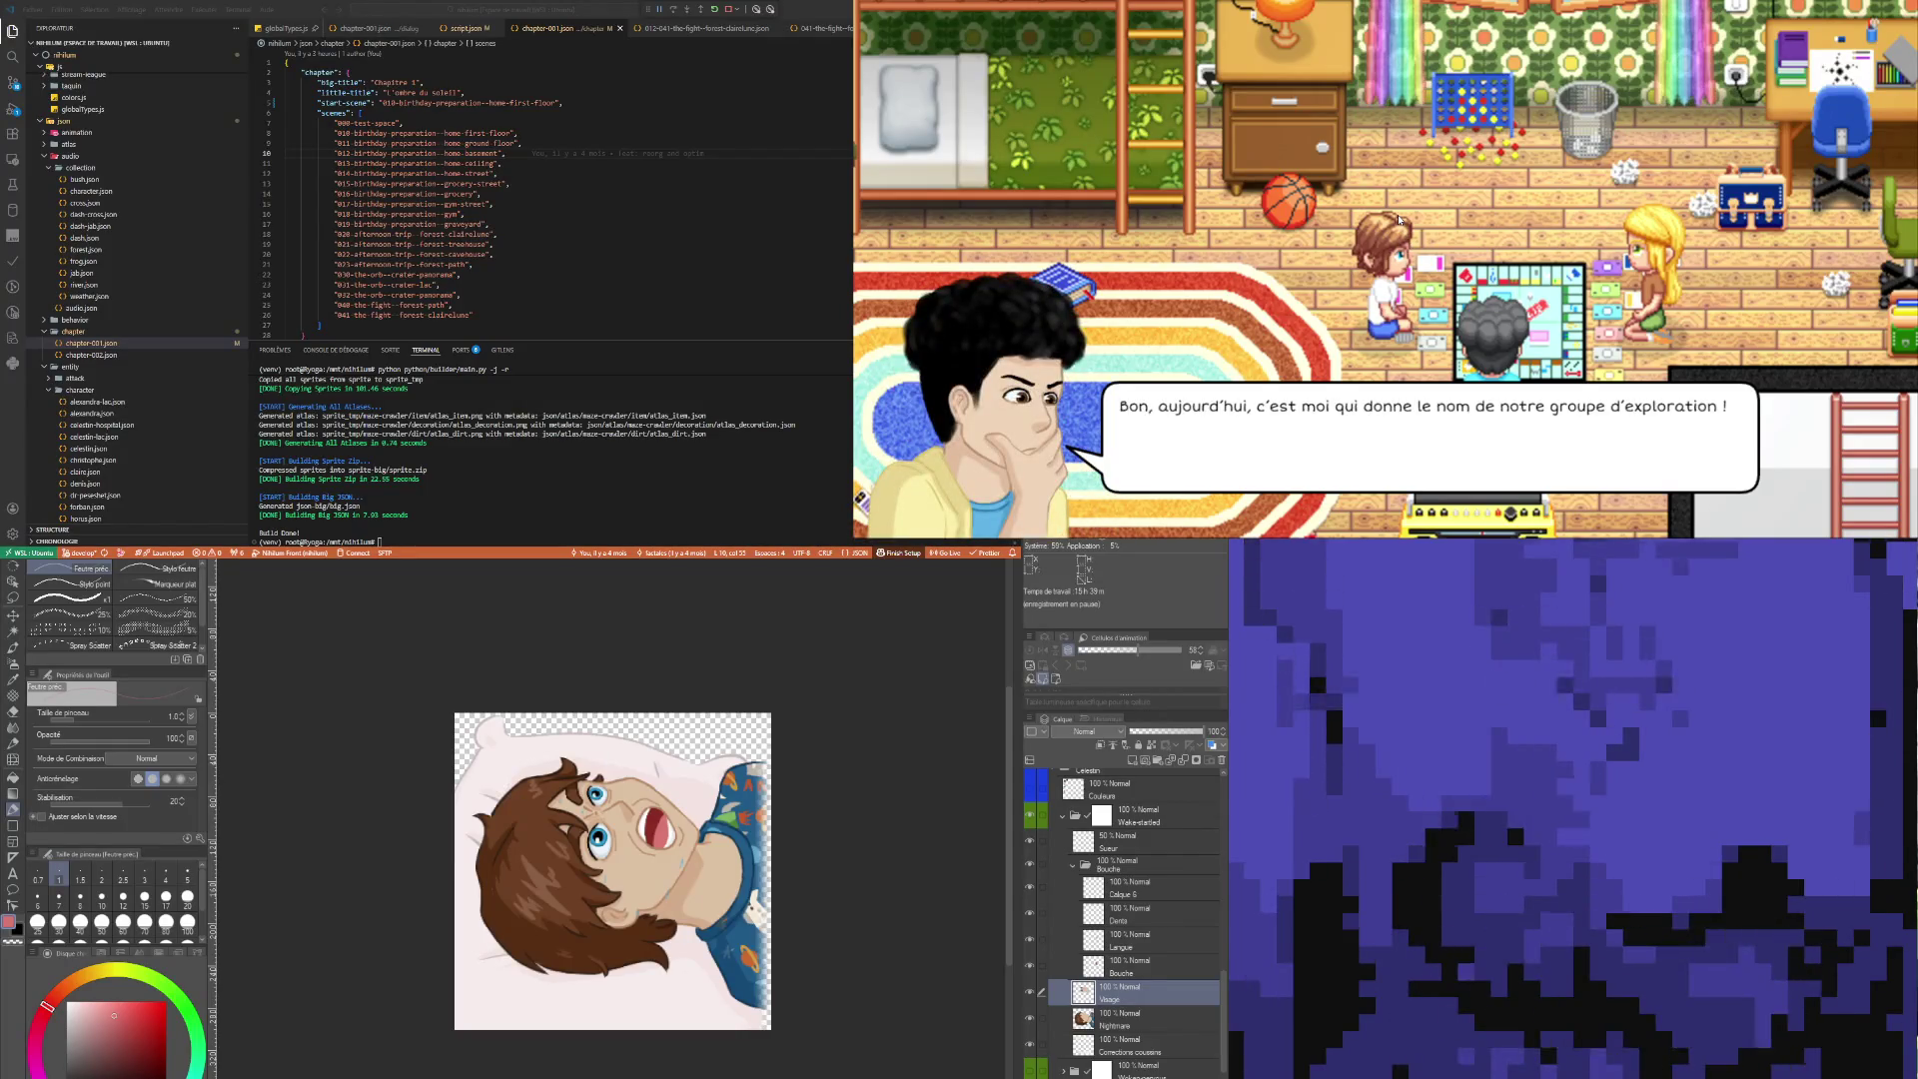
pyautogui.click(1371, 232)
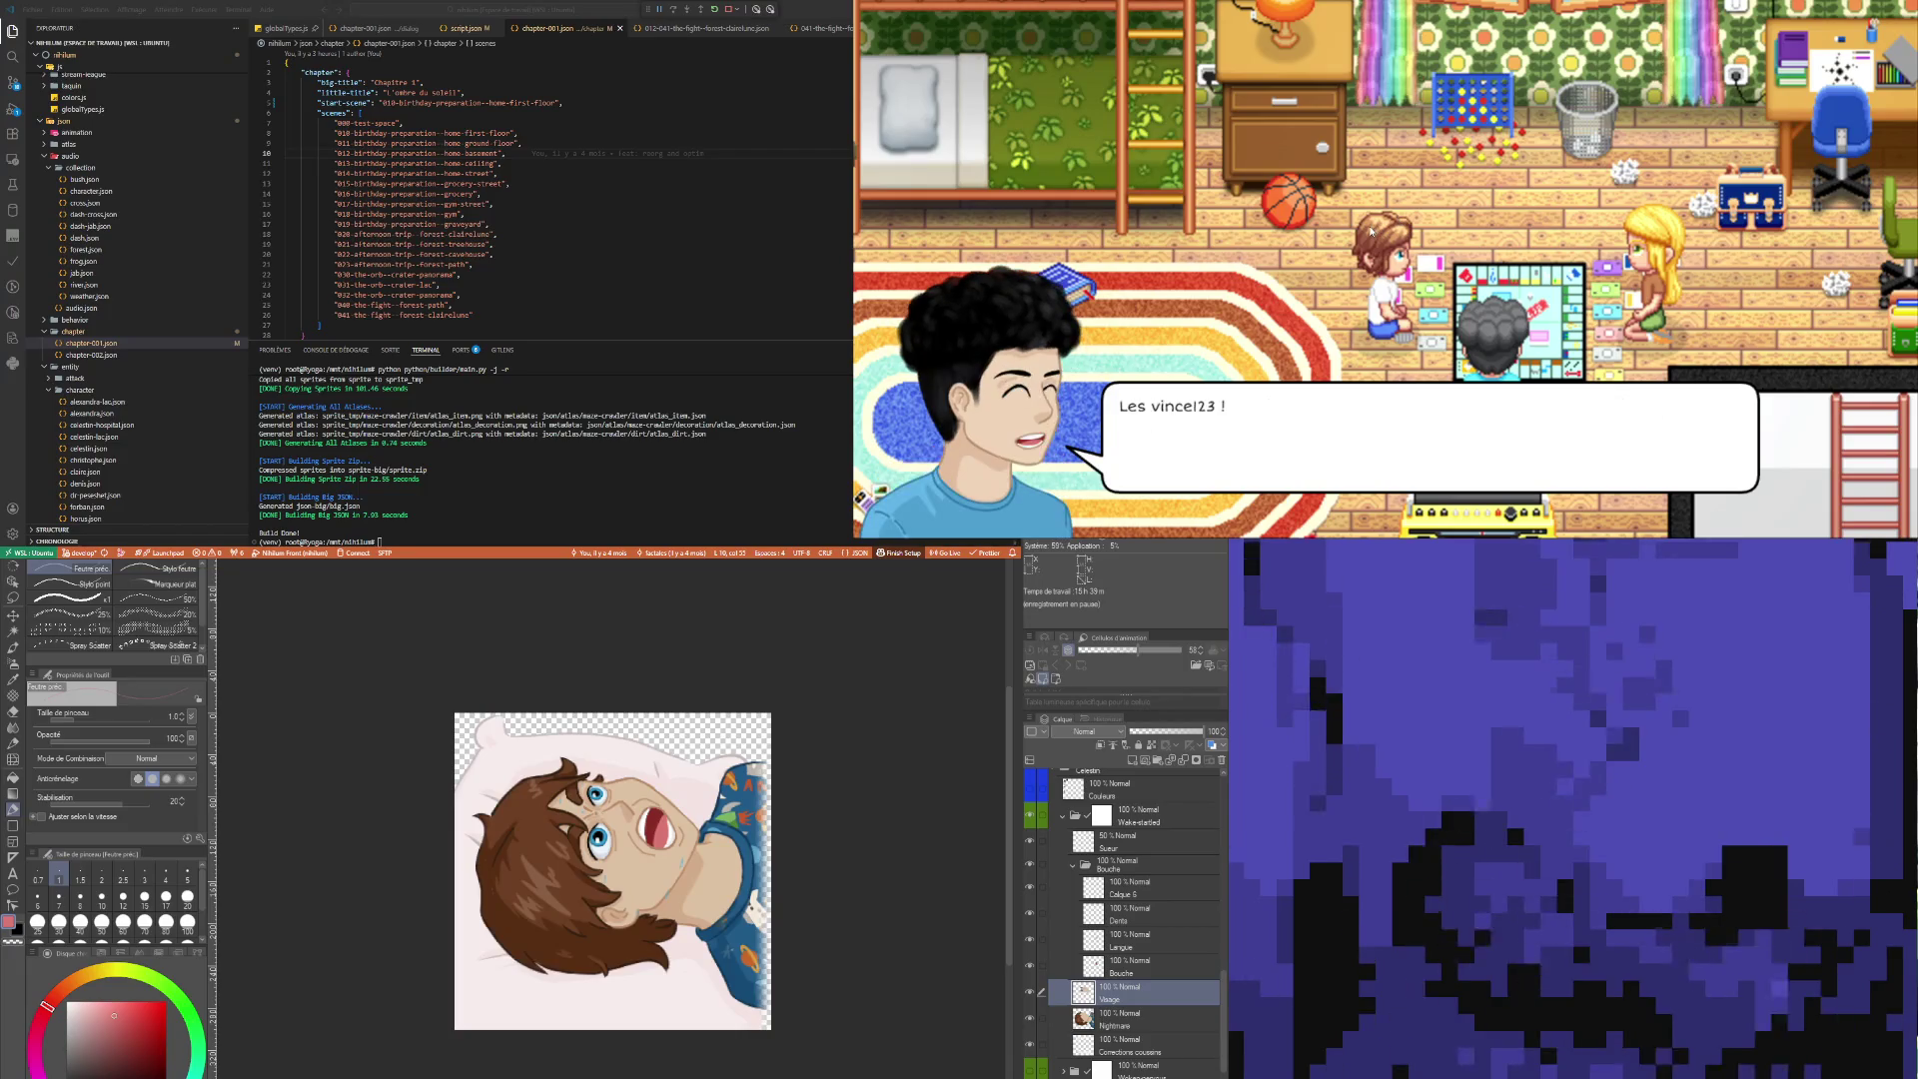
pyautogui.click(1371, 232)
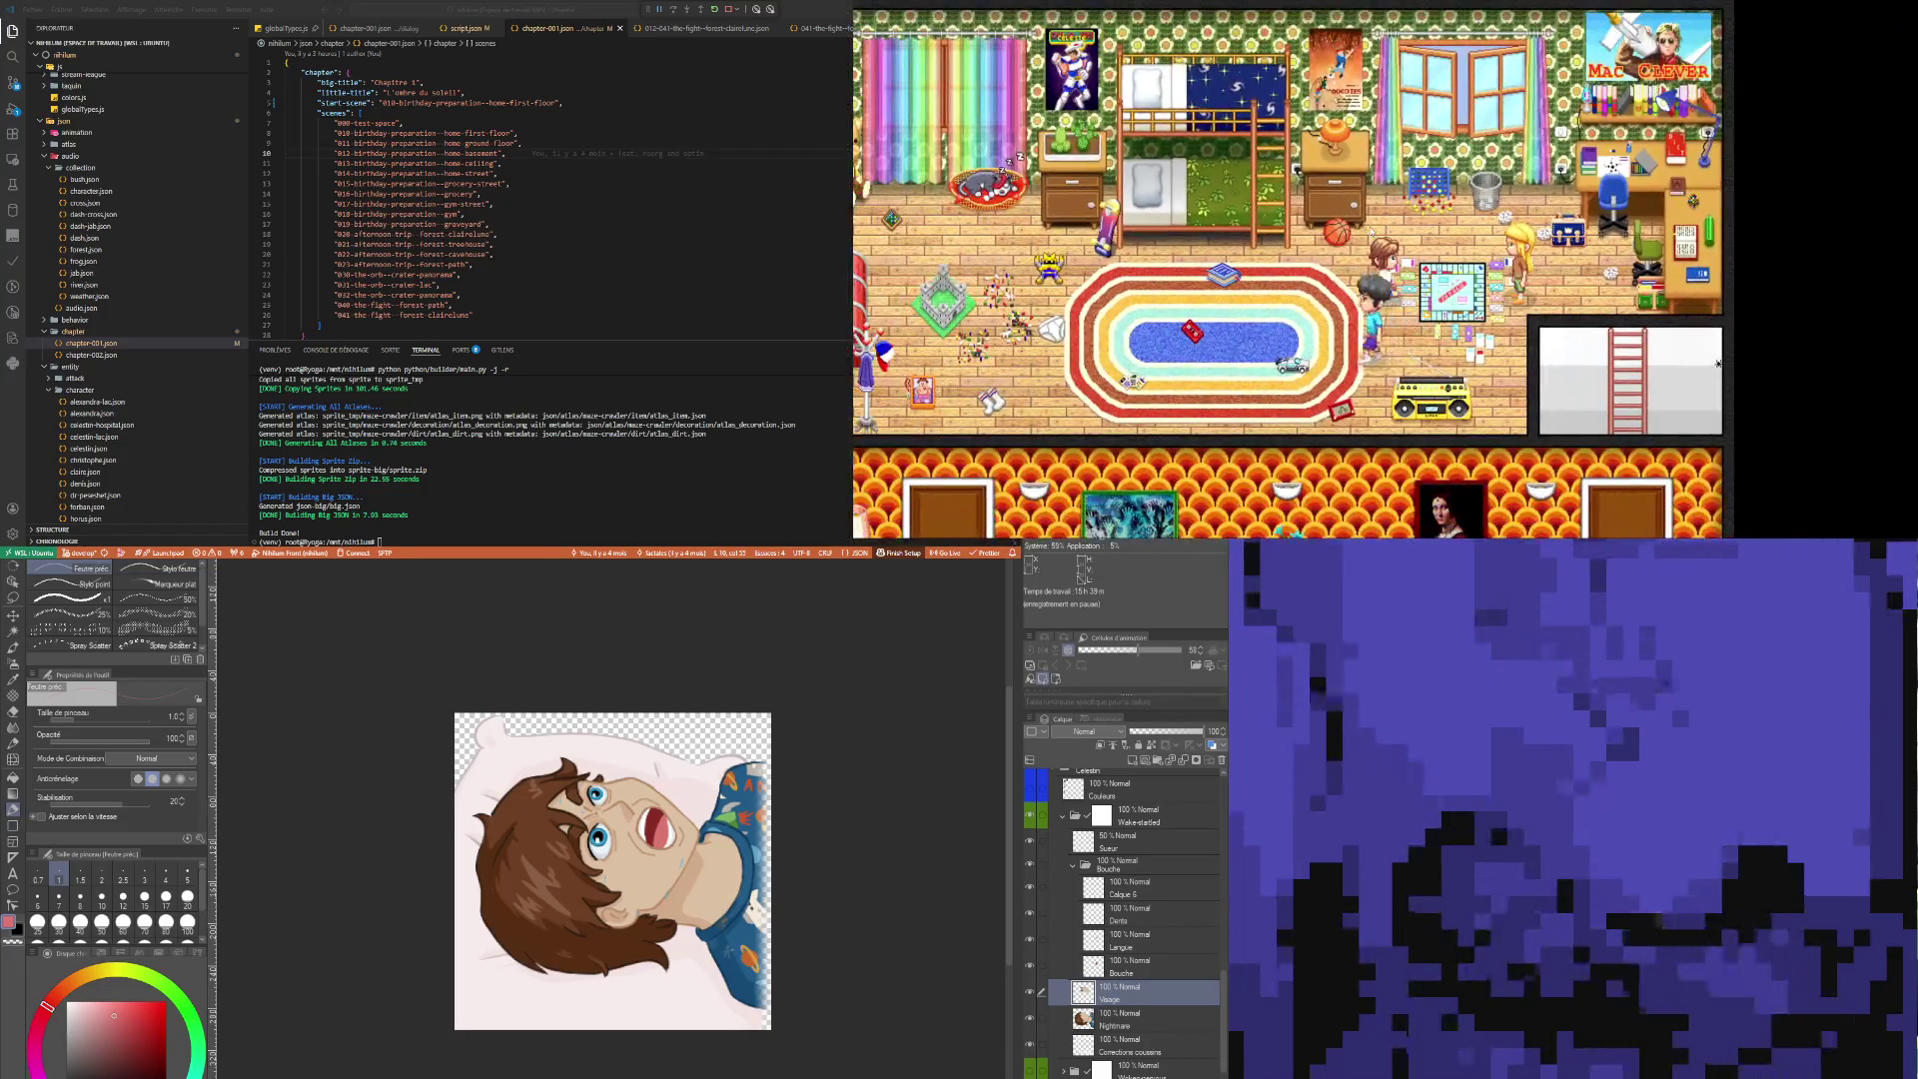